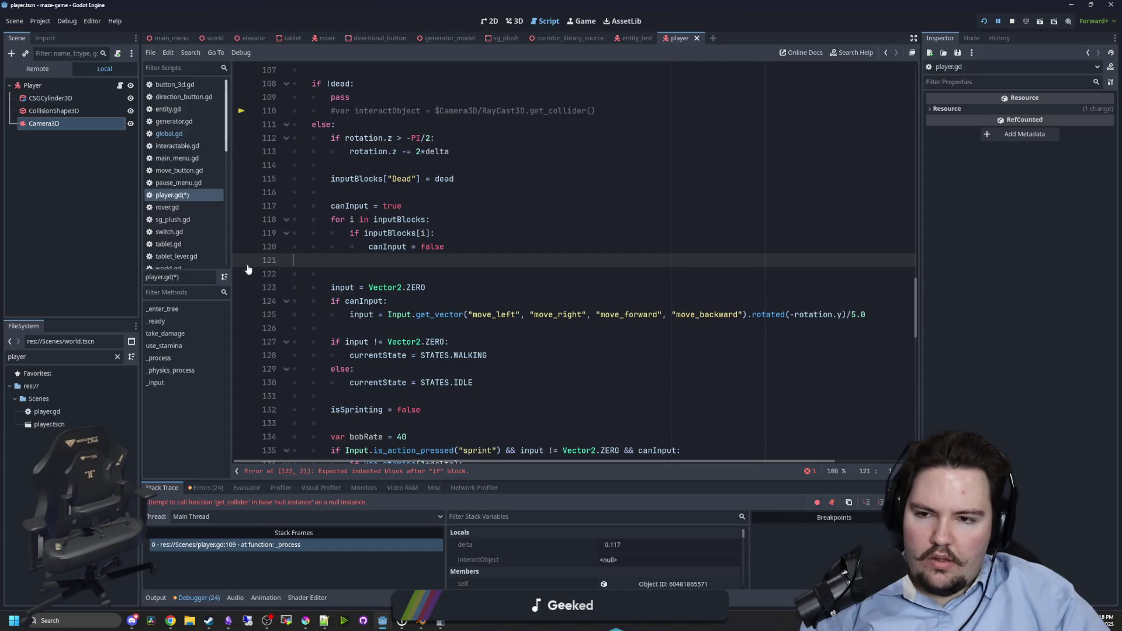
# Delete the leftover AnimationTree line below the stamina regeneration code.
pyautogui.scroll(-3, 461, 298)
pyautogui.scroll(-9, 461, 298)
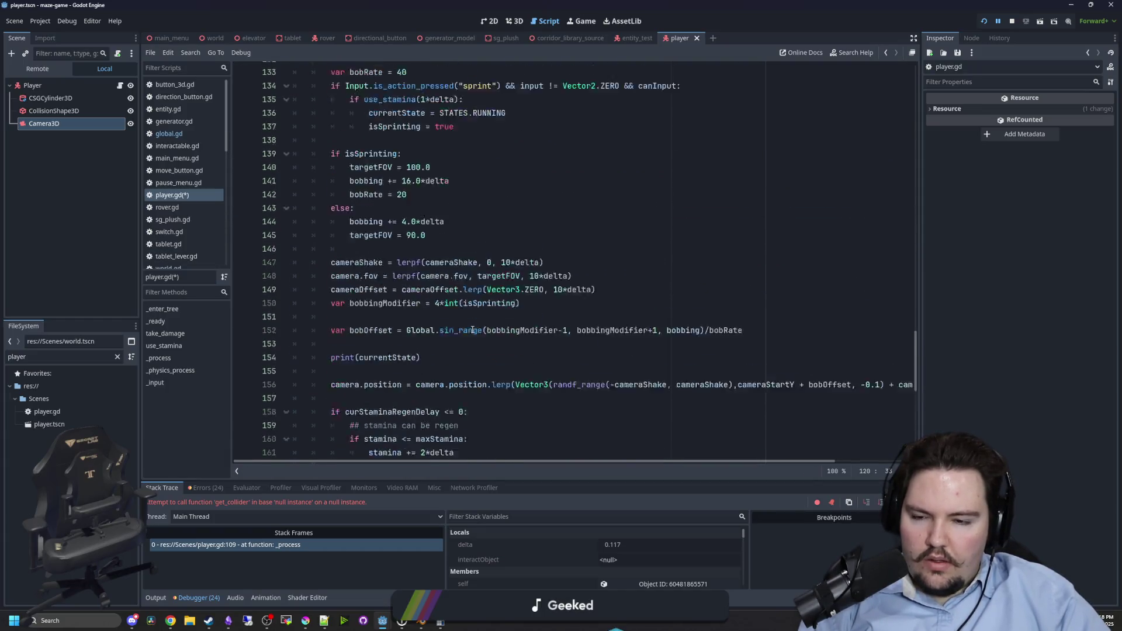
pyautogui.click(876, 364)
pyautogui.moveTo(876, 367); pyautogui.dragTo(307, 369)
pyautogui.press('BackSpace')
pyautogui.press('BackSpace')
pyautogui.press('BackSpace')
# Comment out the held-item block on lines 95–104 with Ctrl+K.
pyautogui.scroll(-4, 453, 353)
pyautogui.scroll(-3, 453, 354)
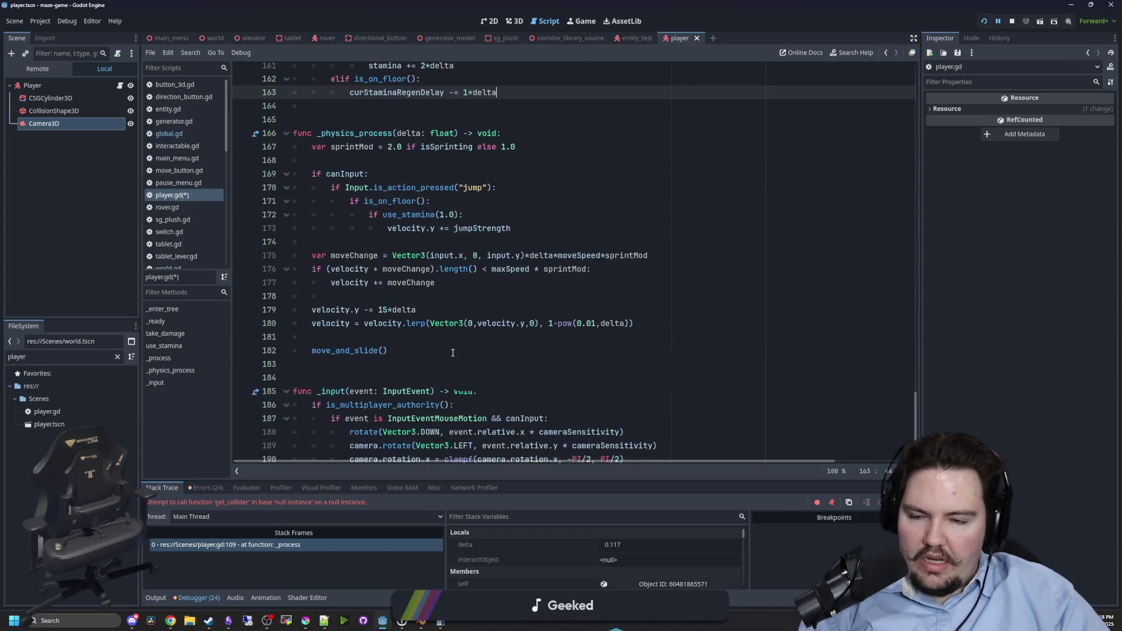
pyautogui.scroll(5, 909, 382)
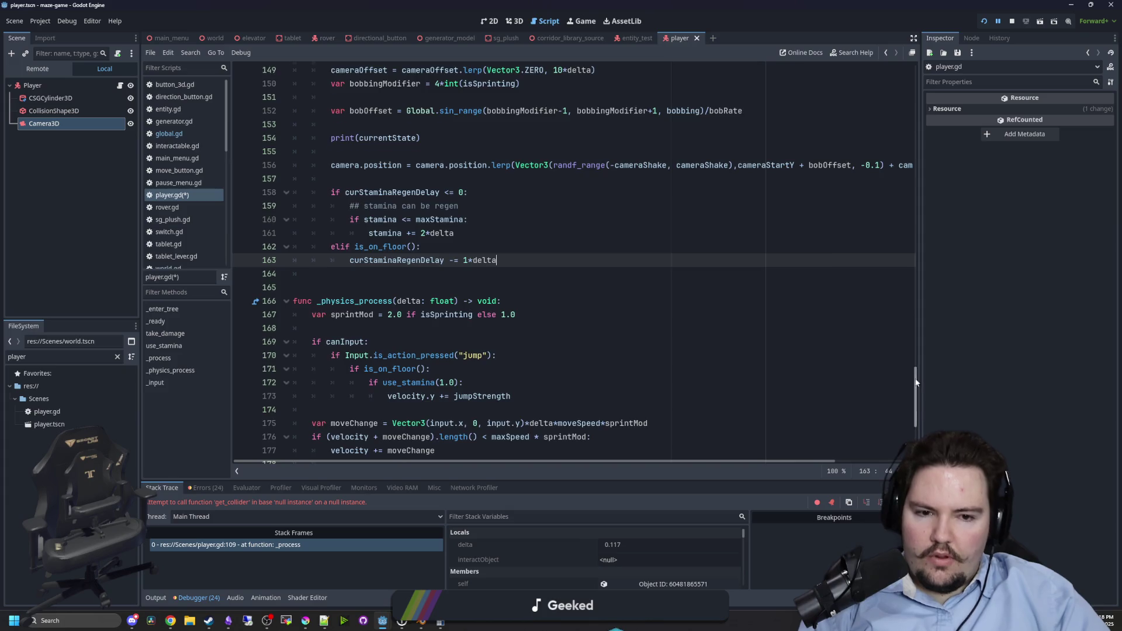
pyautogui.moveTo(915, 382); pyautogui.dragTo(928, 233)
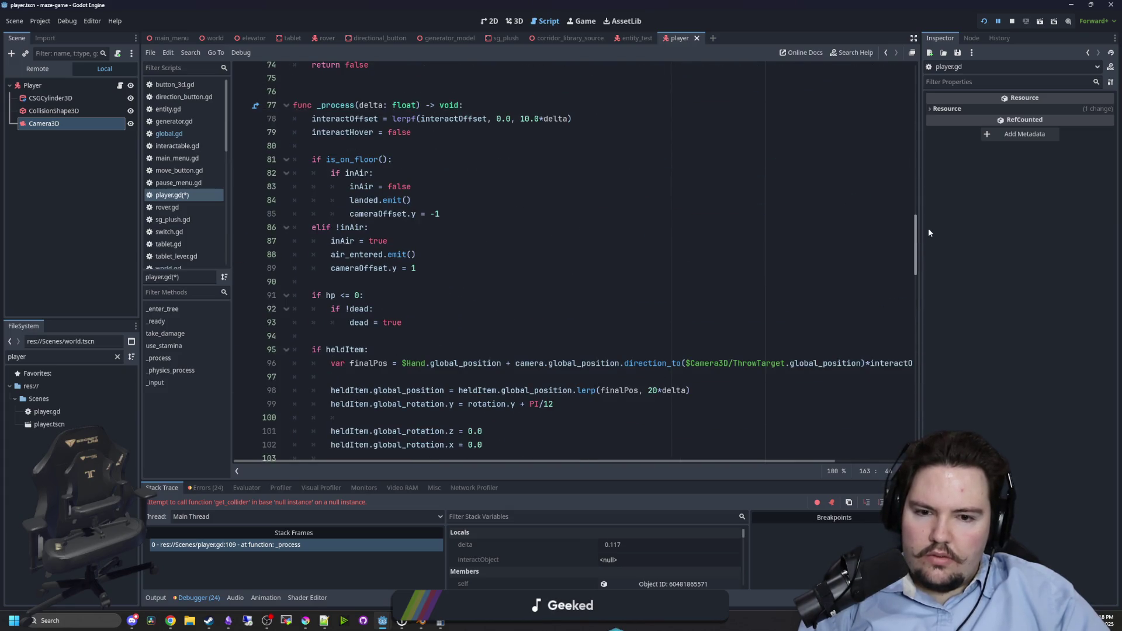
pyautogui.click(329, 363)
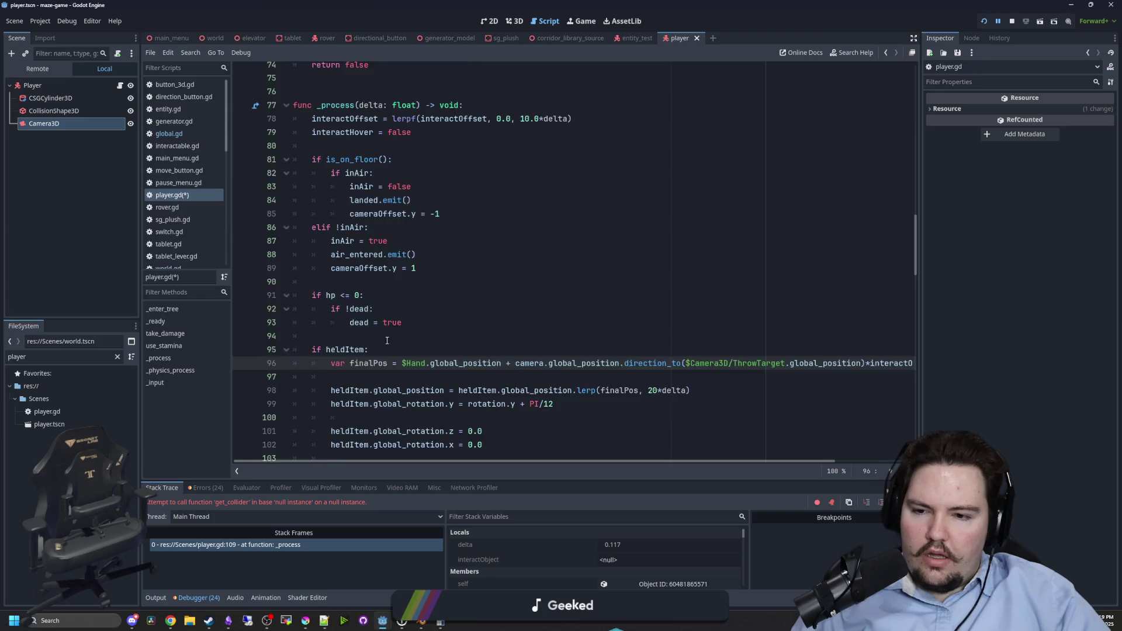
pyautogui.scroll(-2, 387, 340)
pyautogui.moveTo(707, 461)
pyautogui.mouseDown()
pyautogui.moveTo(875, 447)
pyautogui.moveTo(711, 456)
pyautogui.moveTo(628, 445)
pyautogui.mouseUp()
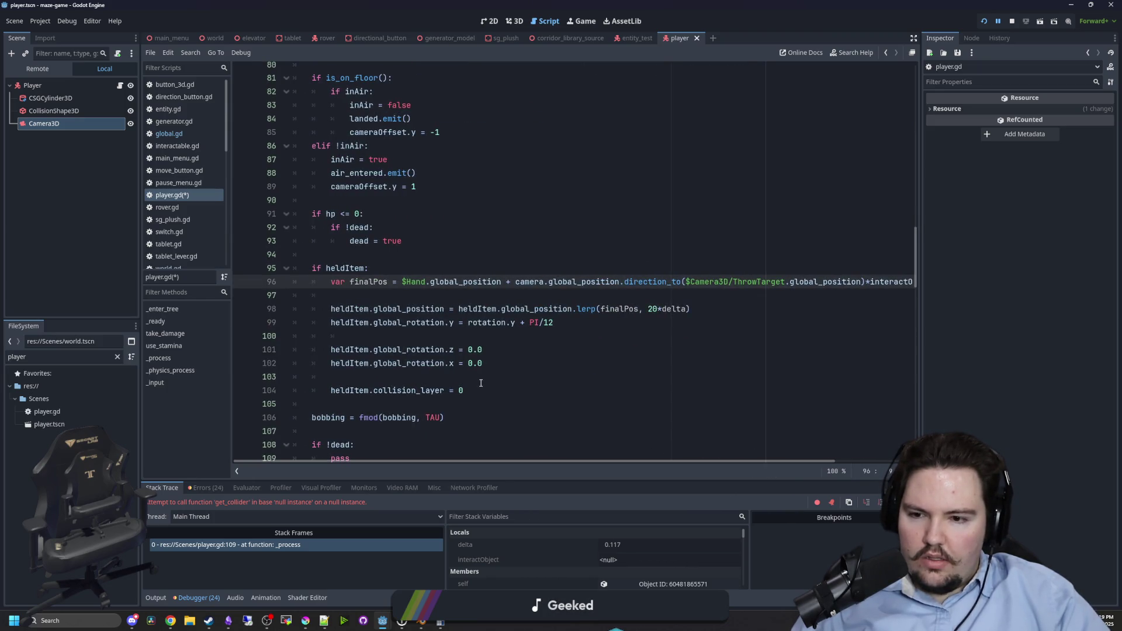
pyautogui.moveTo(481, 391); pyautogui.dragTo(259, 266)
pyautogui.hotkey('ctrl', 'k')
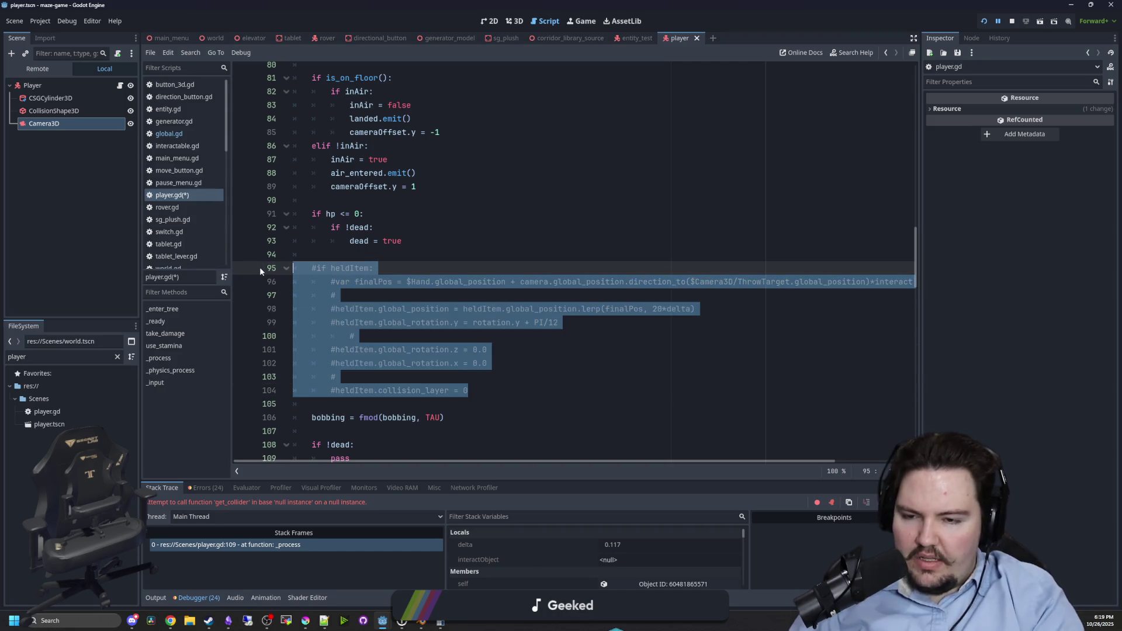
# Save player.gd and run the project with F5.
pyautogui.scroll(10, 464, 280)
pyautogui.click(463, 287)
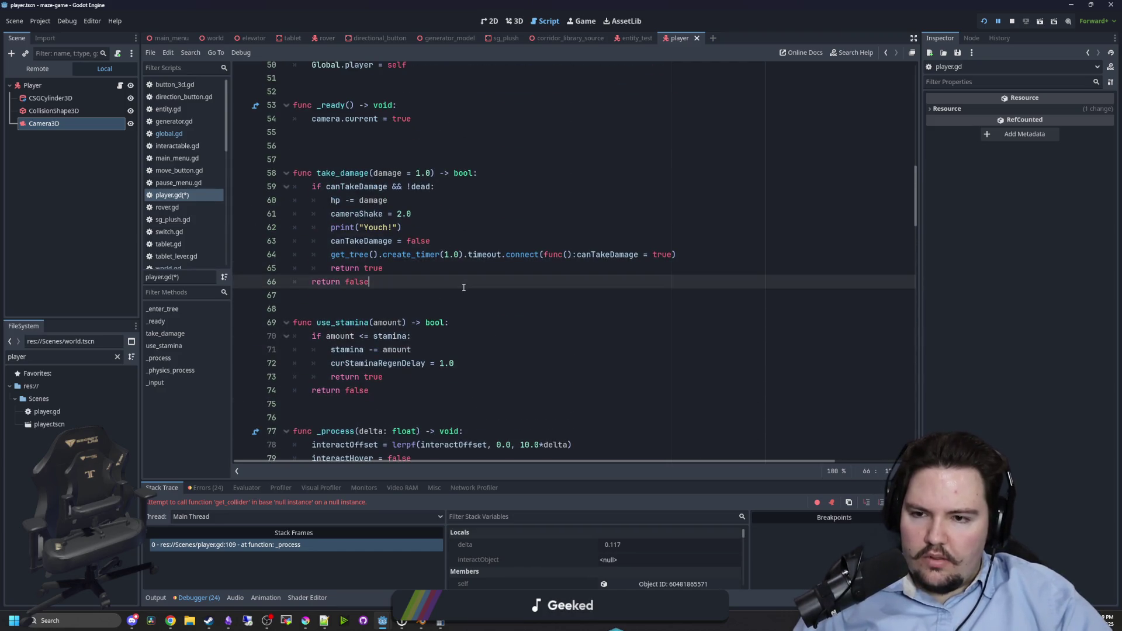
pyautogui.hotkey('ctrl', 's')
pyautogui.scroll(11, 464, 281)
pyautogui.click(421, 254)
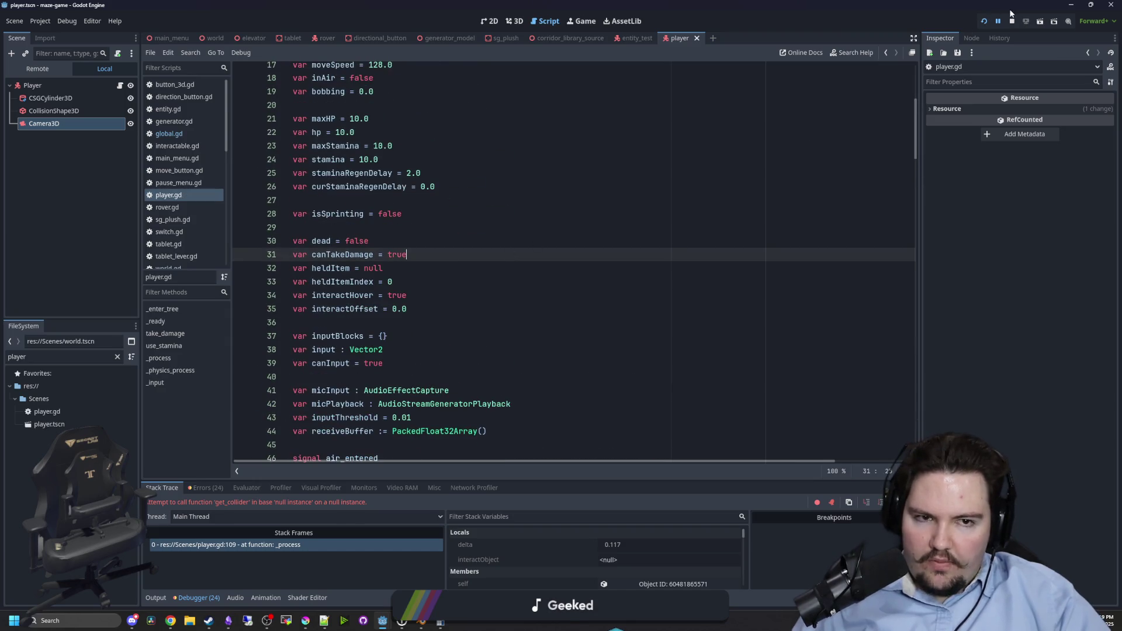
pyautogui.press('F5')
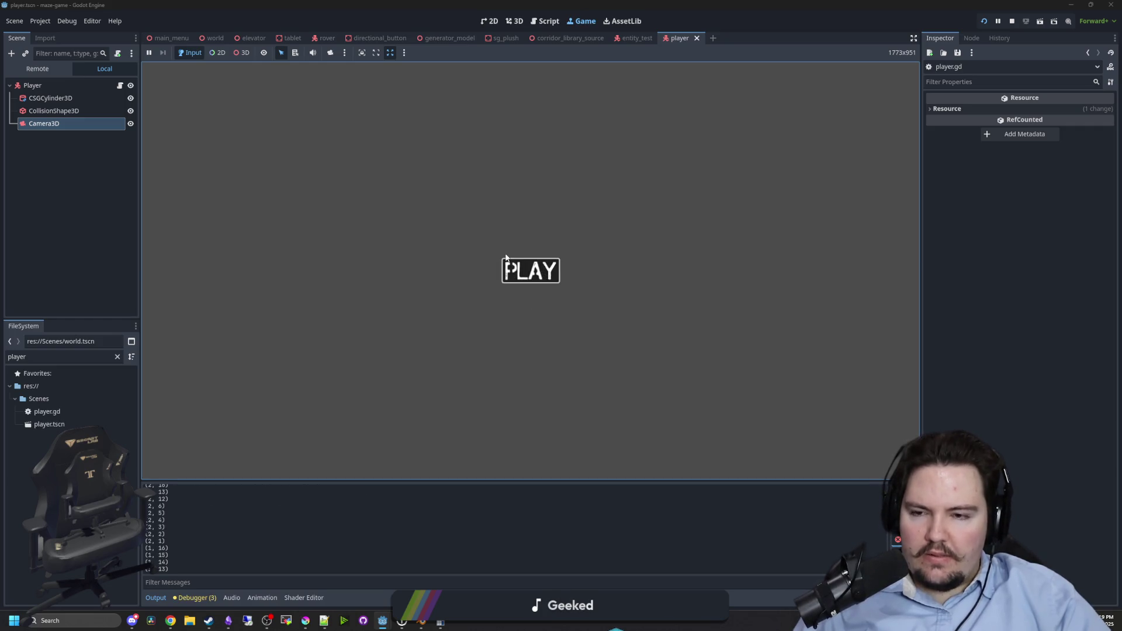
# Start the game from its title screen, then stop the test run.
pyautogui.click(506, 259)
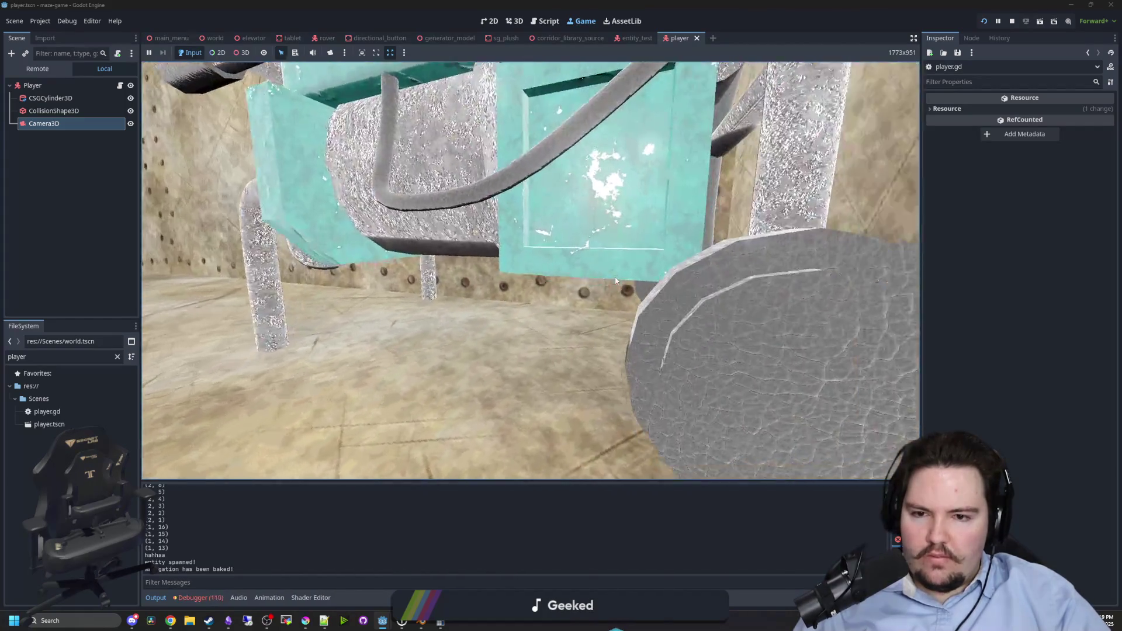
pyautogui.press('super')
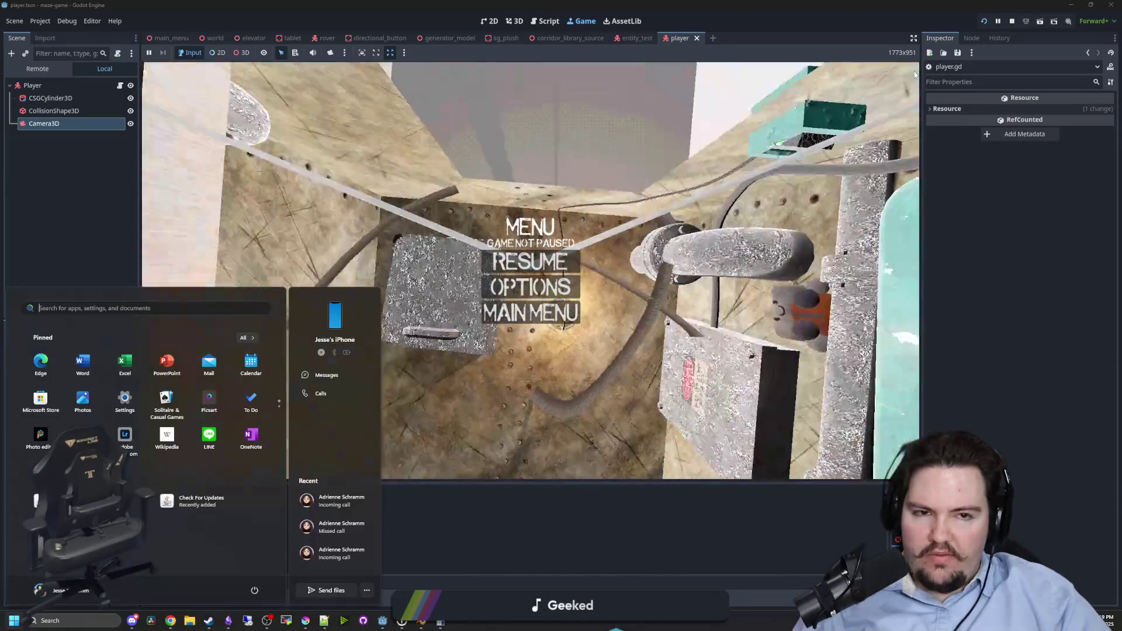
pyautogui.click(1011, 21)
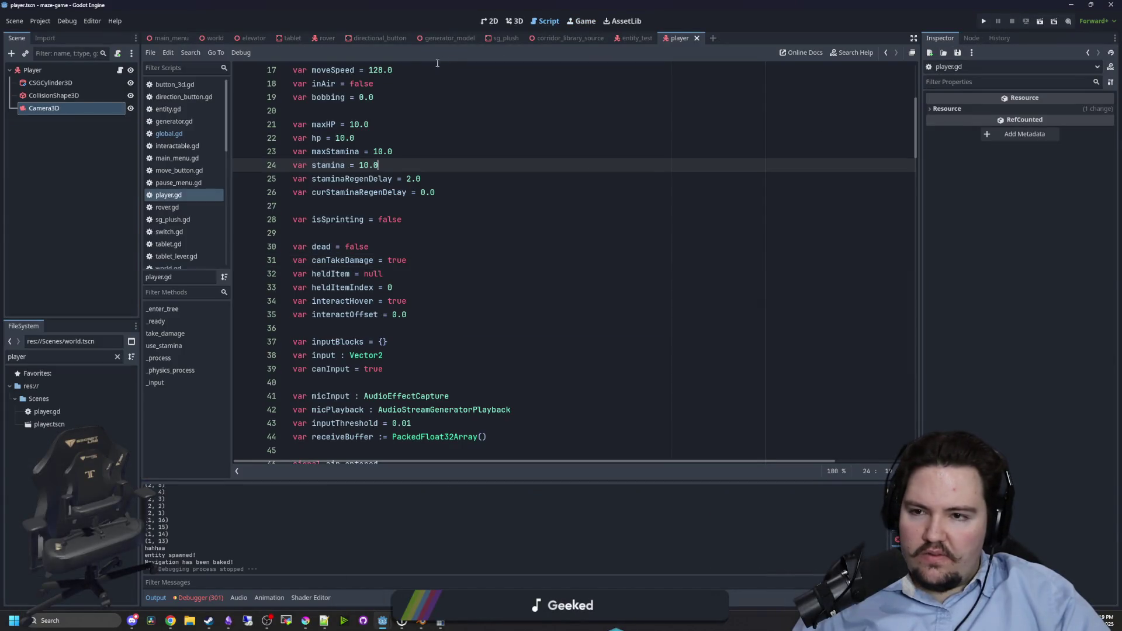
# In the world scene, frame the Player and raise it slightly along Y.
pyautogui.click(514, 23)
pyautogui.click(210, 39)
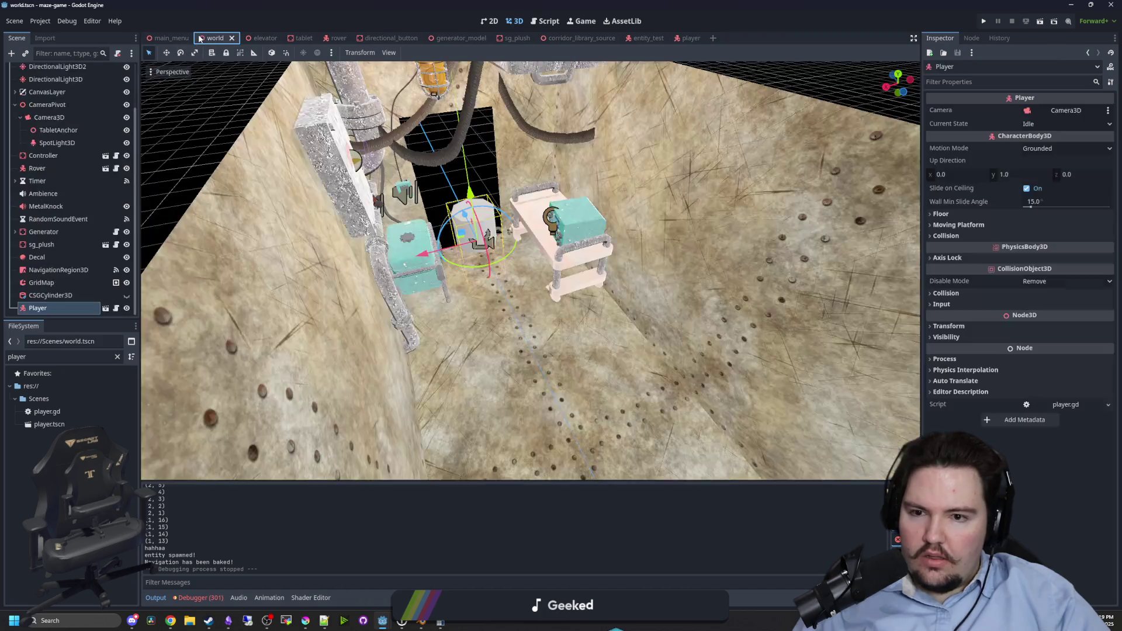
pyautogui.press('f')
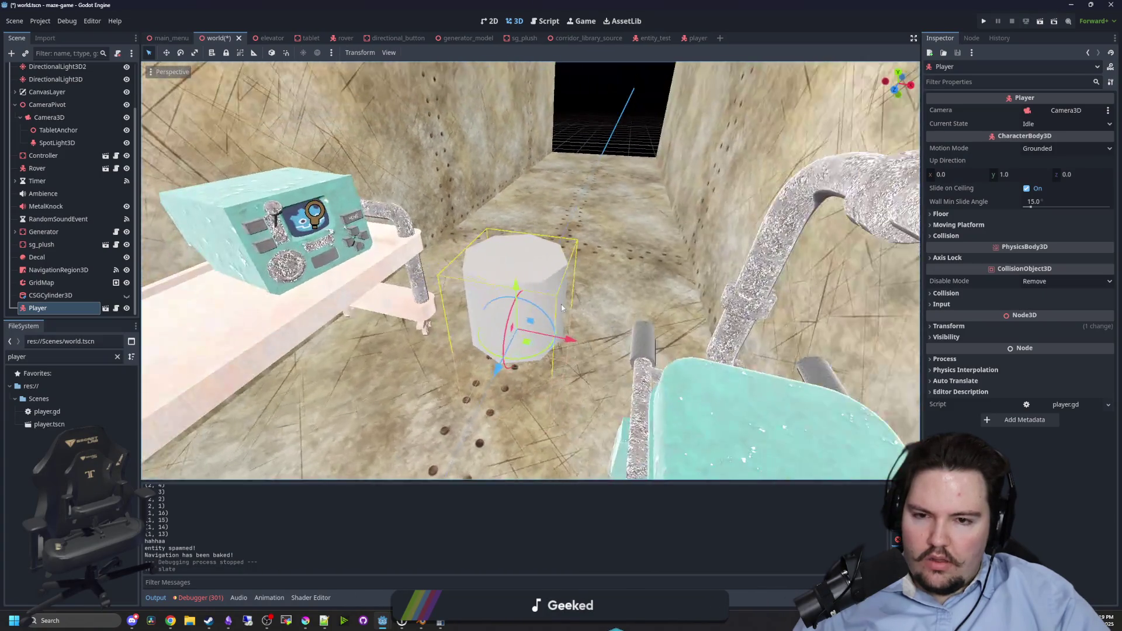
pyautogui.moveTo(514, 272); pyautogui.dragTo(539, 164)
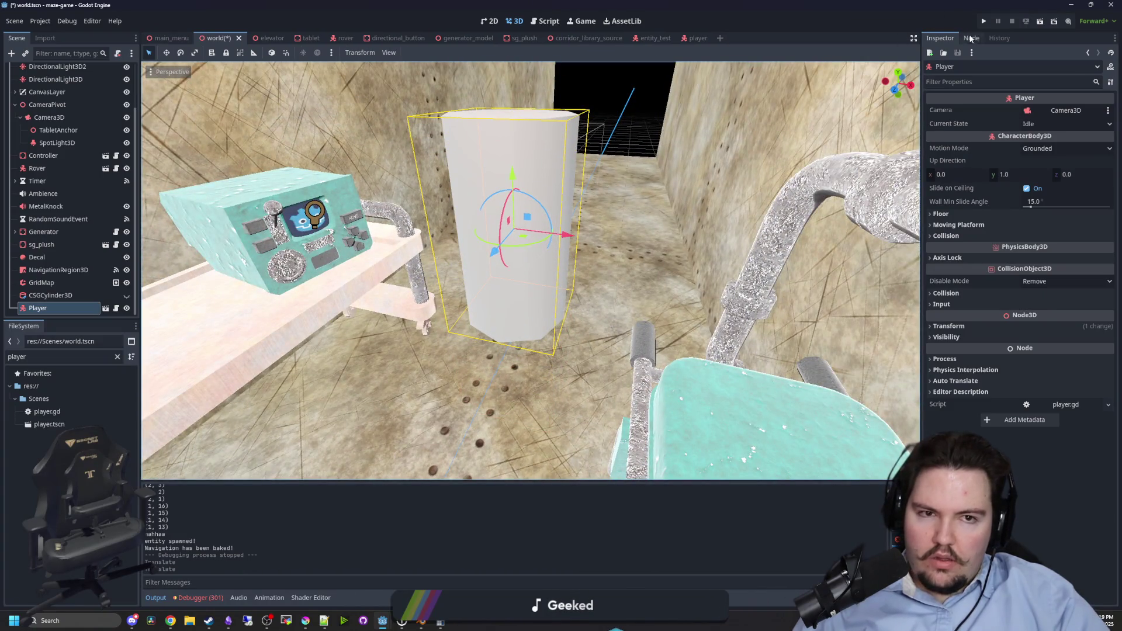
# Run the game again, play from the title screen, then stop it.
pyautogui.click(983, 20)
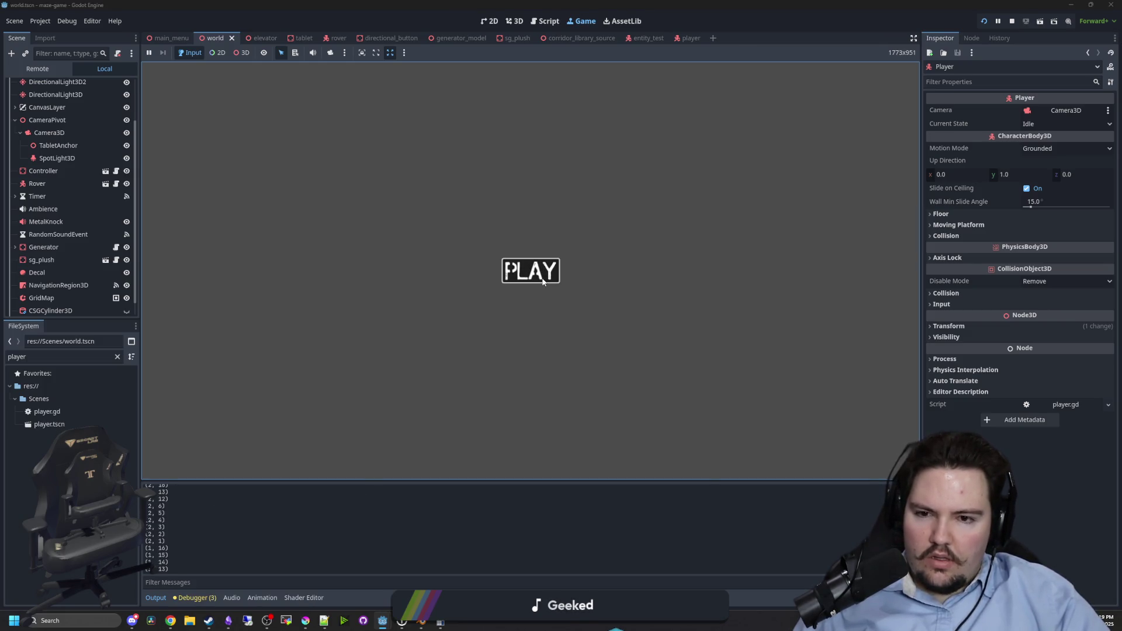
pyautogui.click(542, 279)
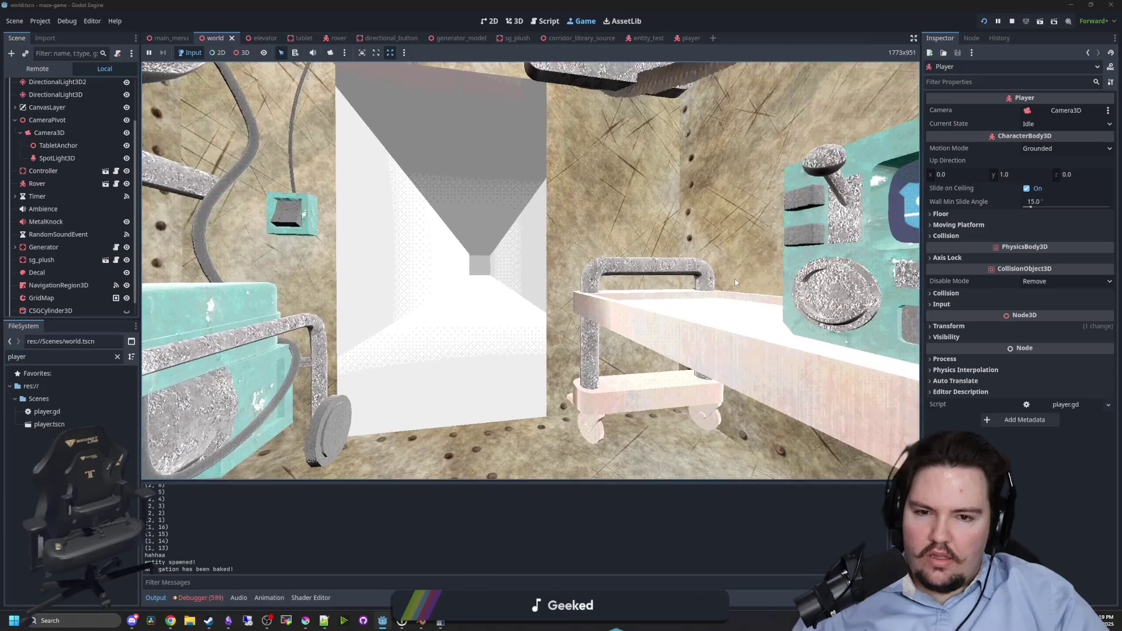
pyautogui.press('Escape')
pyautogui.click(1011, 21)
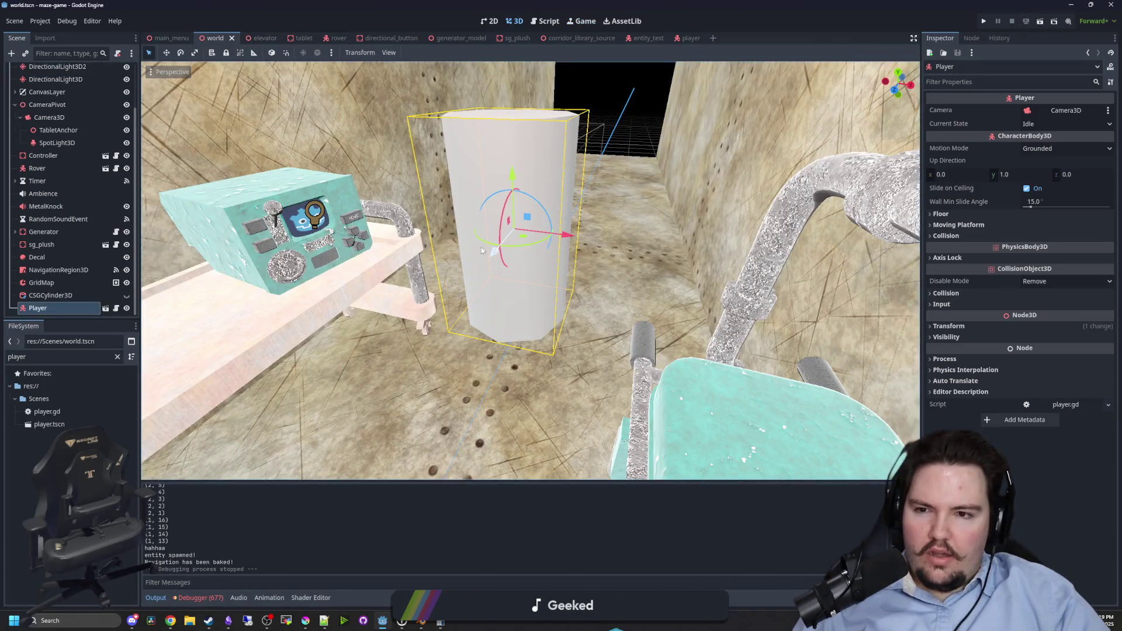
# Reframe the Player and open its script for editing.
pyautogui.scroll(-10, 459, 248)
pyautogui.scroll(10, 459, 248)
pyautogui.scroll(-5, 458, 287)
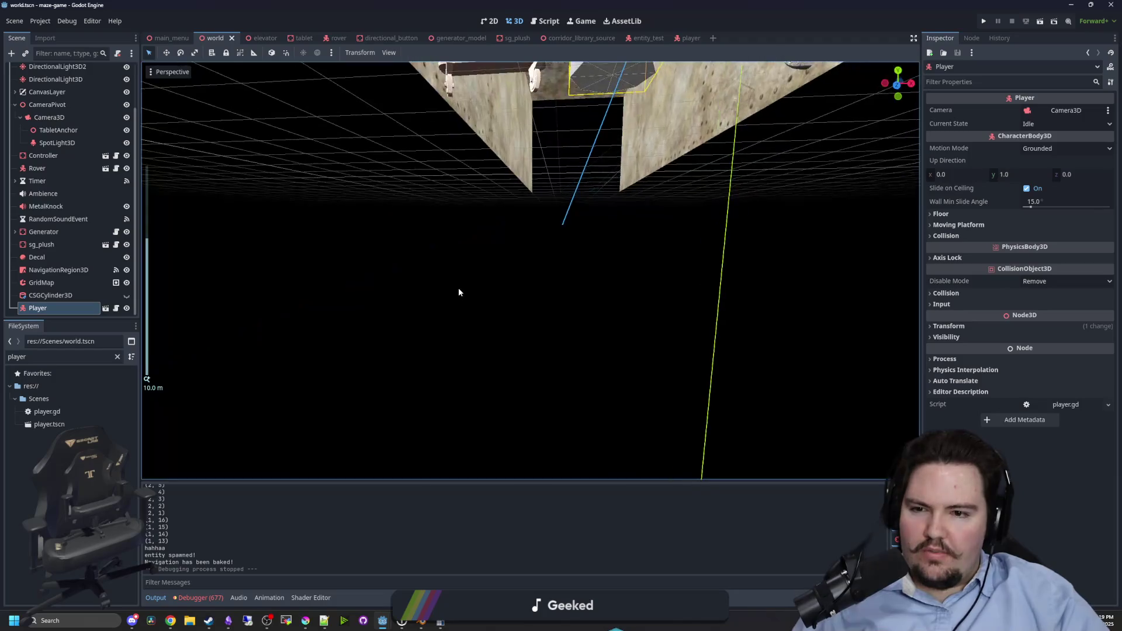
pyautogui.press('f')
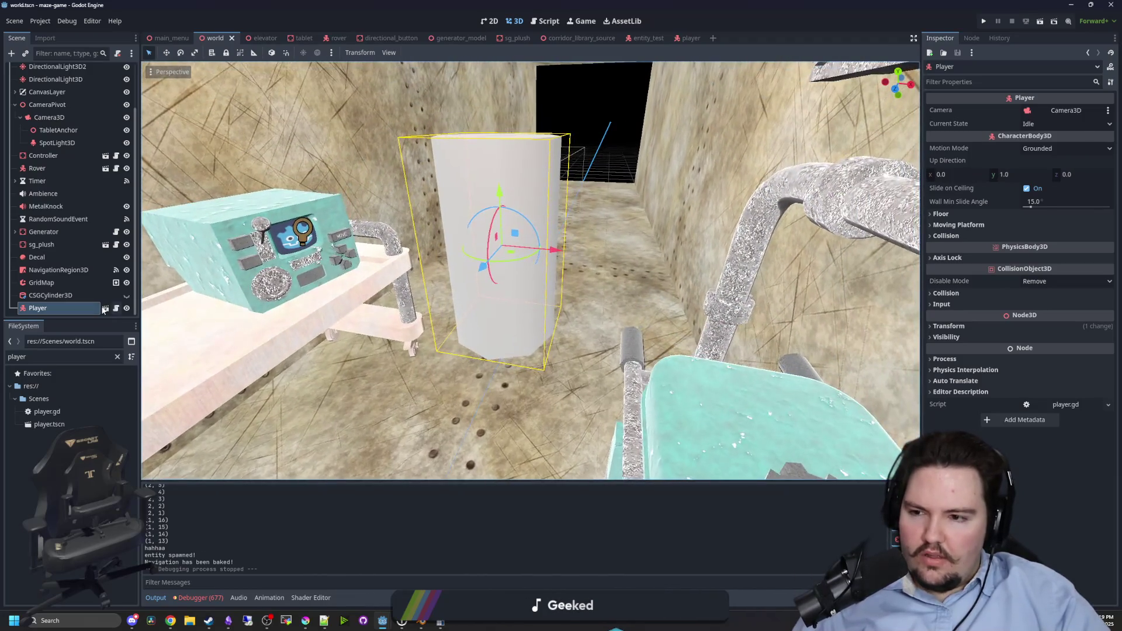
pyautogui.click(116, 309)
# Open the Input Map in Project Settings.
pyautogui.scroll(-10, 600, 248)
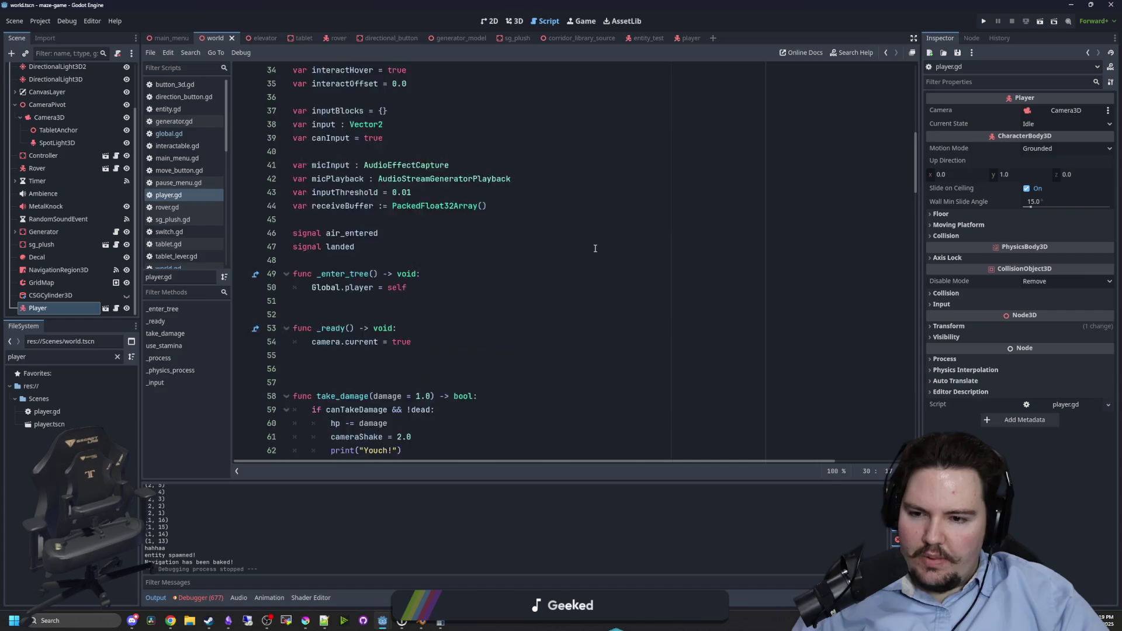
pyautogui.scroll(-10, 601, 248)
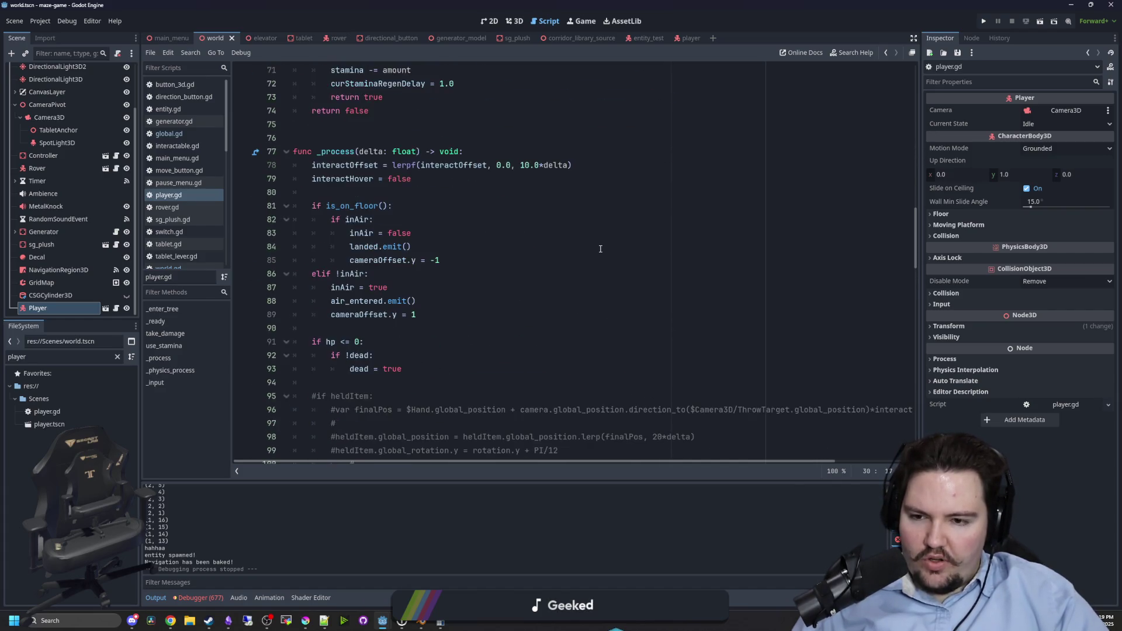
pyautogui.scroll(-7, 506, 277)
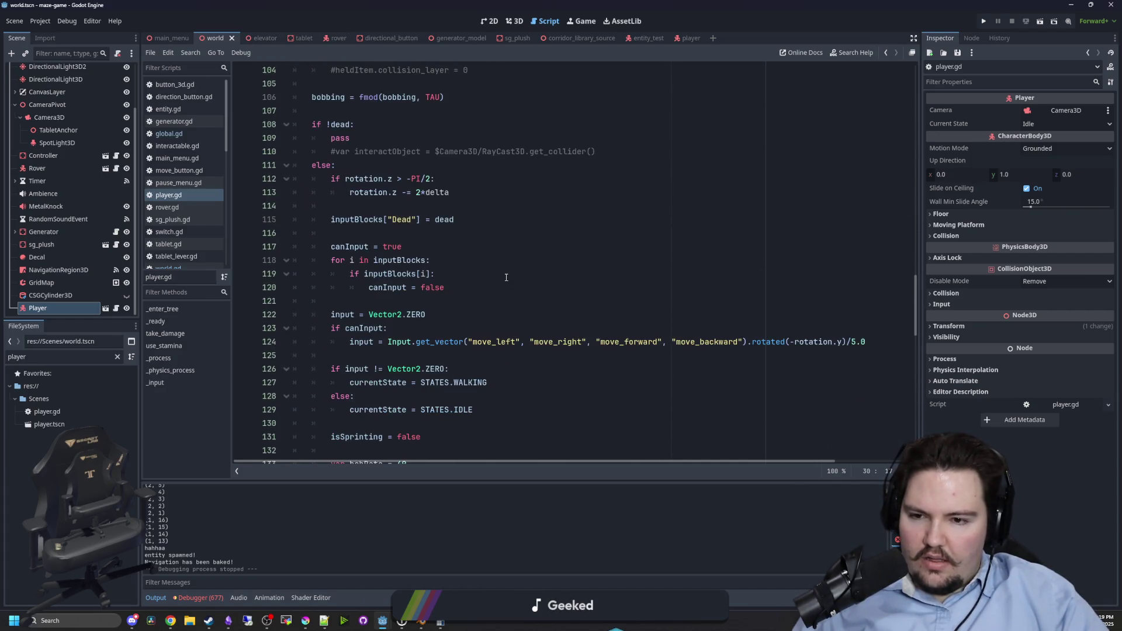
pyautogui.click(530, 287)
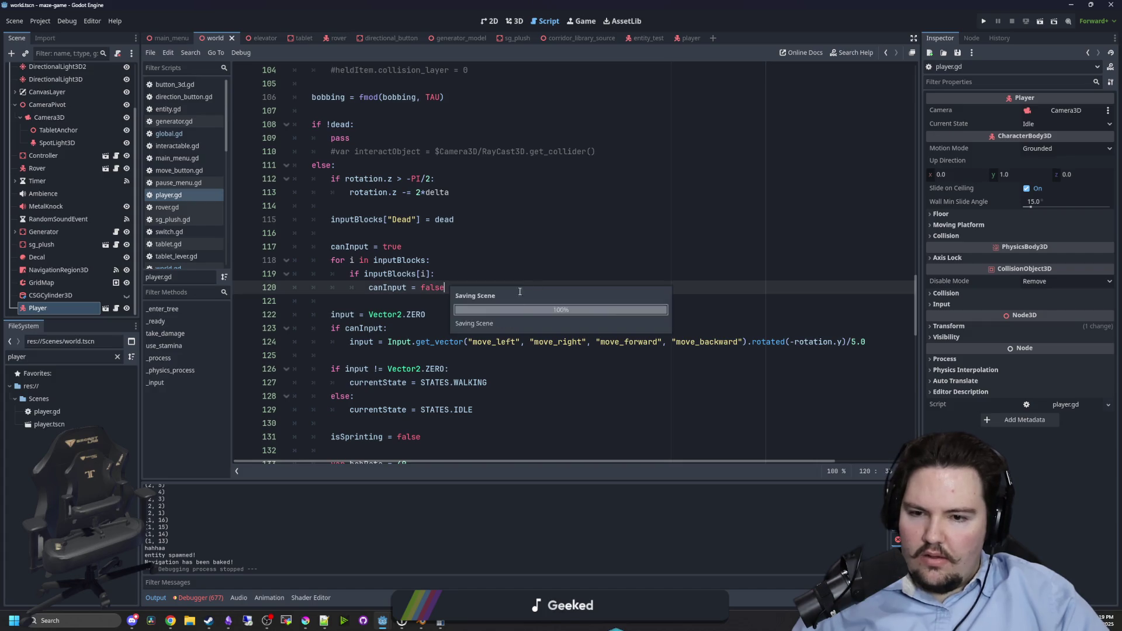
pyautogui.click(51, 21)
pyautogui.click(62, 34)
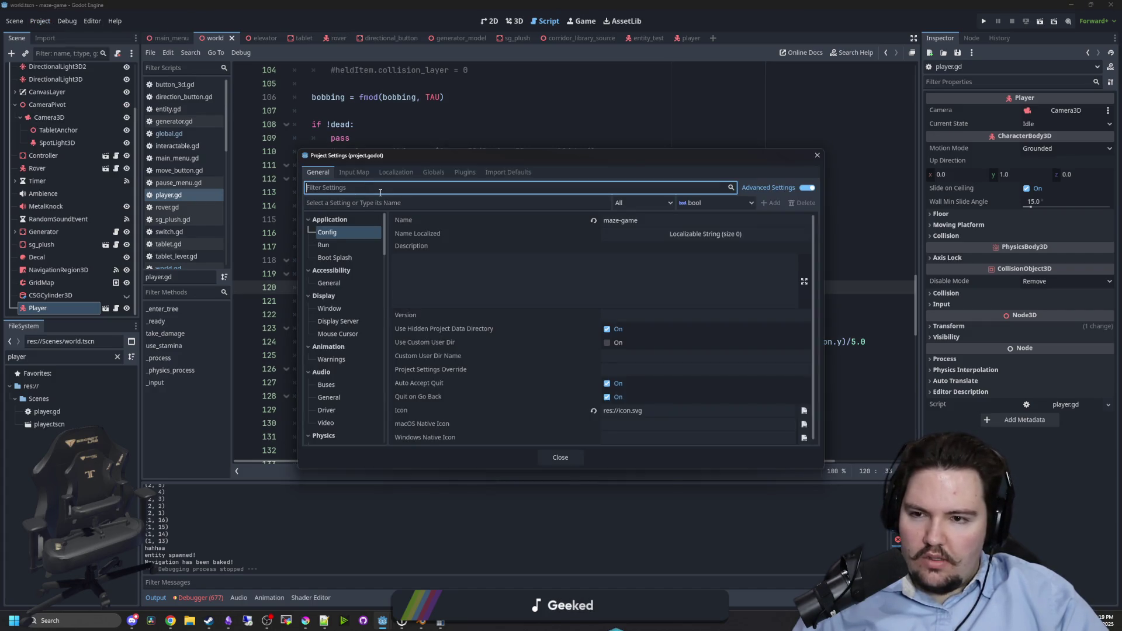
pyautogui.click(354, 173)
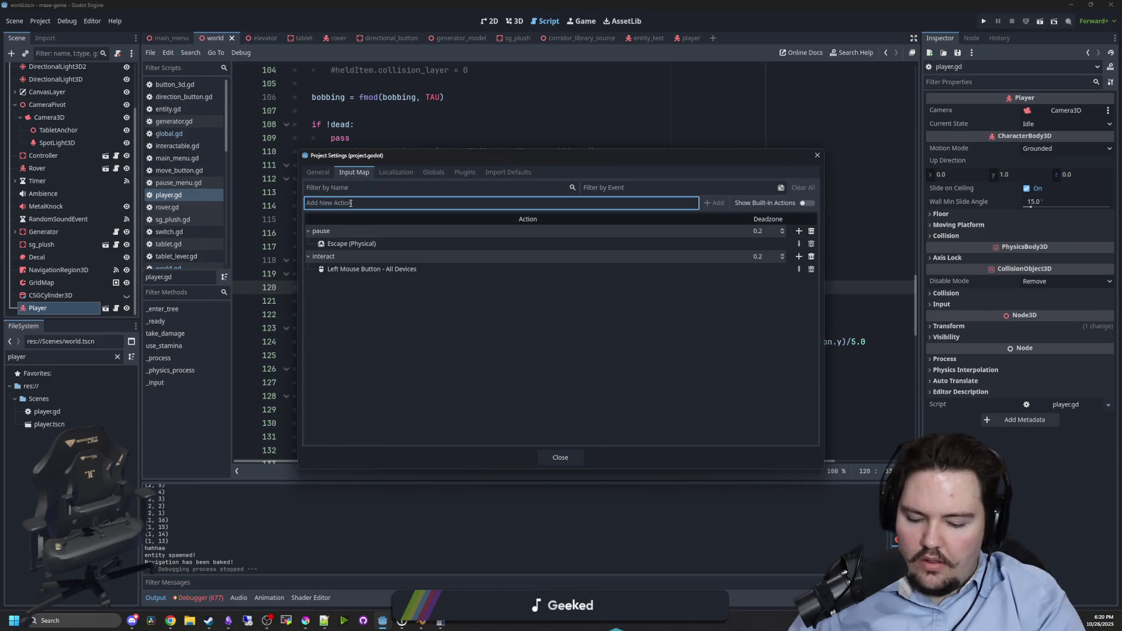
# Add the move_left, move_forward, move_right and move_backward input actions.
pyautogui.write('move_left')
pyautogui.press('Return')
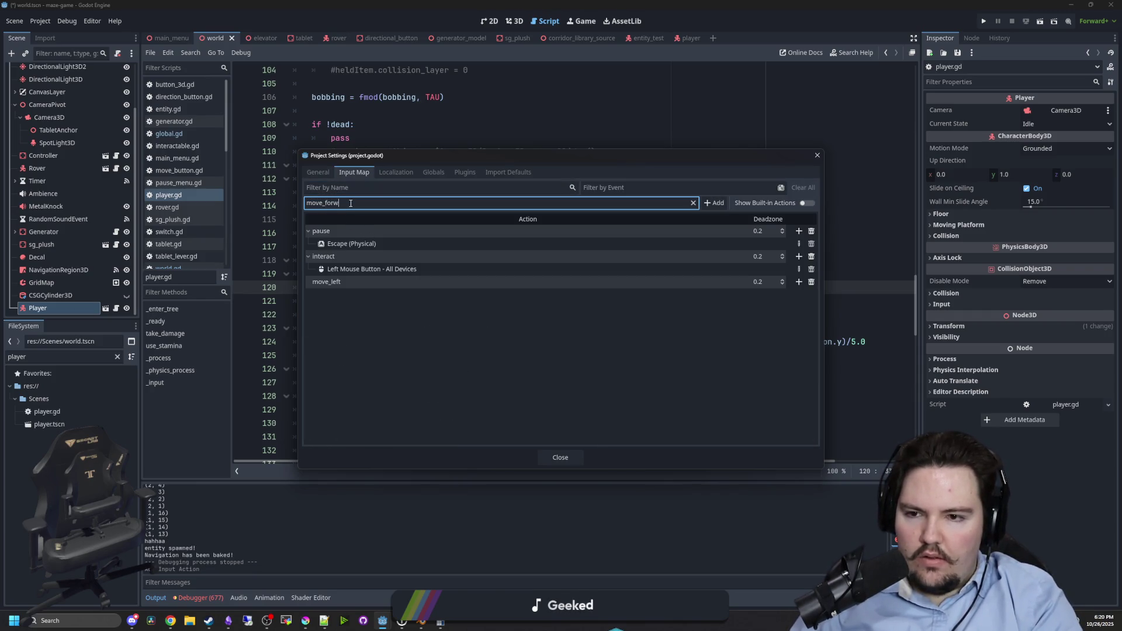
pyautogui.press('Return')
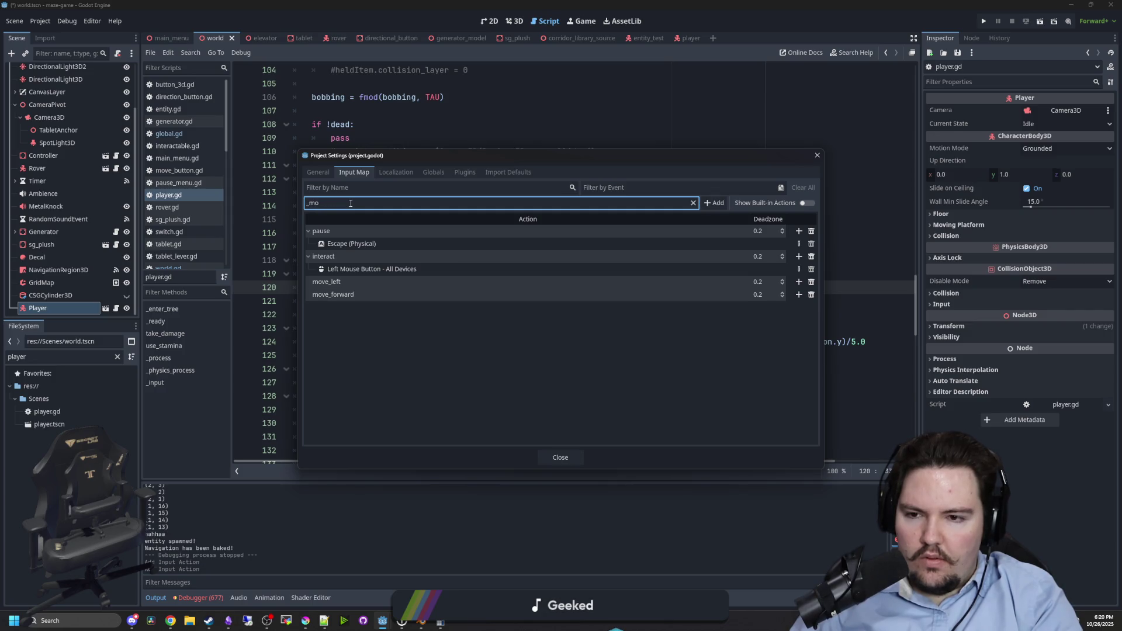
pyautogui.write('ight')
pyautogui.press('Return')
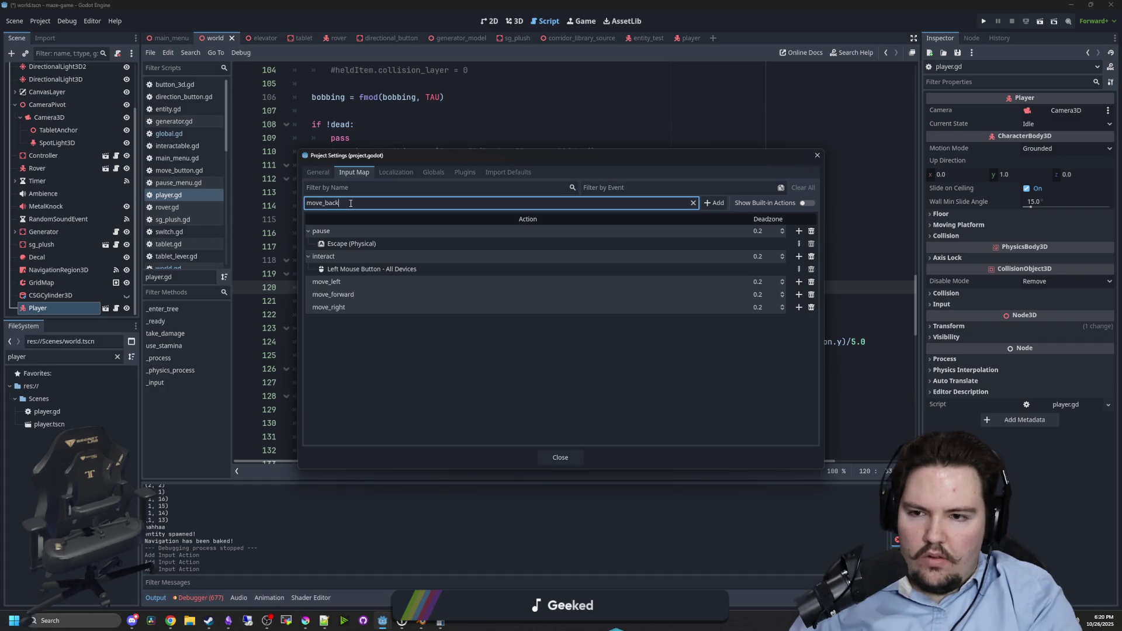
pyautogui.write('ward')
pyautogui.press('Return')
# Bind S to move_backward and D to move_right.
pyautogui.click(798, 319)
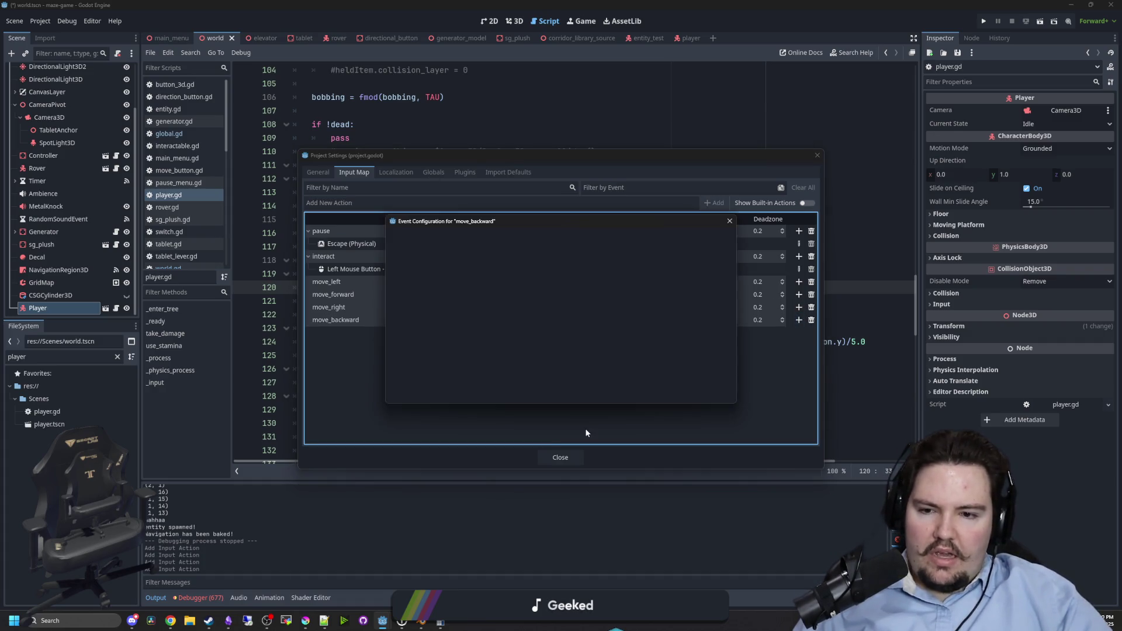
pyautogui.press('s')
pyautogui.click(501, 393)
pyautogui.click(798, 307)
pyautogui.press('d')
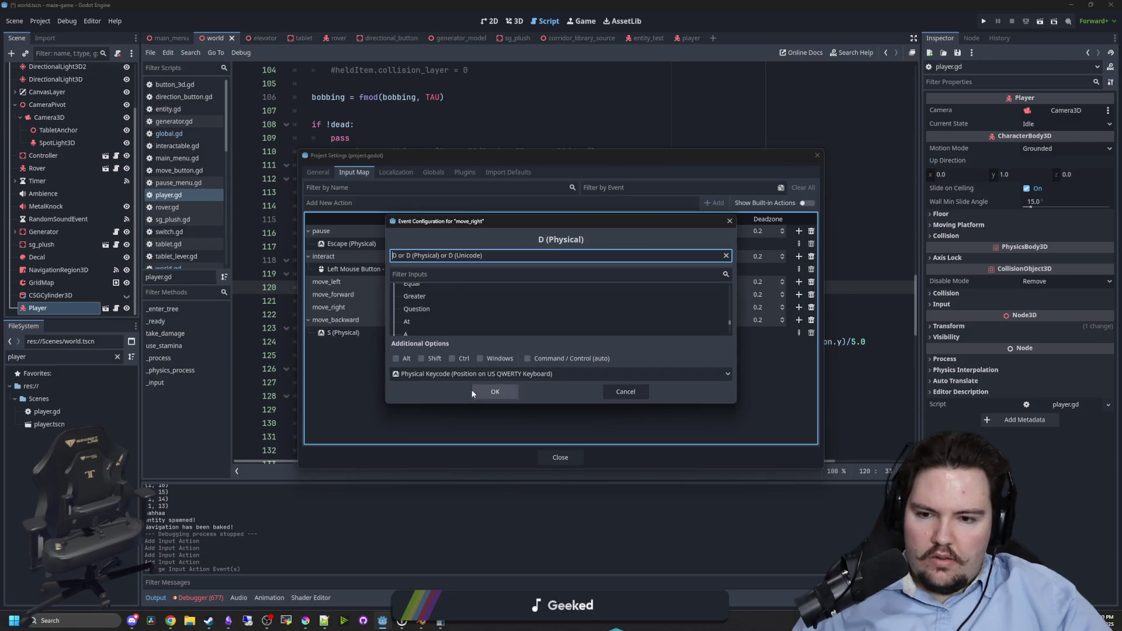
pyautogui.click(501, 394)
# Bind W to move_forward and A to move_left, then close the settings and save.
pyautogui.click(798, 294)
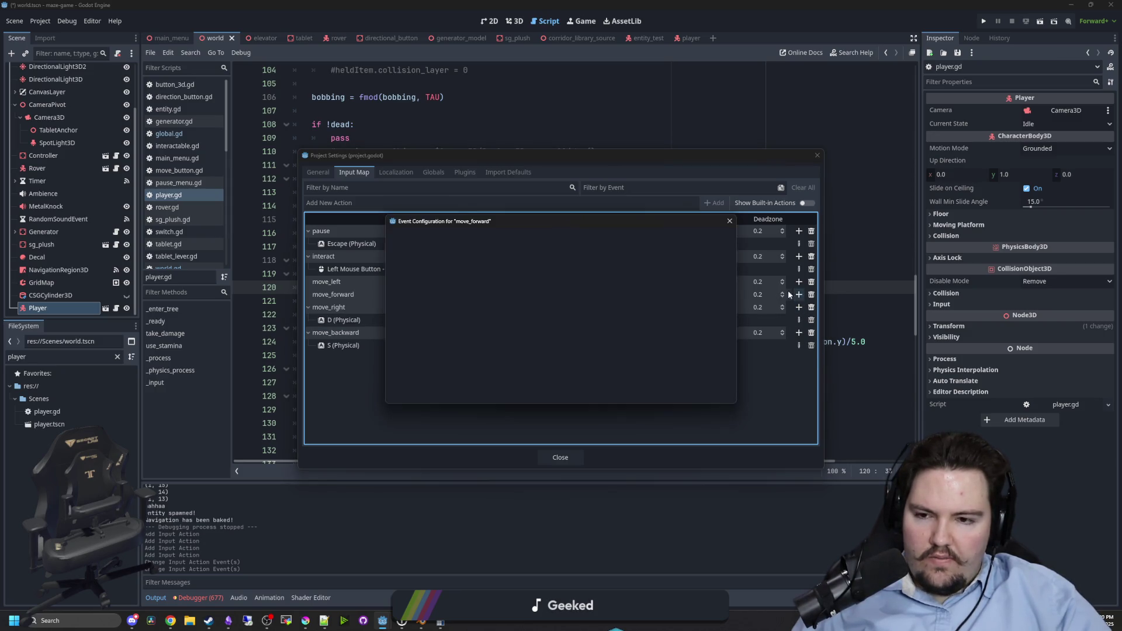
pyautogui.press('w')
pyautogui.click(497, 396)
pyautogui.click(798, 282)
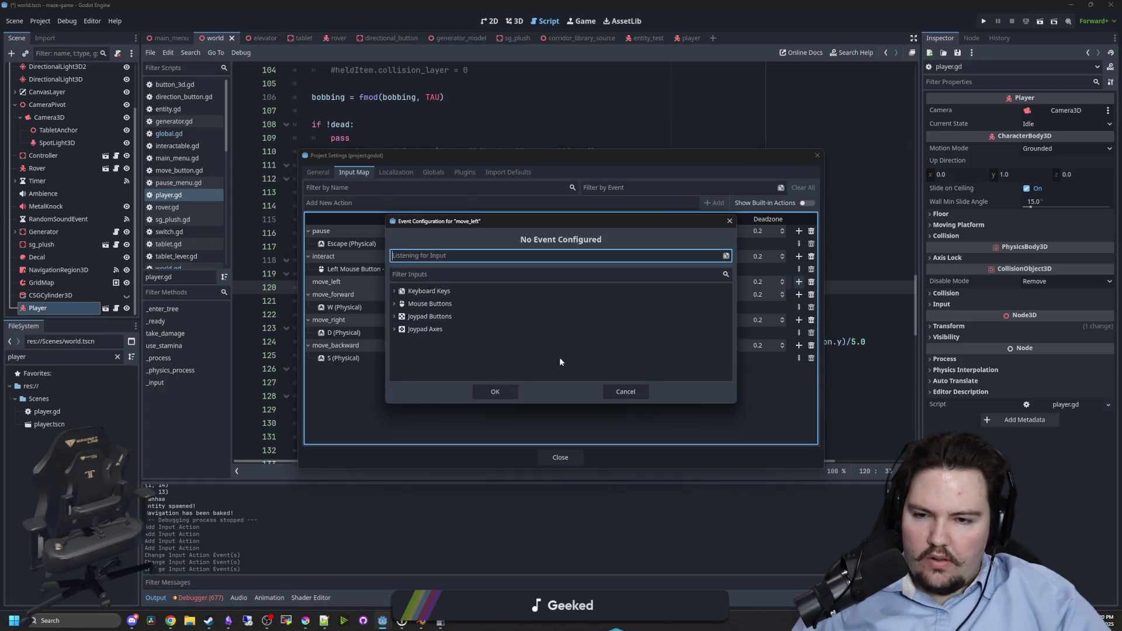
pyautogui.press('a')
pyautogui.click(501, 393)
pyautogui.click(559, 457)
pyautogui.hotkey('ctrl', 's')
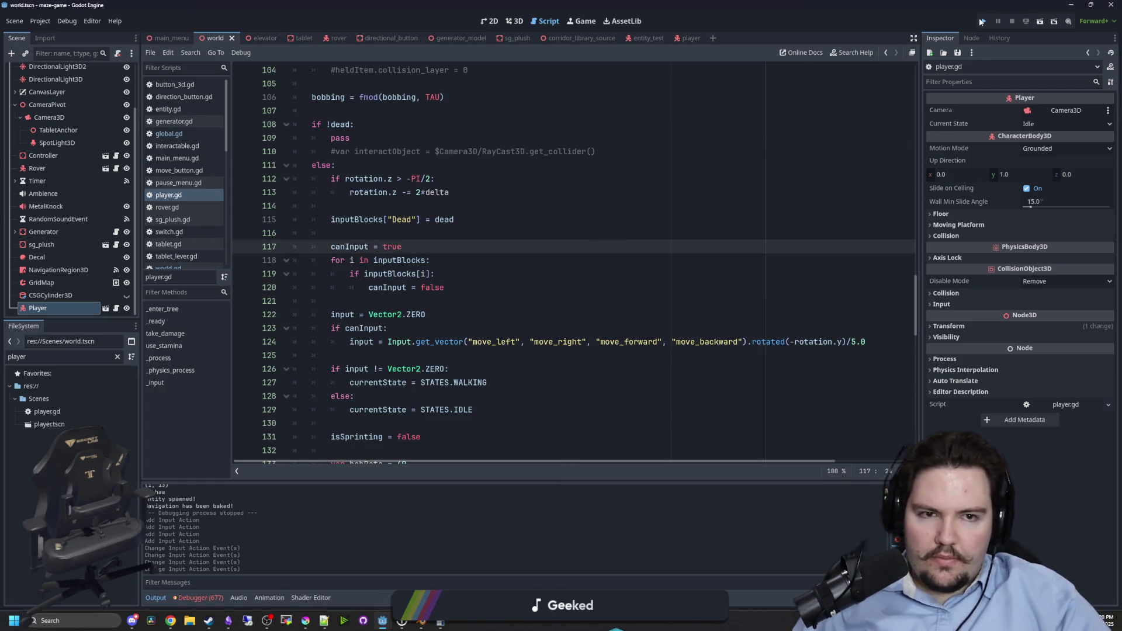
# Play-test walking forward with W, review the missing 'jump' action errors, and stop the game.
pyautogui.click(984, 21)
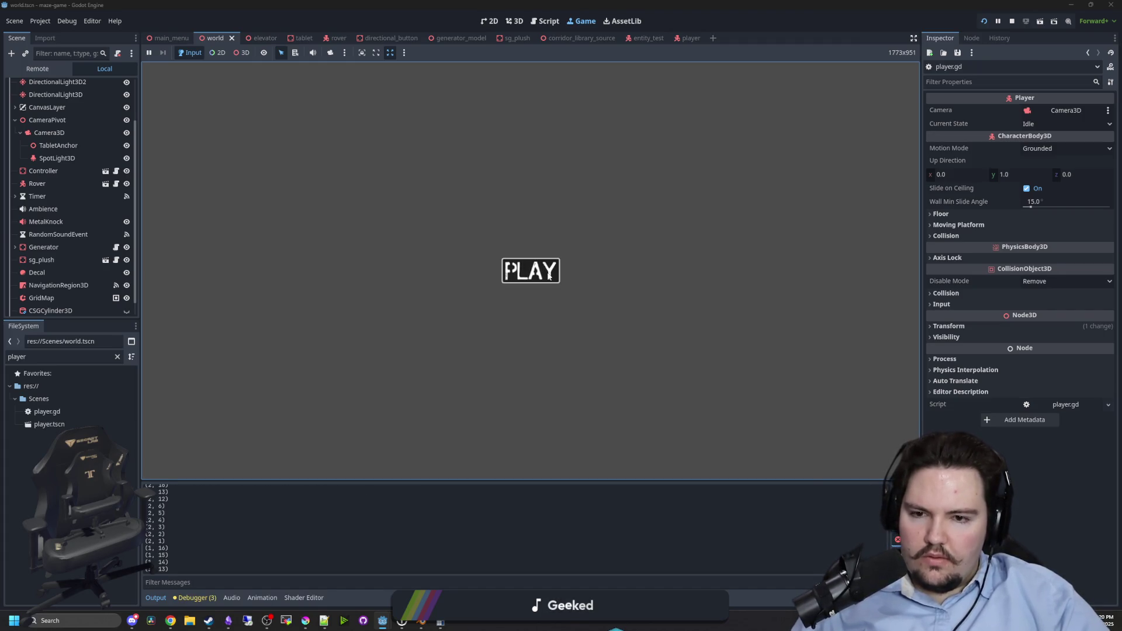
pyautogui.click(549, 277)
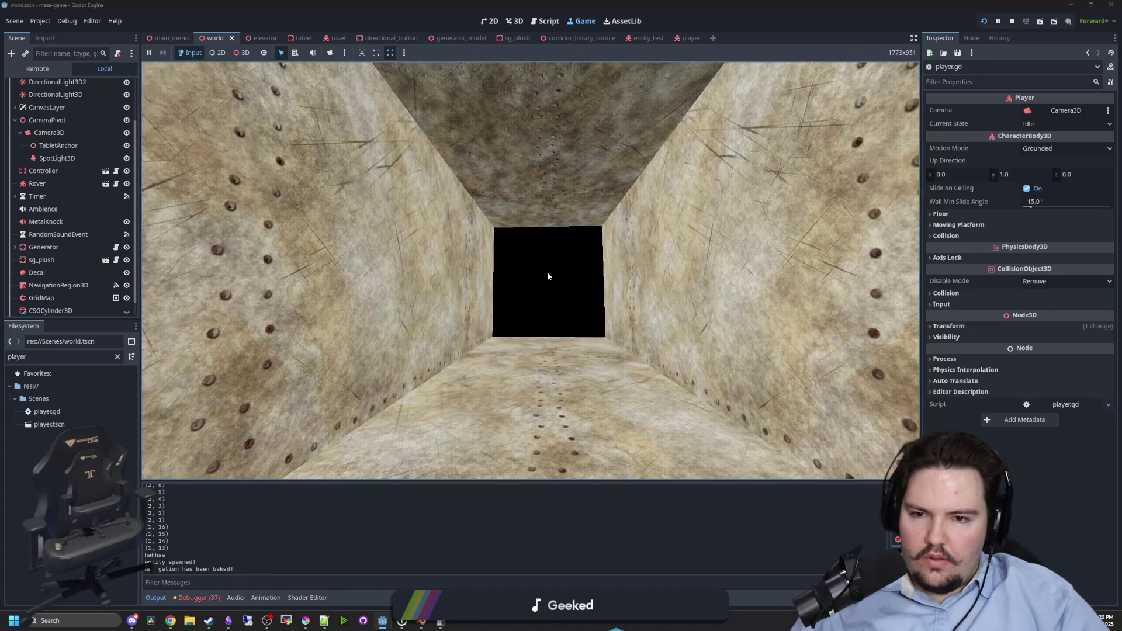
pyautogui.press('w')
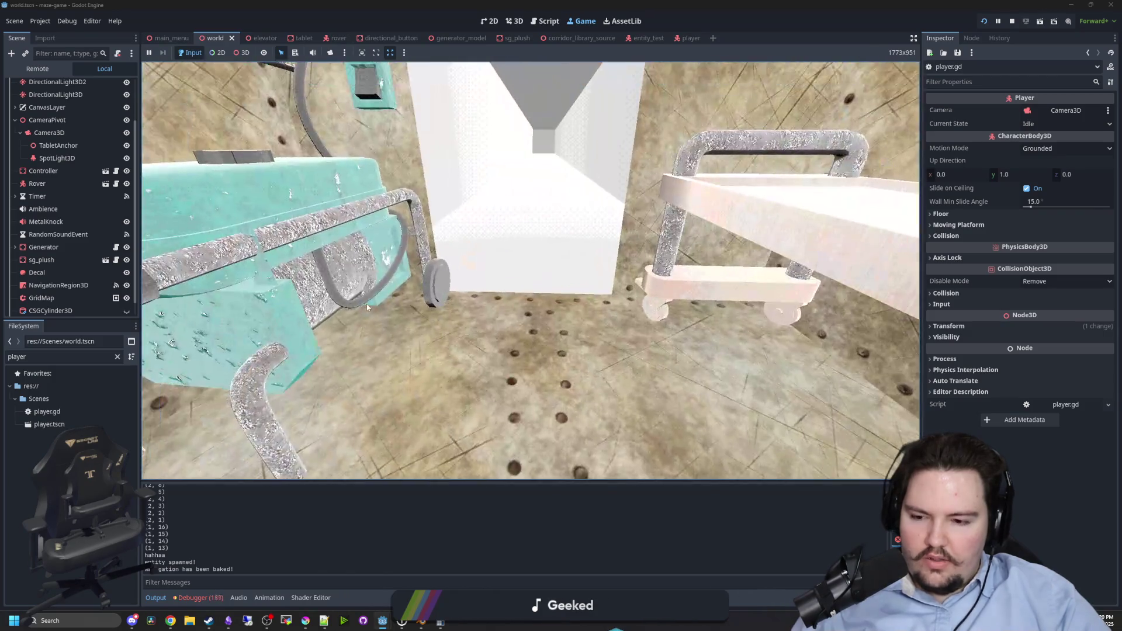
pyautogui.press('super')
pyautogui.press('Escape')
pyautogui.click(195, 598)
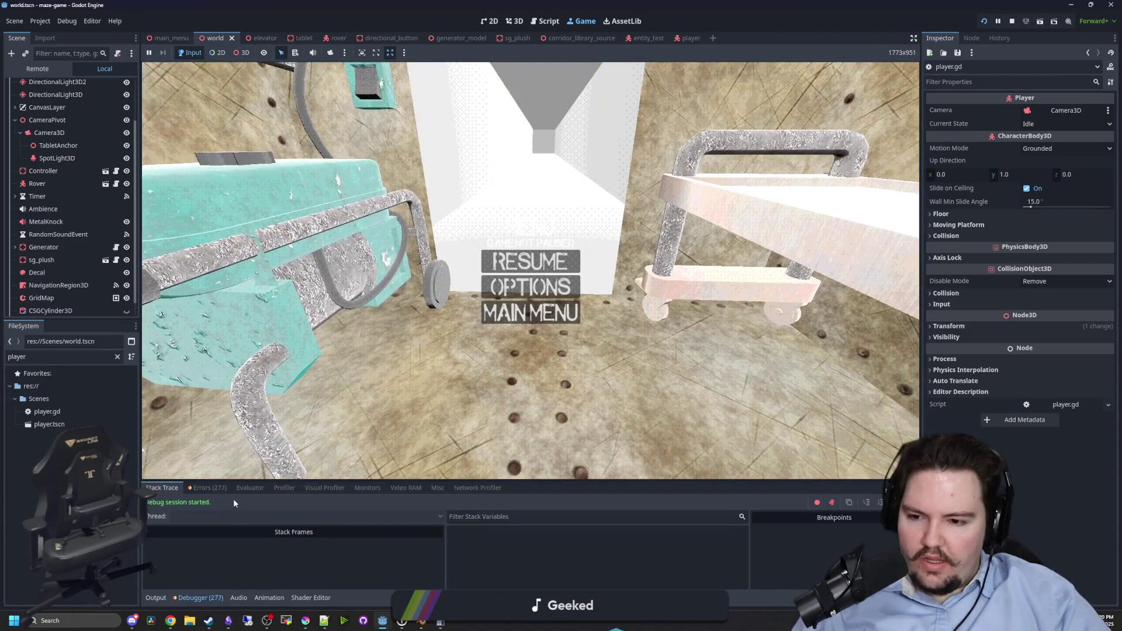
pyautogui.click(208, 488)
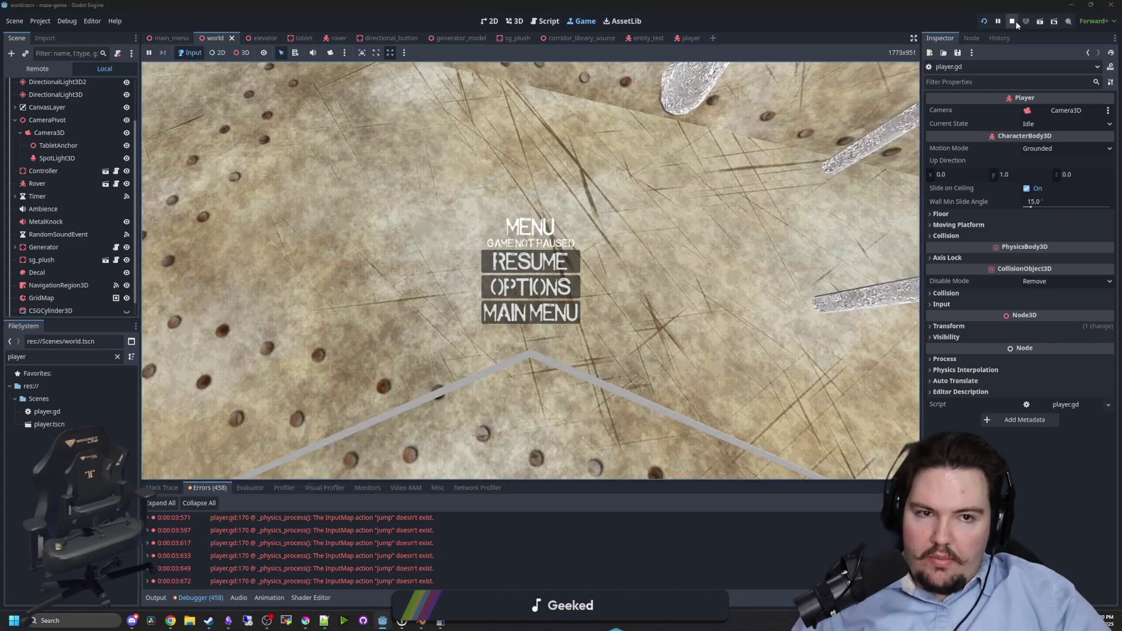
pyautogui.click(1015, 21)
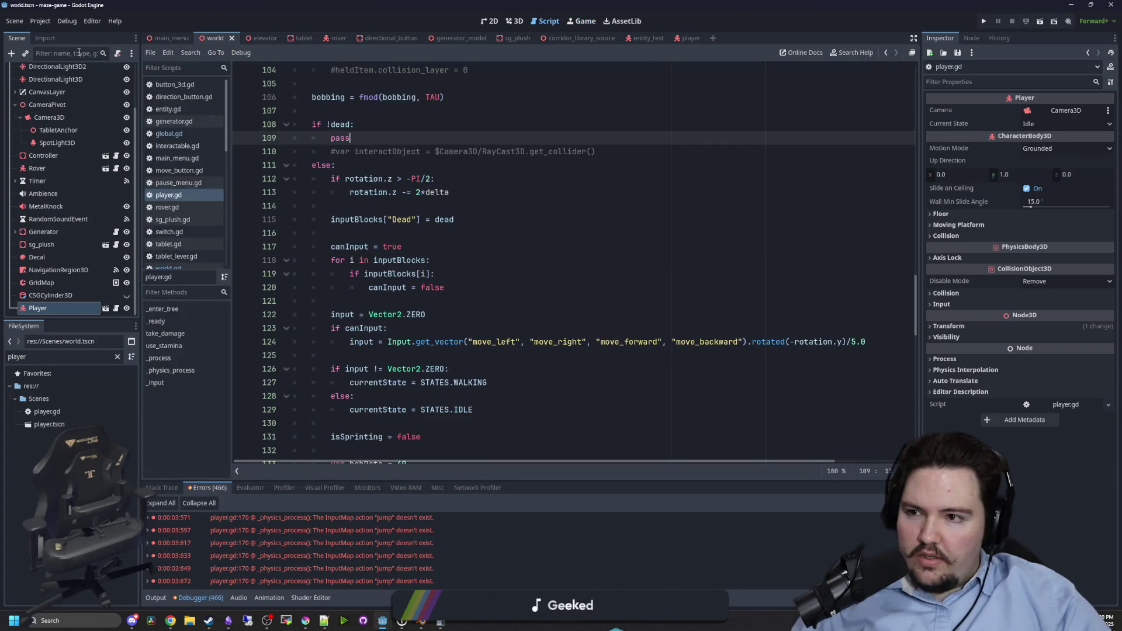
# Add a new 'jump' action to the project's Input Map.
pyautogui.click(49, 26)
pyautogui.click(53, 34)
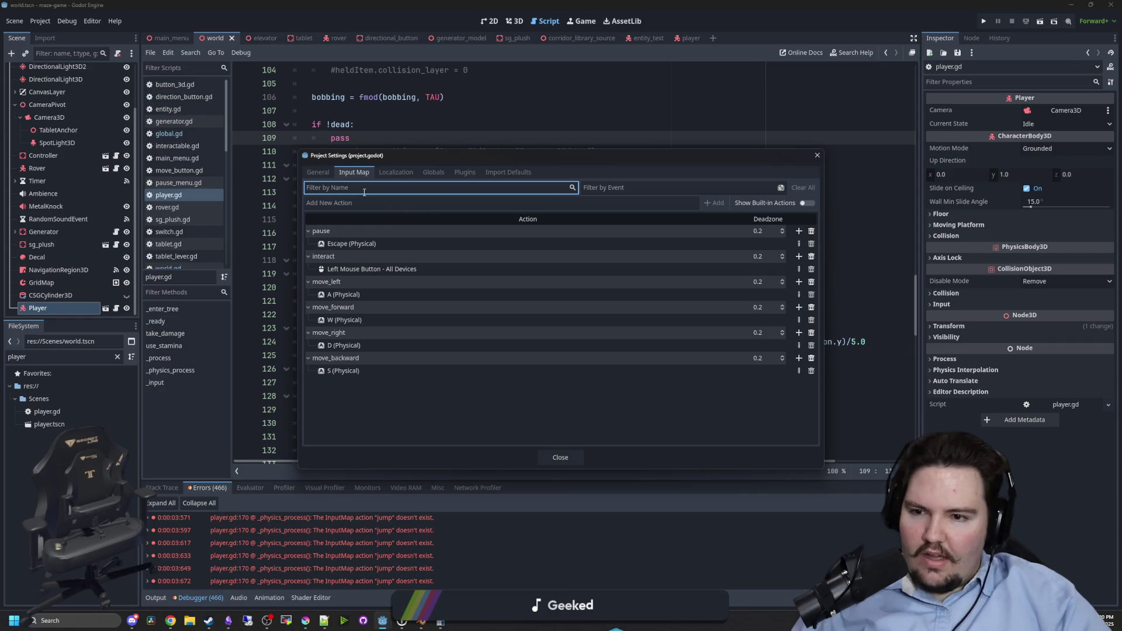
pyautogui.write('jump')
pyautogui.press('Return')
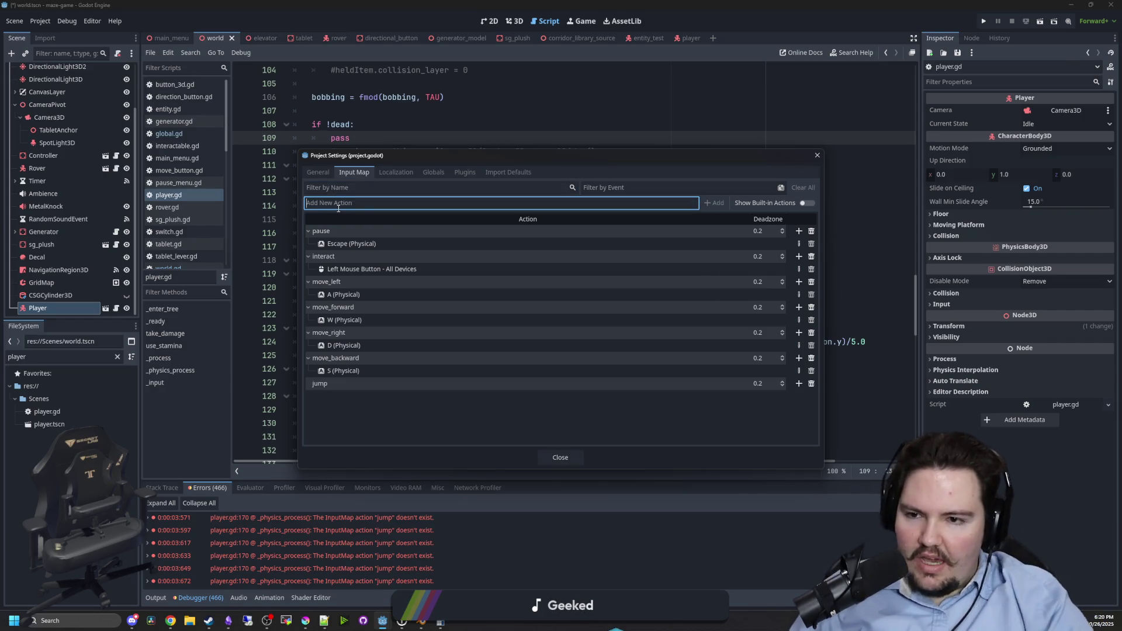
pyautogui.click(797, 385)
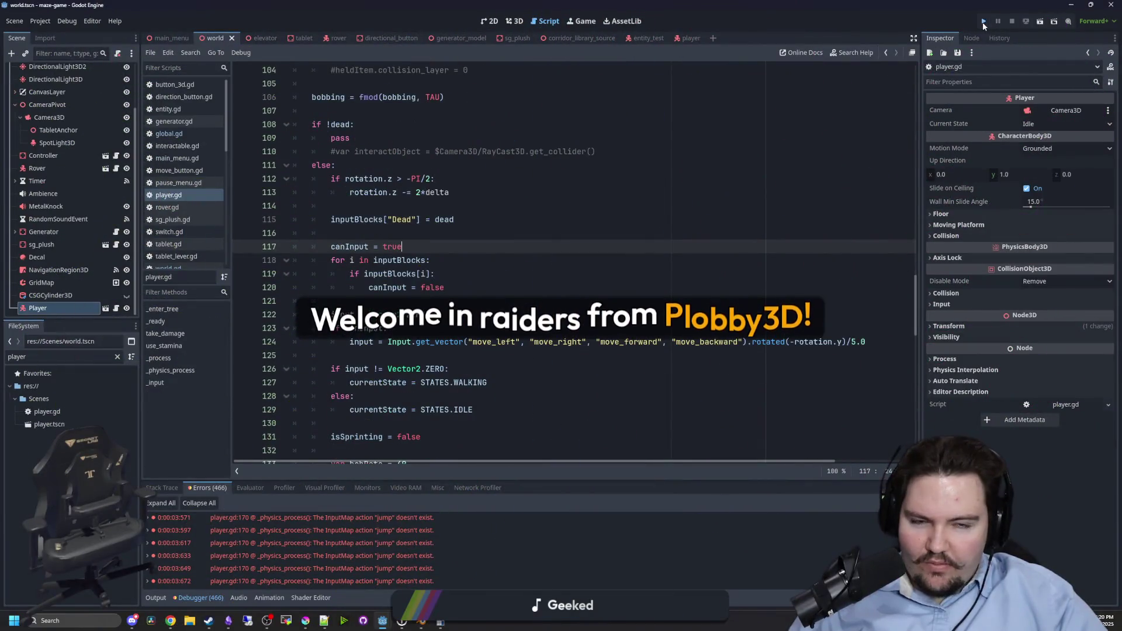
# Play-test the maze again, then reopen player.gd from the FileSystem.
pyautogui.click(983, 21)
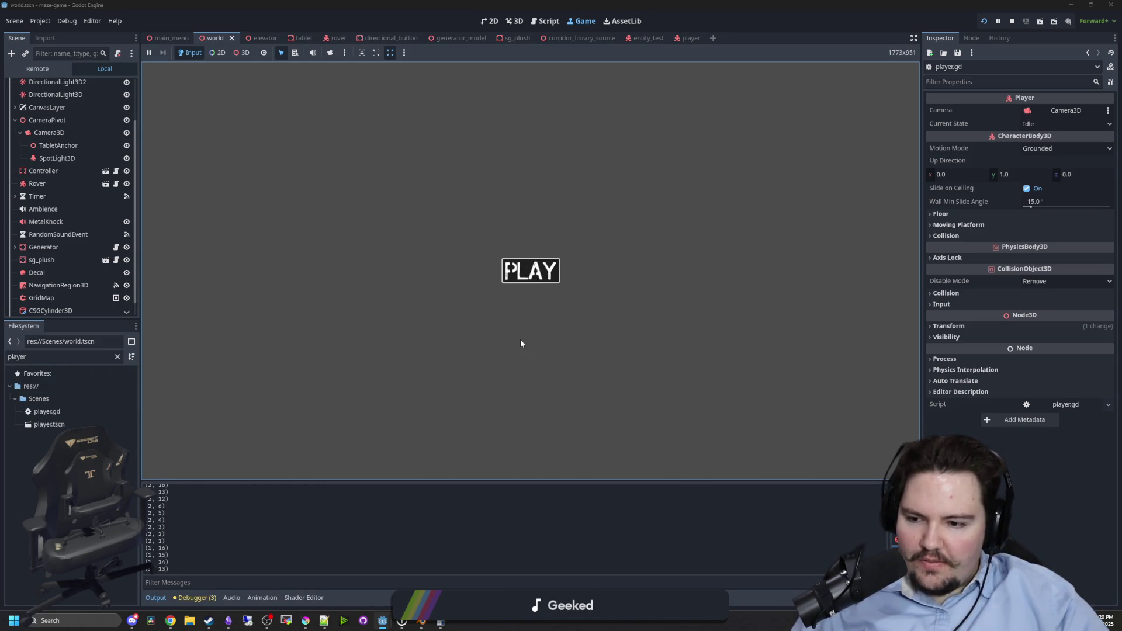
pyautogui.click(535, 341)
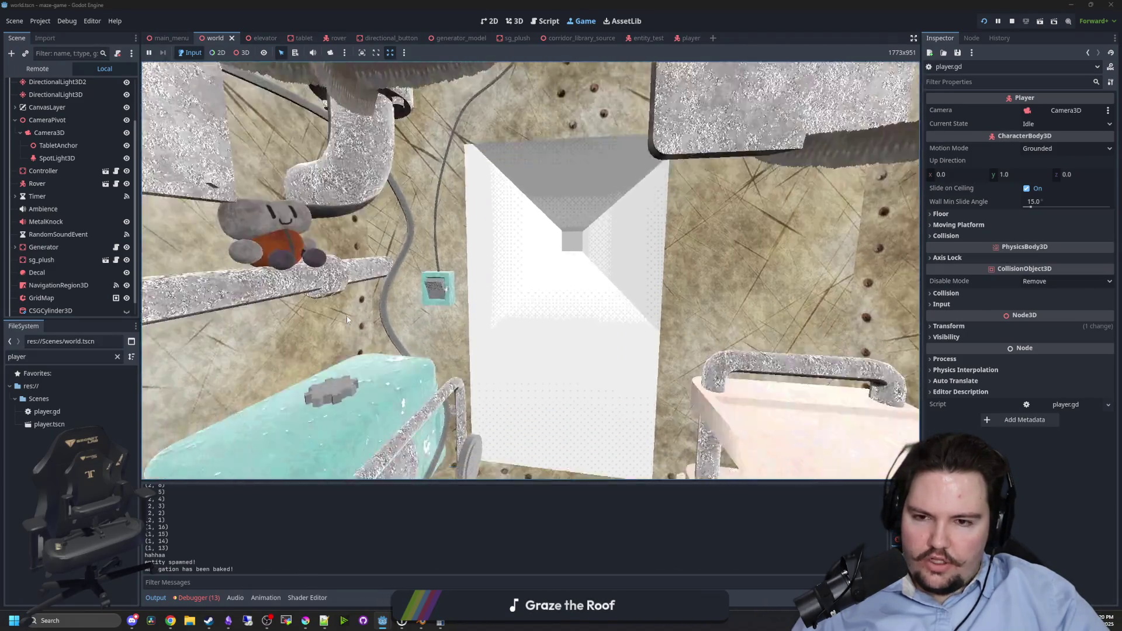
pyautogui.press('Escape')
pyautogui.scroll(3, 66, 242)
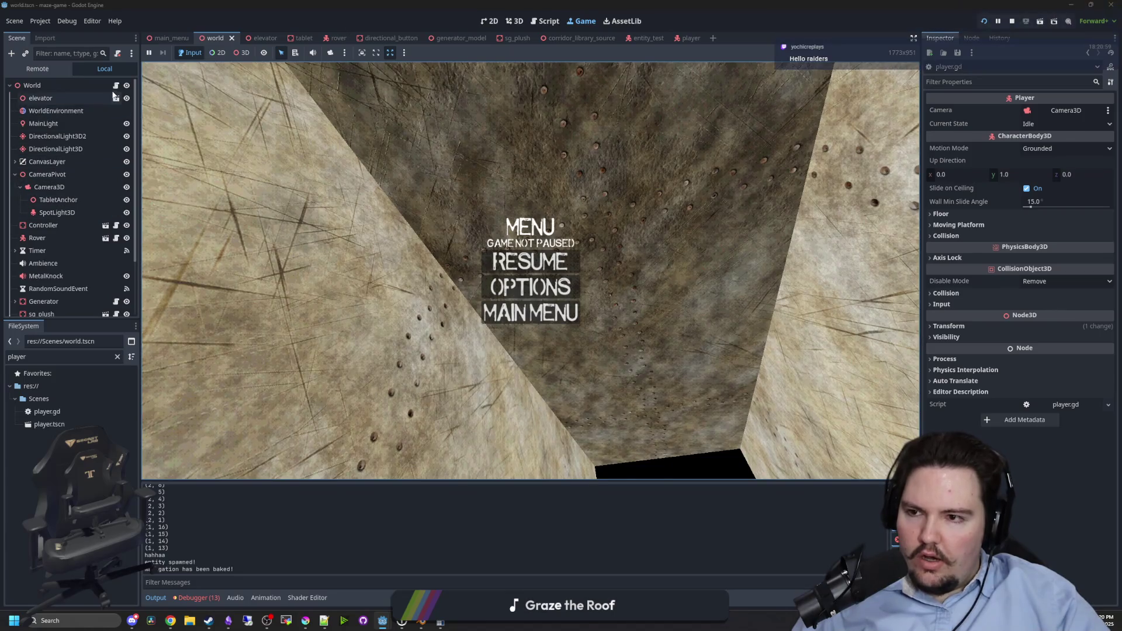
pyautogui.doubleClick(68, 415)
# Search player.gd for 'move_and', then select the Player node in the player scene.
pyautogui.click(566, 291)
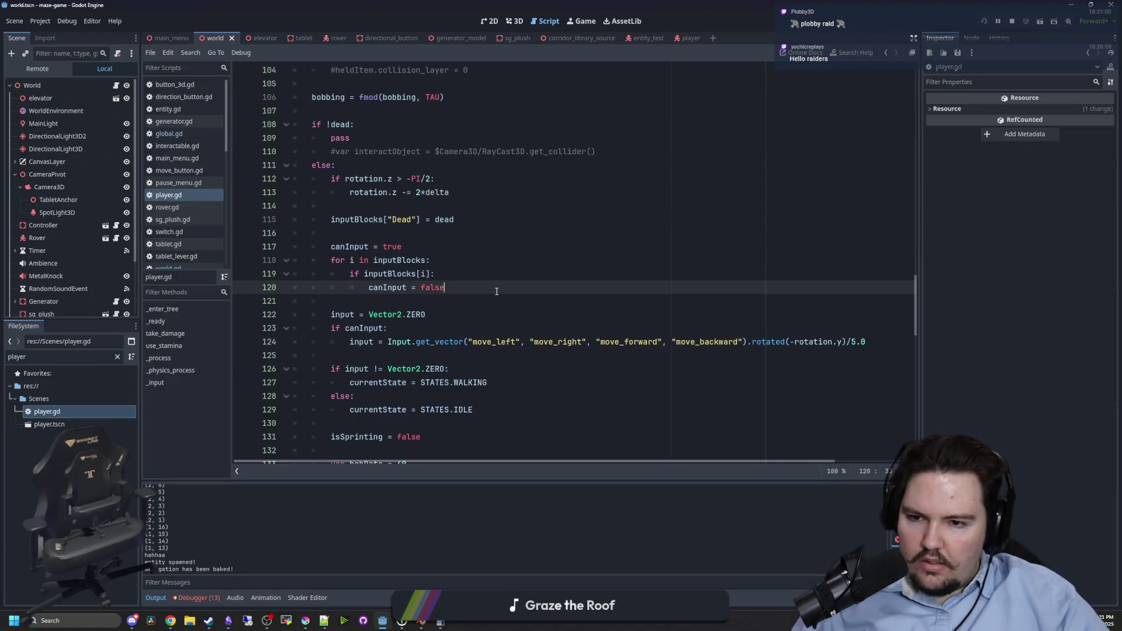
pyautogui.hotkey('ctrl', 'f')
pyautogui.write('move_and_')
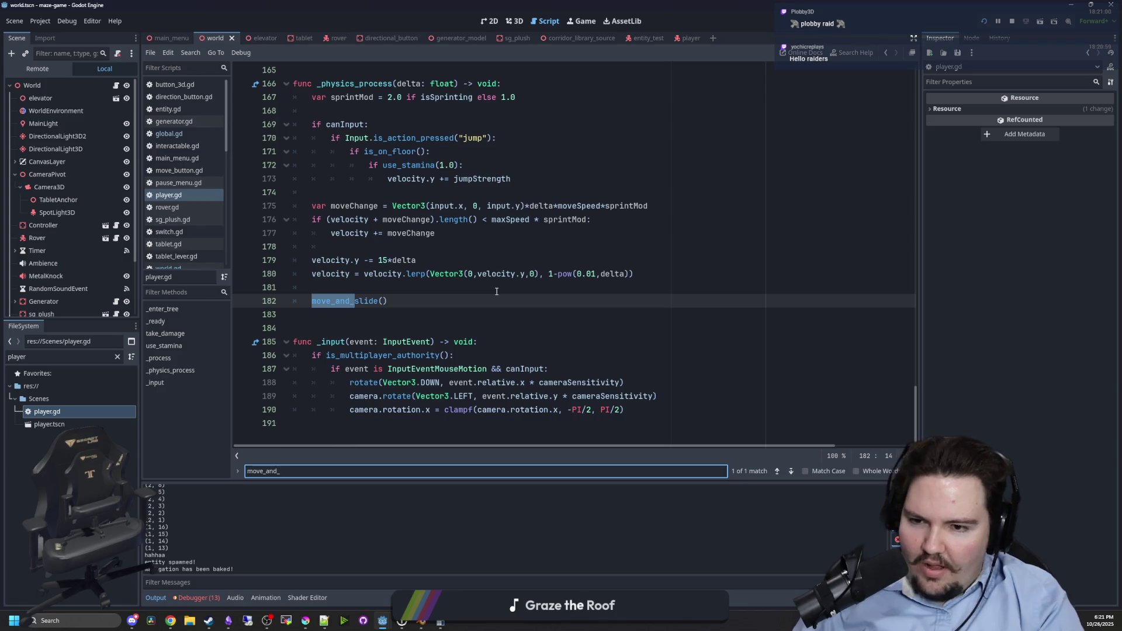
pyautogui.click(496, 289)
pyautogui.scroll(-3, 61, 298)
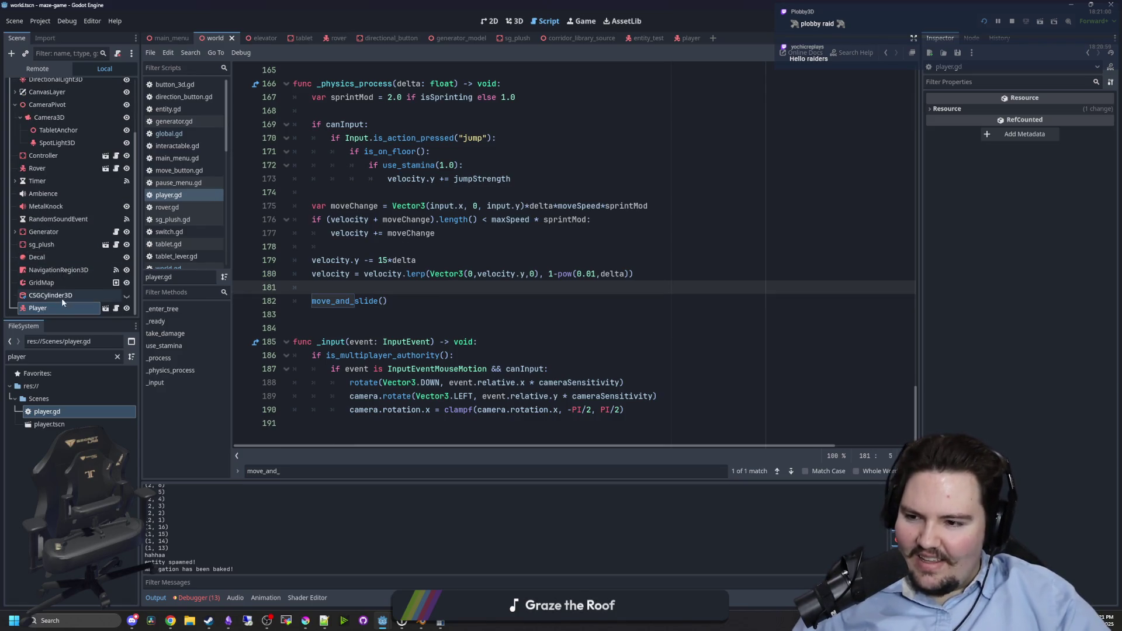
pyautogui.doubleClick(62, 427)
pyautogui.click(56, 85)
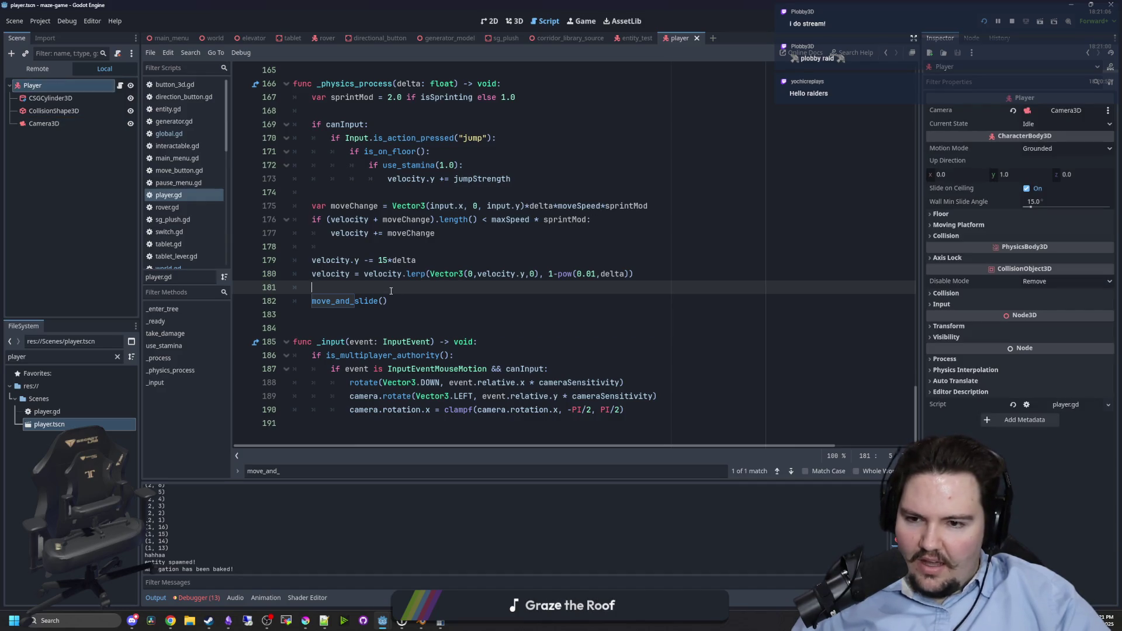
# Delete the canInput jump block around lines 168–172.
pyautogui.scroll(3, 403, 289)
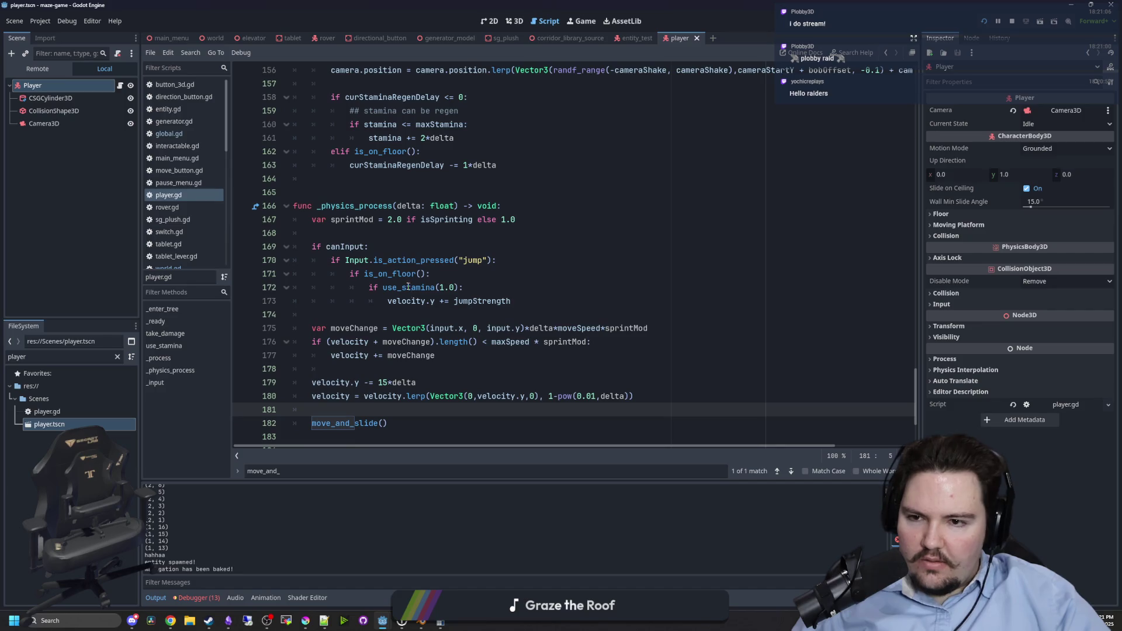
pyautogui.click(375, 239)
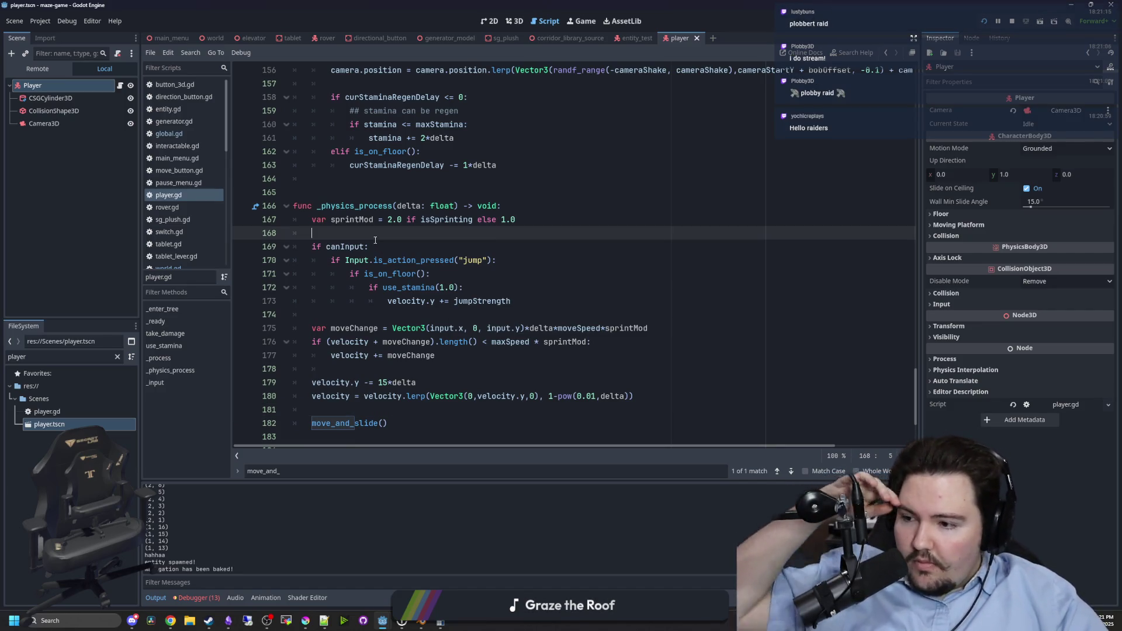
pyautogui.click(466, 287)
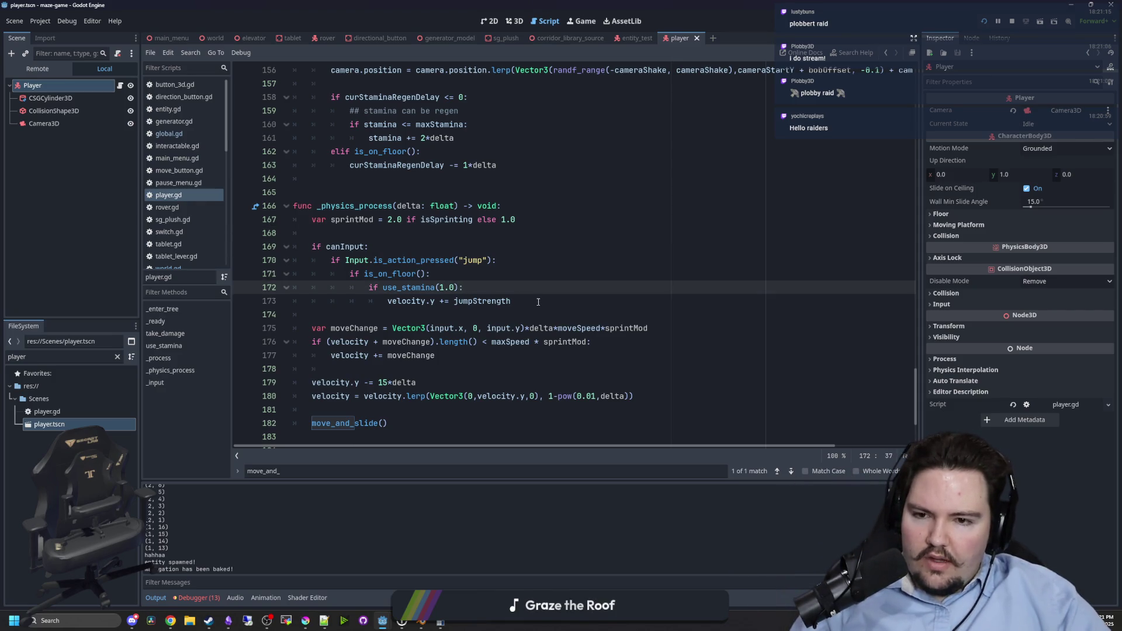
pyautogui.moveTo(538, 301); pyautogui.dragTo(255, 247)
pyautogui.press('BackSpace')
pyautogui.press('BackSpace')
pyautogui.press('BackSpace')
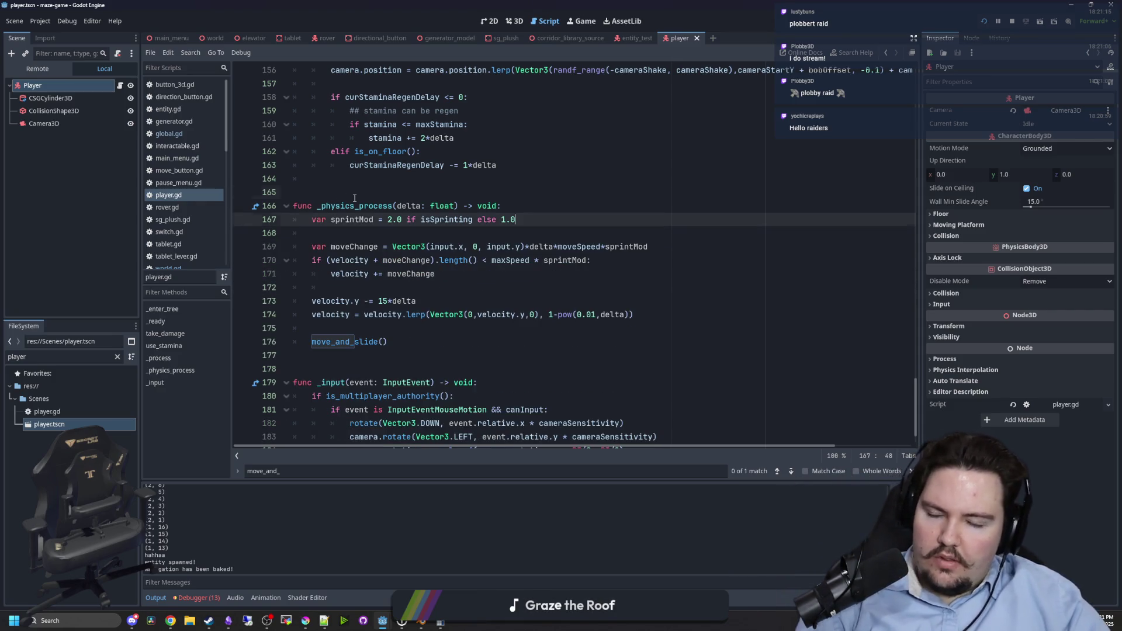
pyautogui.click(354, 198)
# Search the project for 'jump' and delete the jumpStrength declaration on line 16.
pyautogui.hotkey('ctrl', 'shift', 'f')
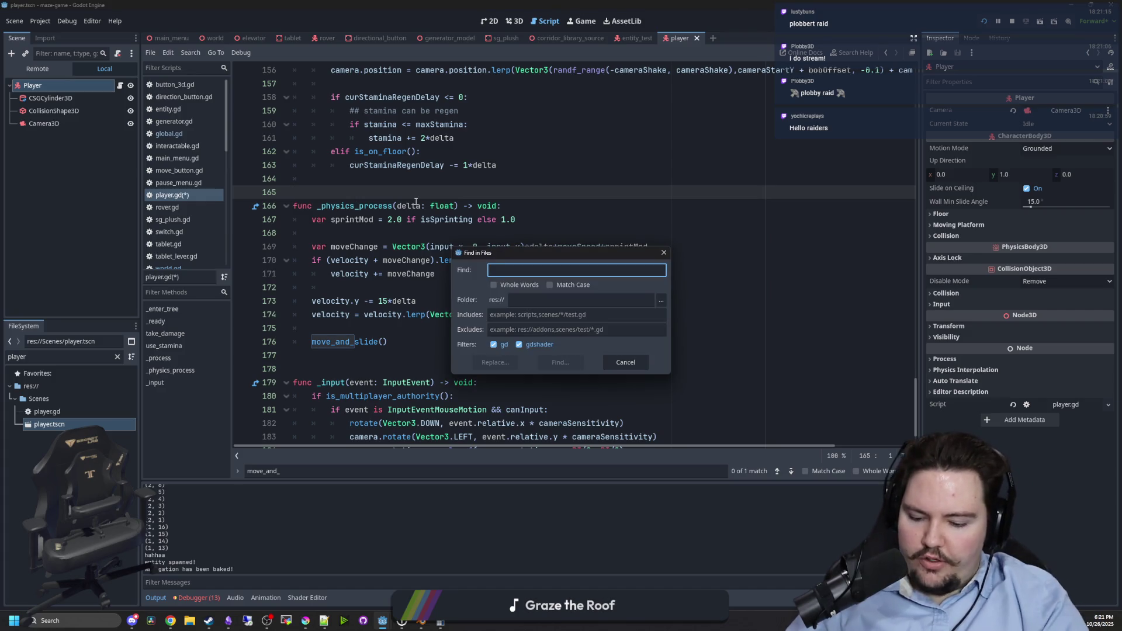
pyautogui.write('jump')
pyautogui.press('Return')
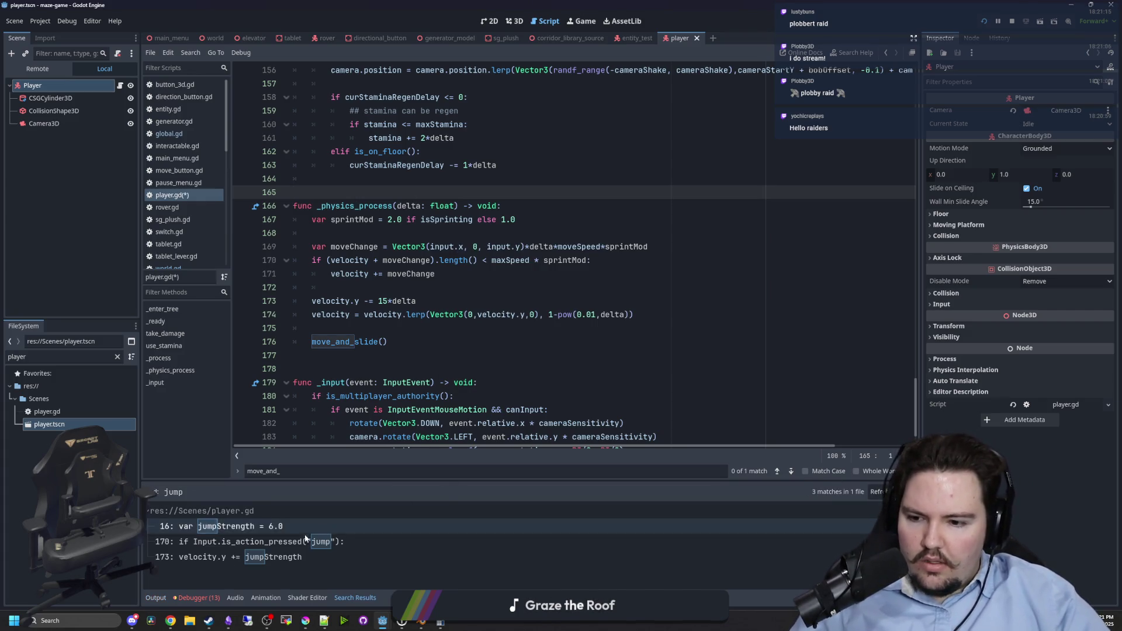
pyautogui.click(305, 540)
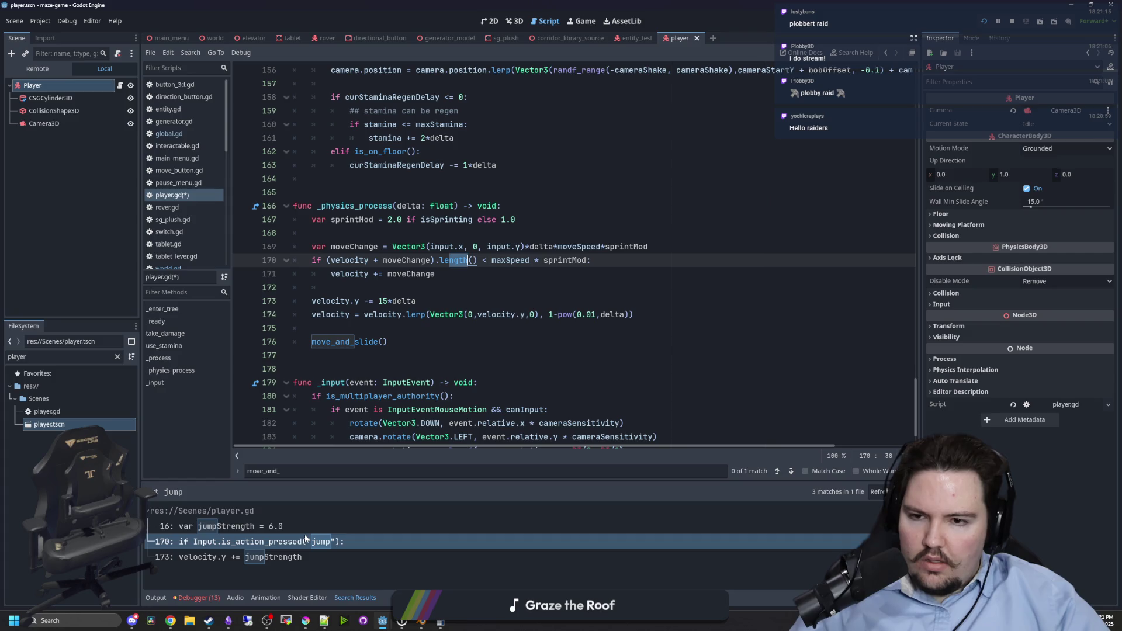
pyautogui.click(280, 556)
pyautogui.click(261, 525)
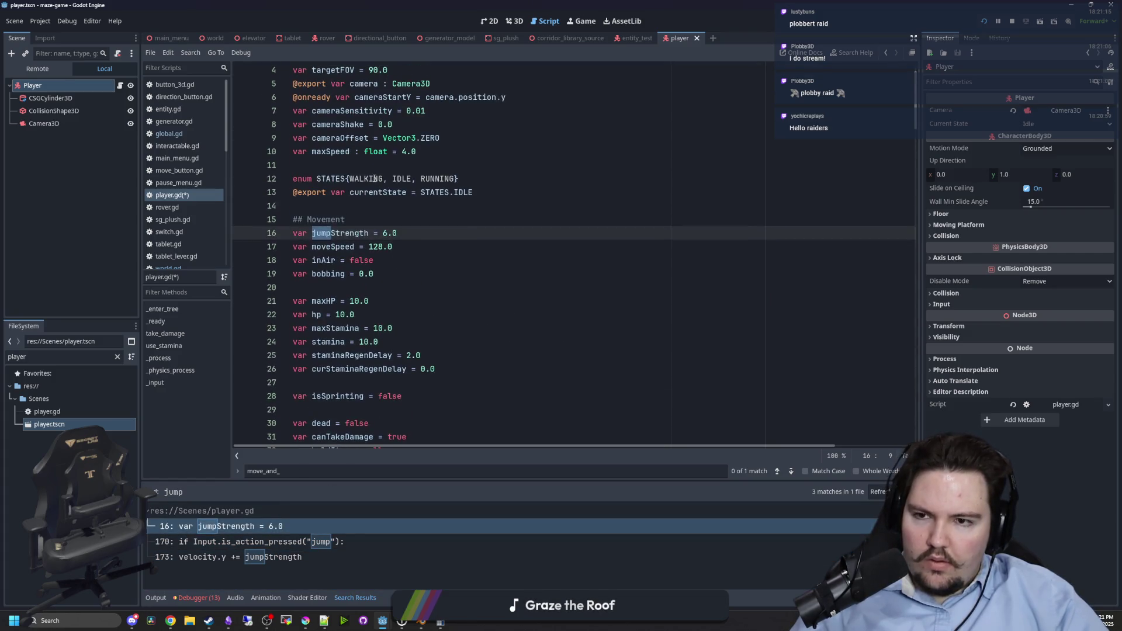
pyautogui.tripleClick(345, 233)
pyautogui.press('BackSpace')
# Save player.gd and run the game.
pyautogui.click(397, 207)
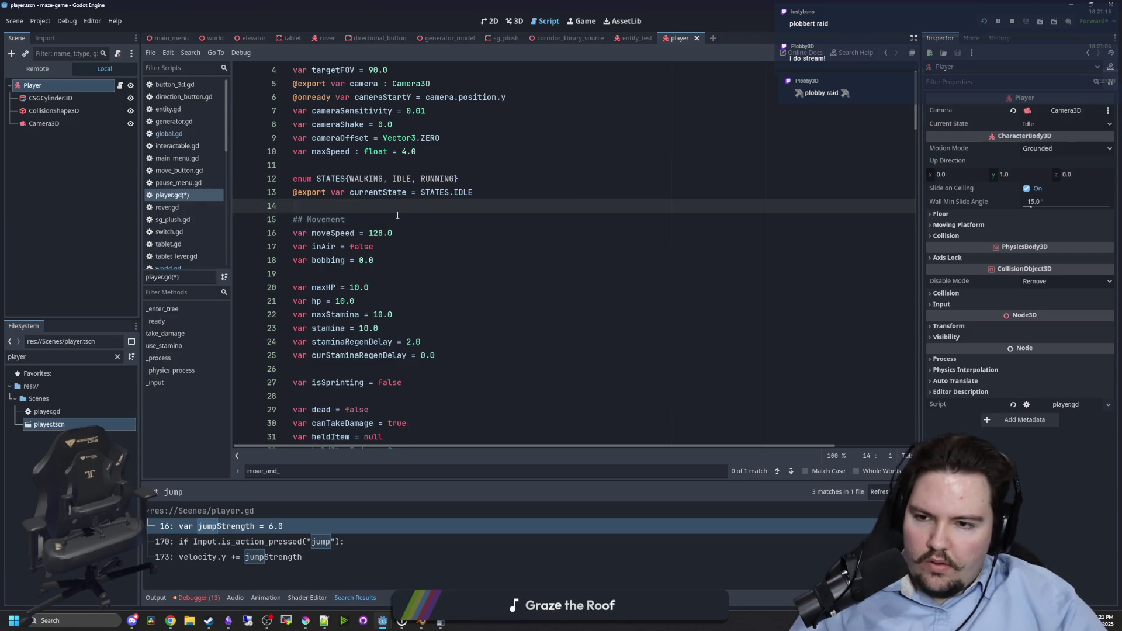
pyautogui.scroll(-9, 398, 215)
pyautogui.click(491, 232)
pyautogui.hotkey('ctrl', 's')
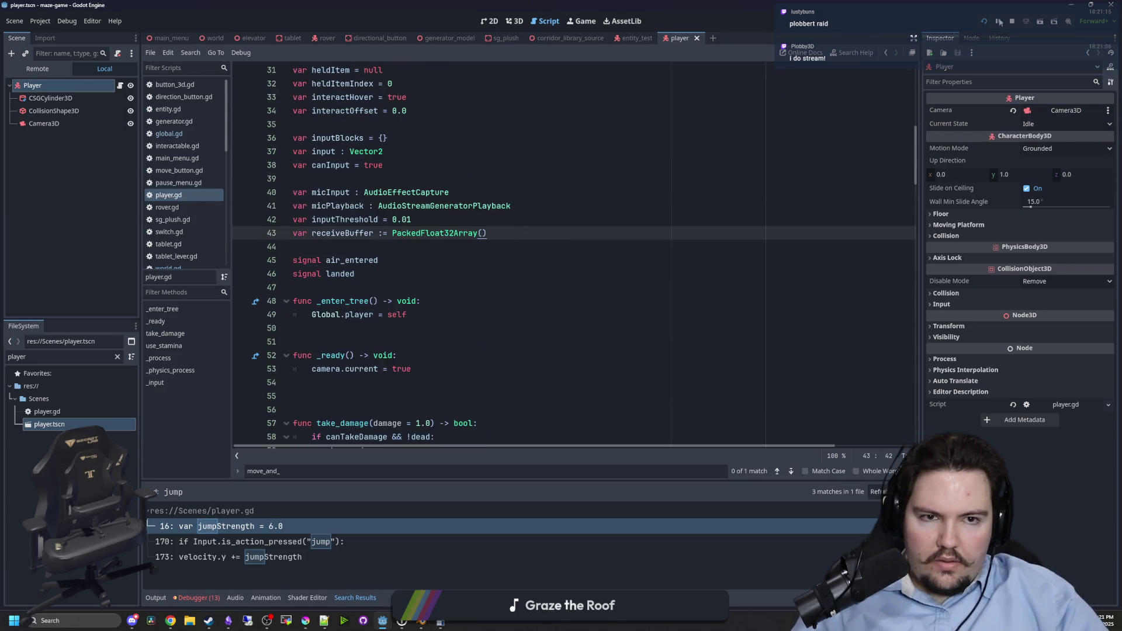
pyautogui.click(998, 20)
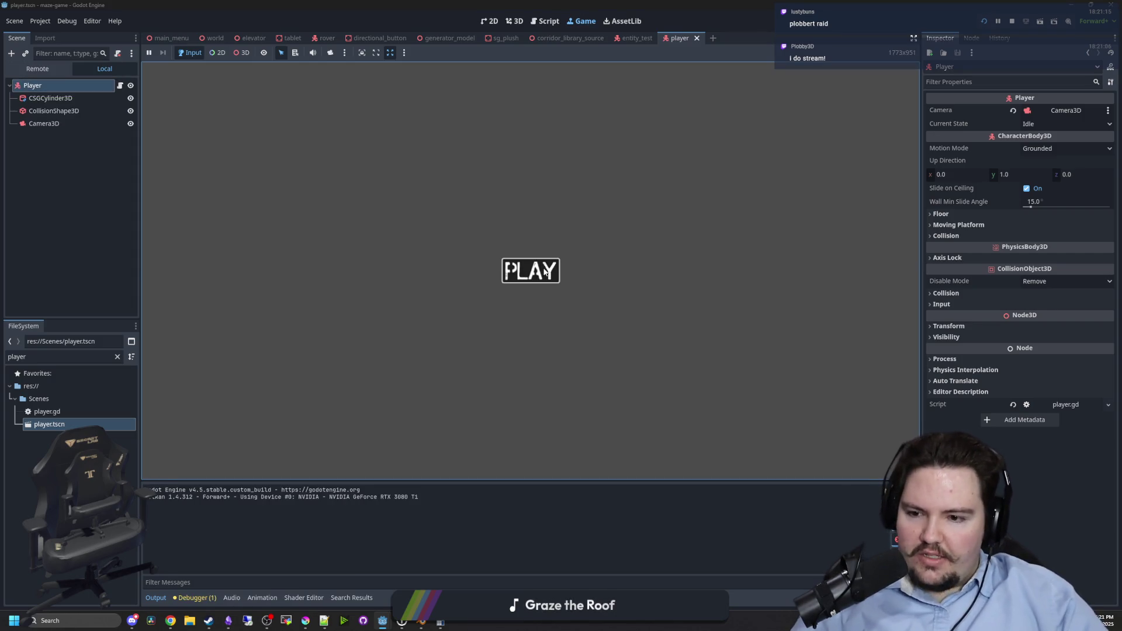
# Start playing from the title screen, walk the corridors, and bring up the MENU with Escape.
pyautogui.click(545, 272)
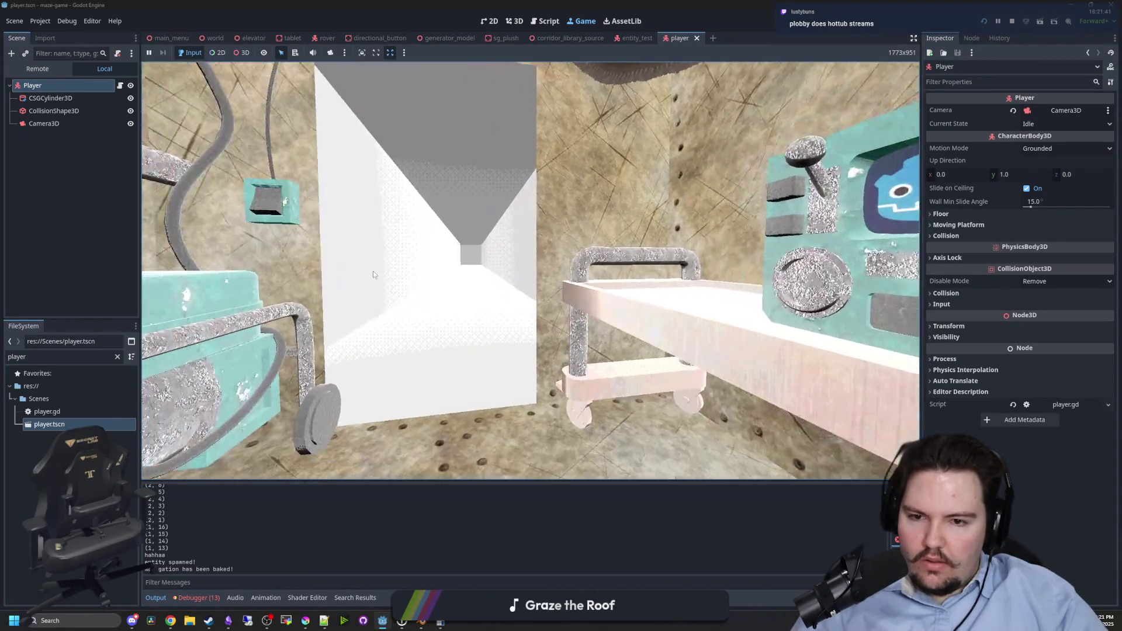
pyautogui.press('Escape')
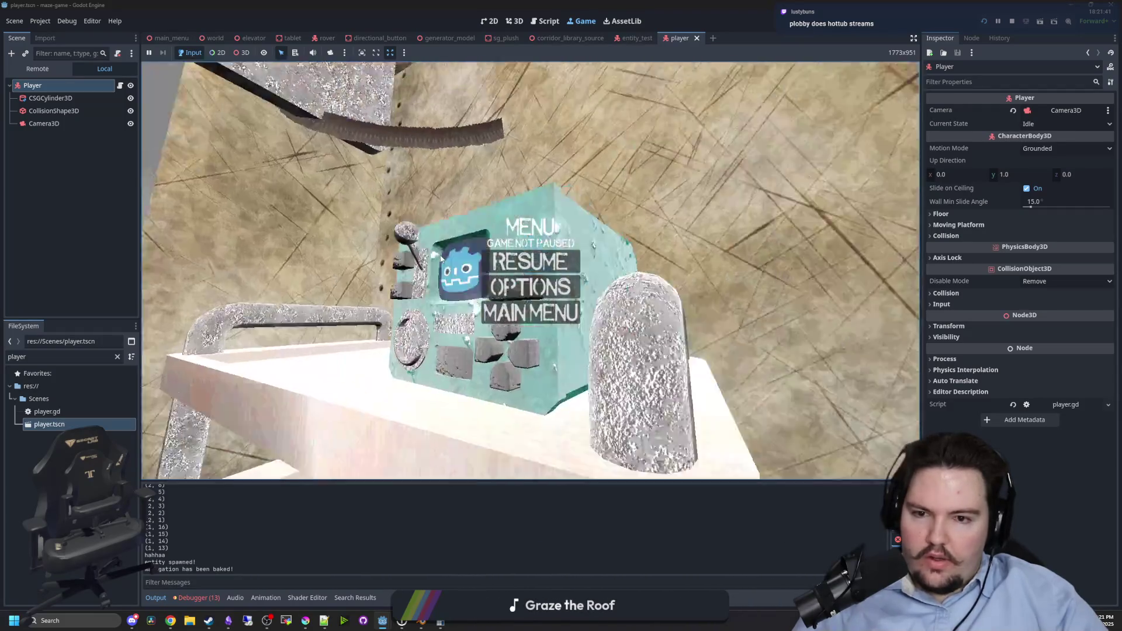
pyautogui.press('Escape')
pyautogui.press('Escape')
pyautogui.press('Escape')
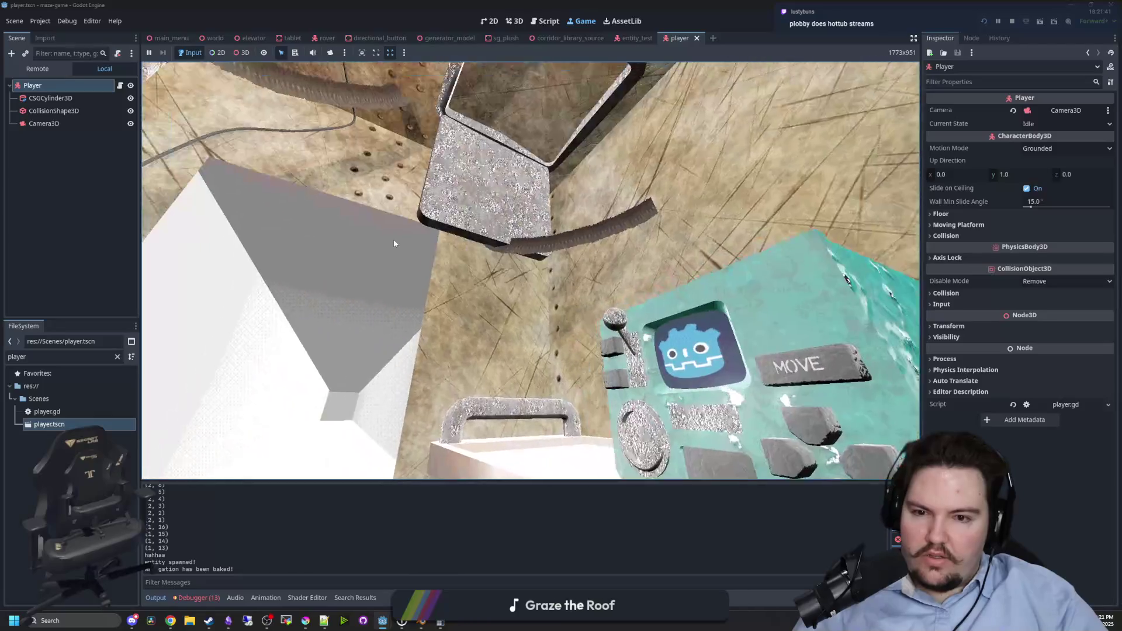
pyautogui.press('Escape')
pyautogui.press('super')
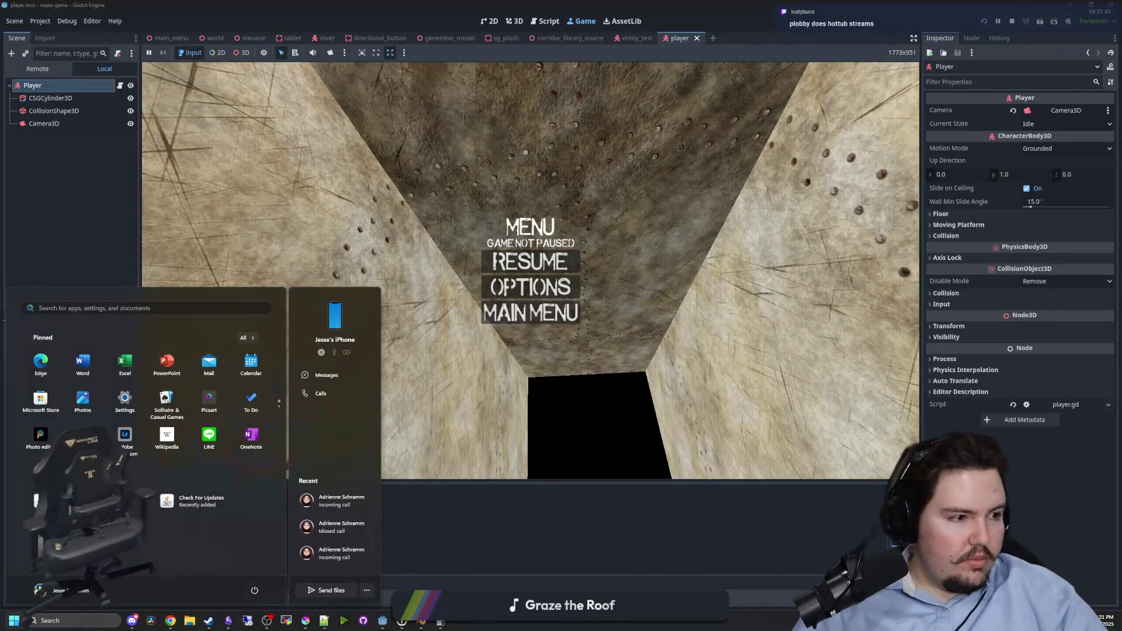
pyautogui.press('super')
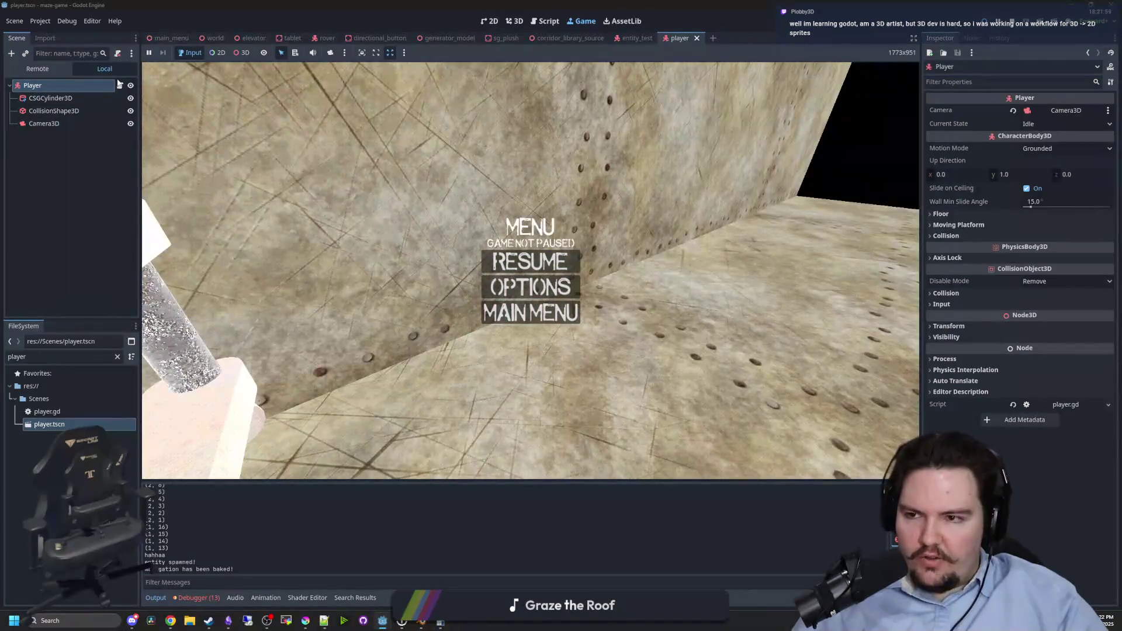
# Open player.gd and paste the mouse-capture call onto a new line in _ready.
pyautogui.click(121, 85)
pyautogui.scroll(-2, 418, 296)
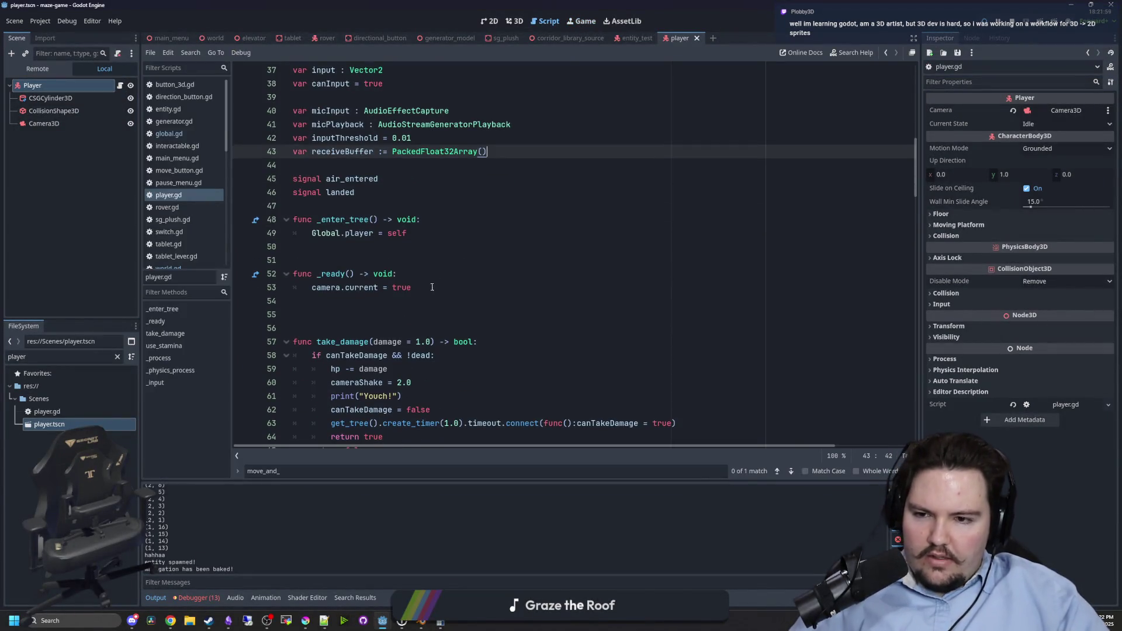
pyautogui.click(418, 287)
pyautogui.press('Return')
pyautogui.write('Input.set_mouse_mode(Input.MOUSE_MODE_CAPTURED)')
pyautogui.press('Delete')
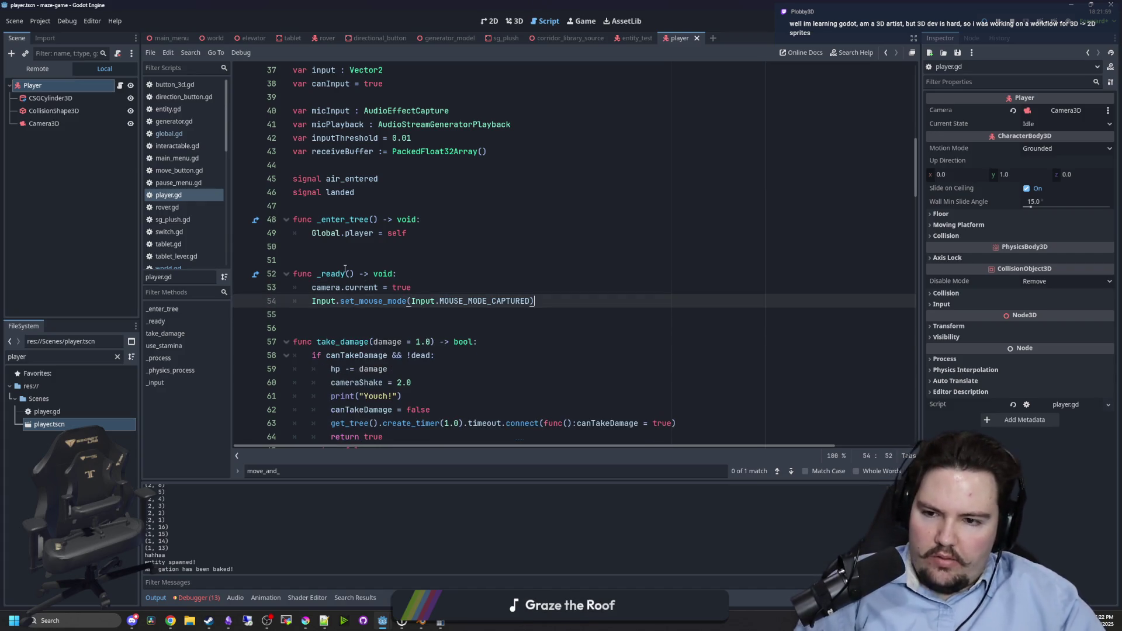
pyautogui.click(345, 273)
# Run the game, start playing from the title screen, and bring up the pause menu.
pyautogui.press('F5')
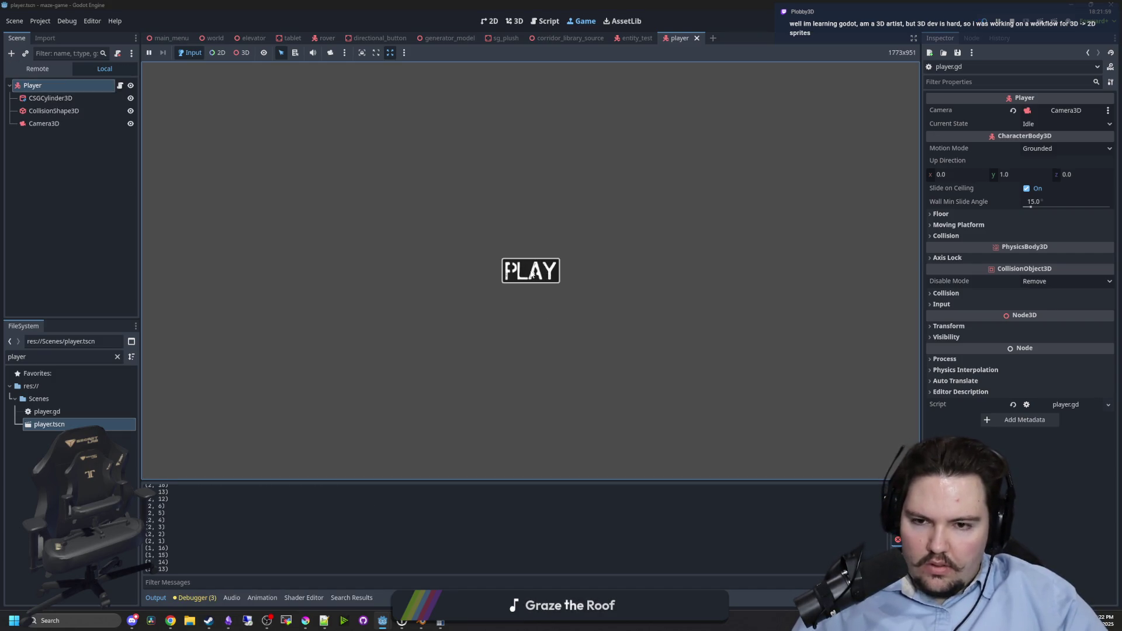
pyautogui.click(532, 273)
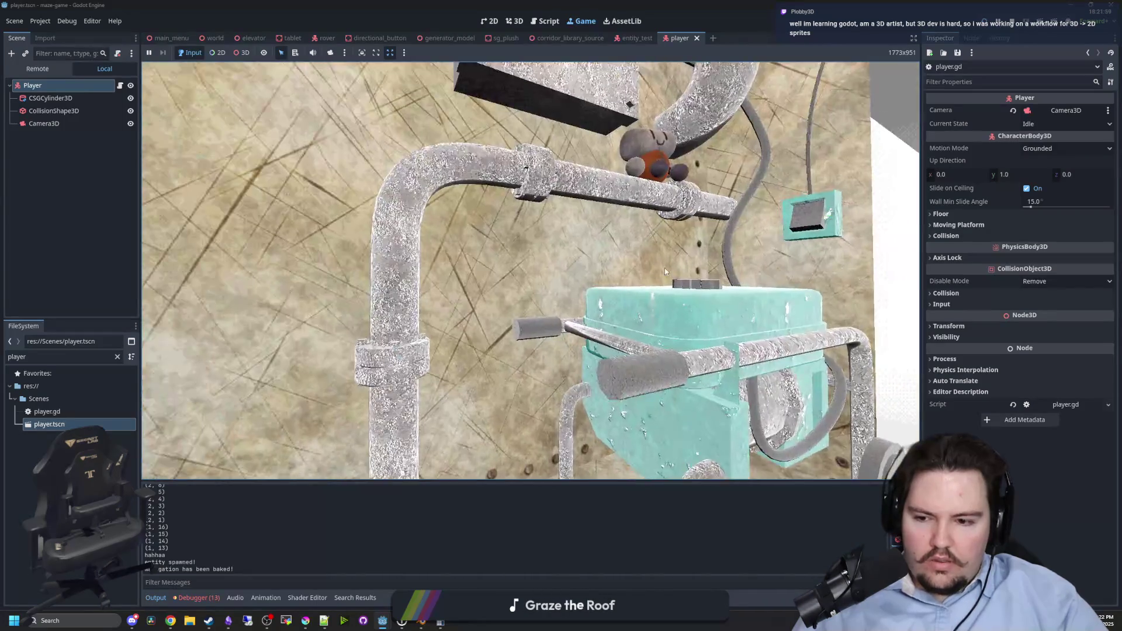
pyautogui.press('Escape')
# Read the MOUSE_MODE_CAPTURED documentation, then go back to player.gd.
pyautogui.click(544, 21)
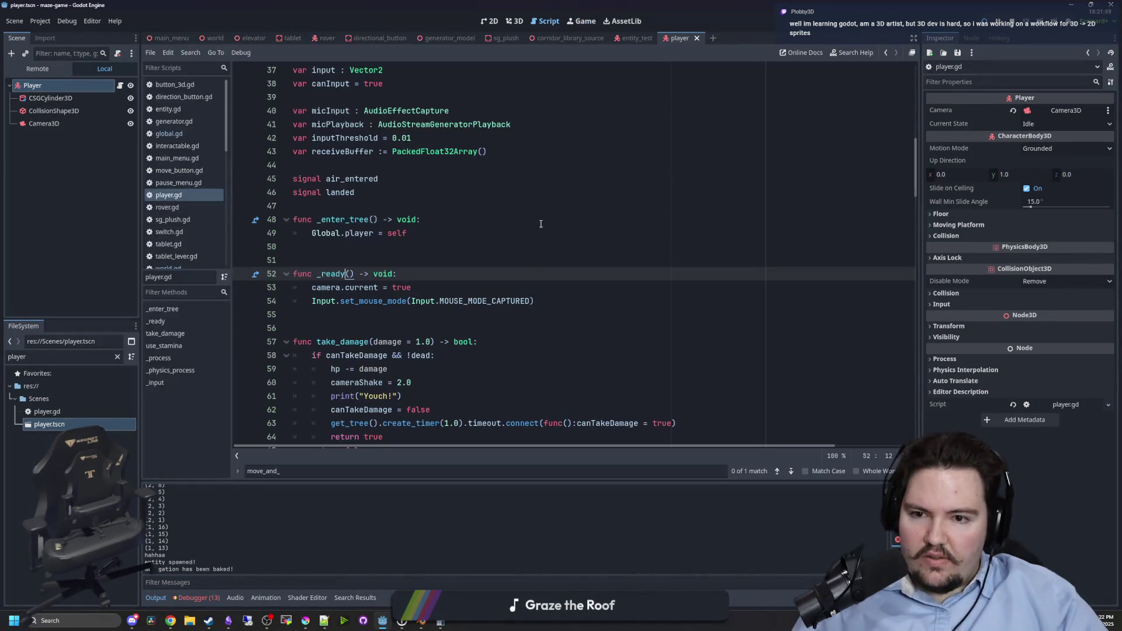
pyautogui.click(508, 292)
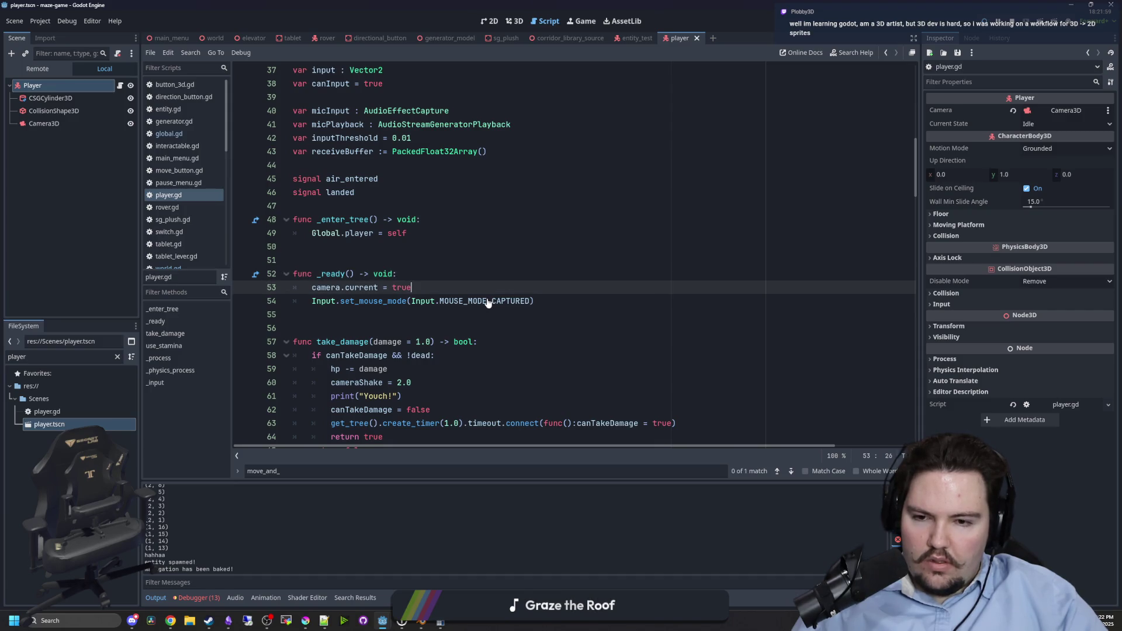
pyautogui.keyDown('ctrl'); pyautogui.click(487, 302); pyautogui.keyUp('ctrl')
pyautogui.hotkey('alt', 'Left')
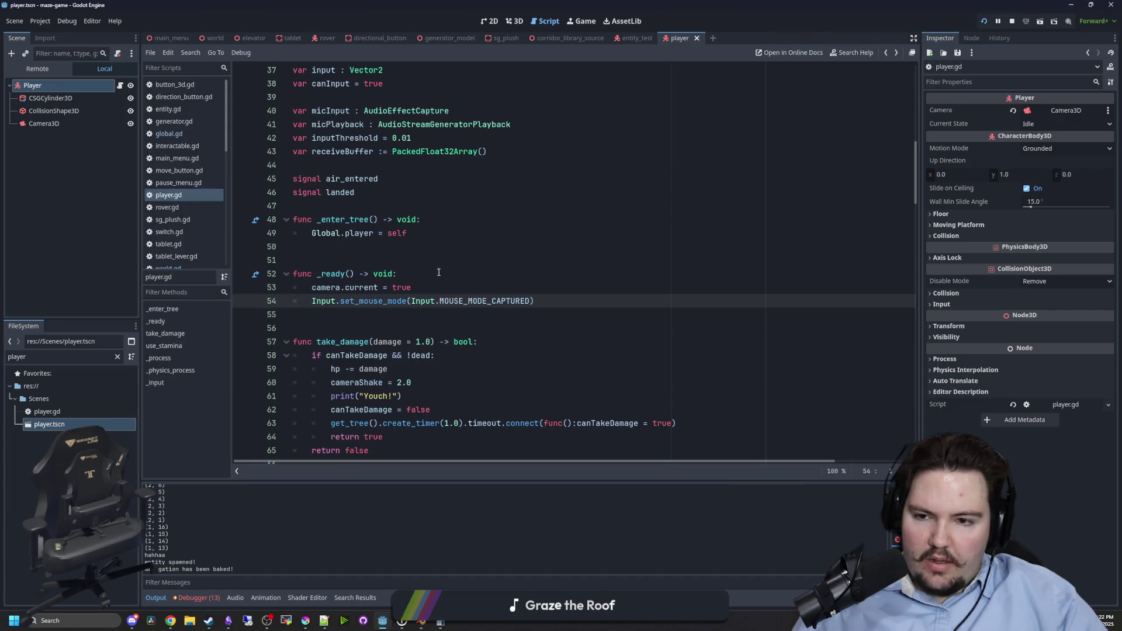
# Search the whole project for 'set_mouse_' calls.
pyautogui.hotkey('shift', 'Home')
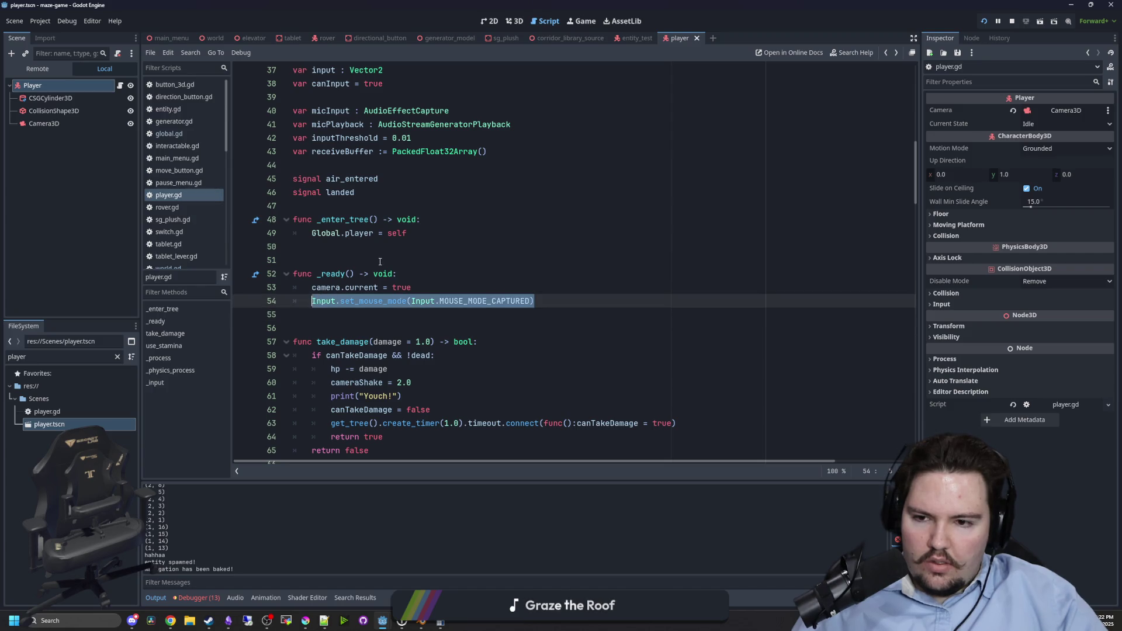
pyautogui.click(379, 261)
pyautogui.hotkey('ctrl', 'shift', 'f')
pyautogui.write('set_m')
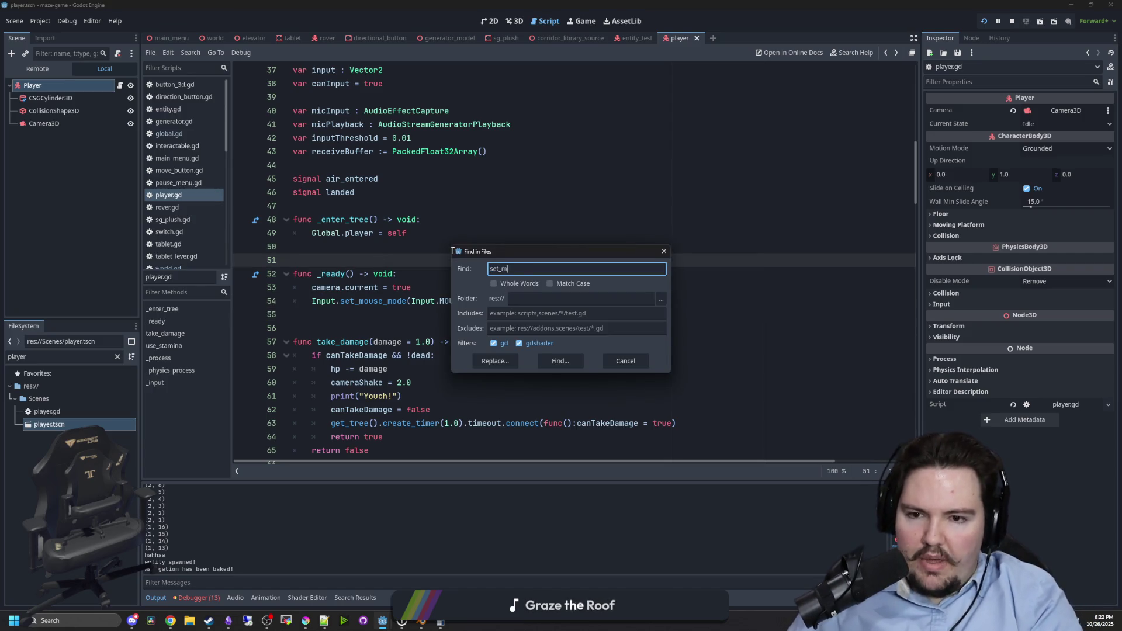
pyautogui.write('ouse_mode')
pyautogui.press('Return')
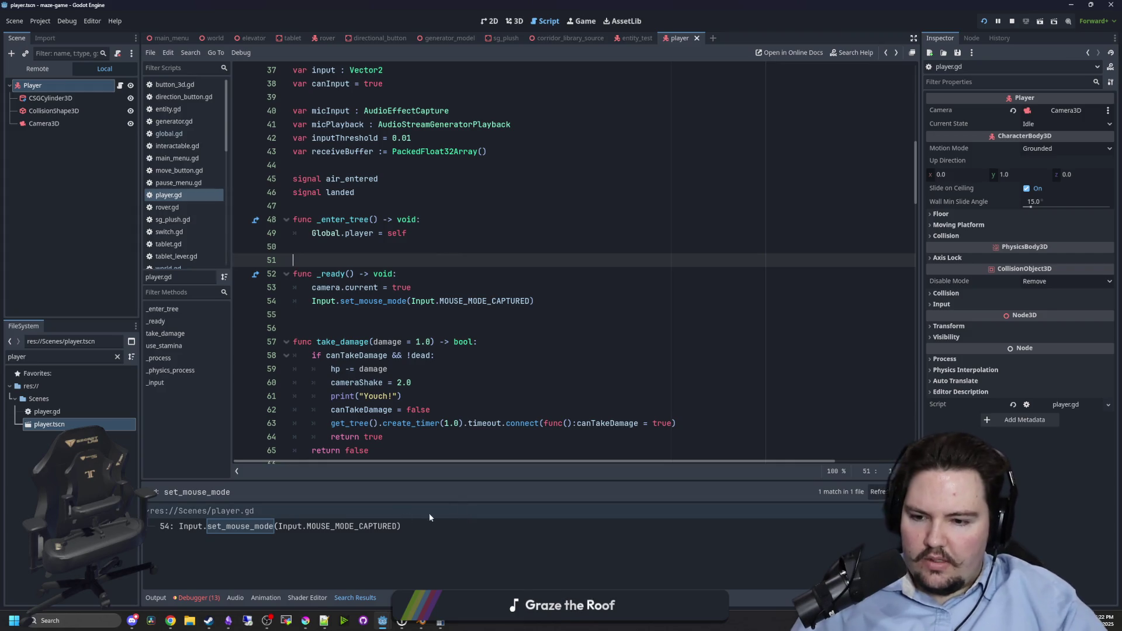
# Move Input.set_mouse_mode(Input.MOUSE_MODE_CAPTURED) under Global.player = self in _enter_tree, save, and stop the game.
pyautogui.click(381, 329)
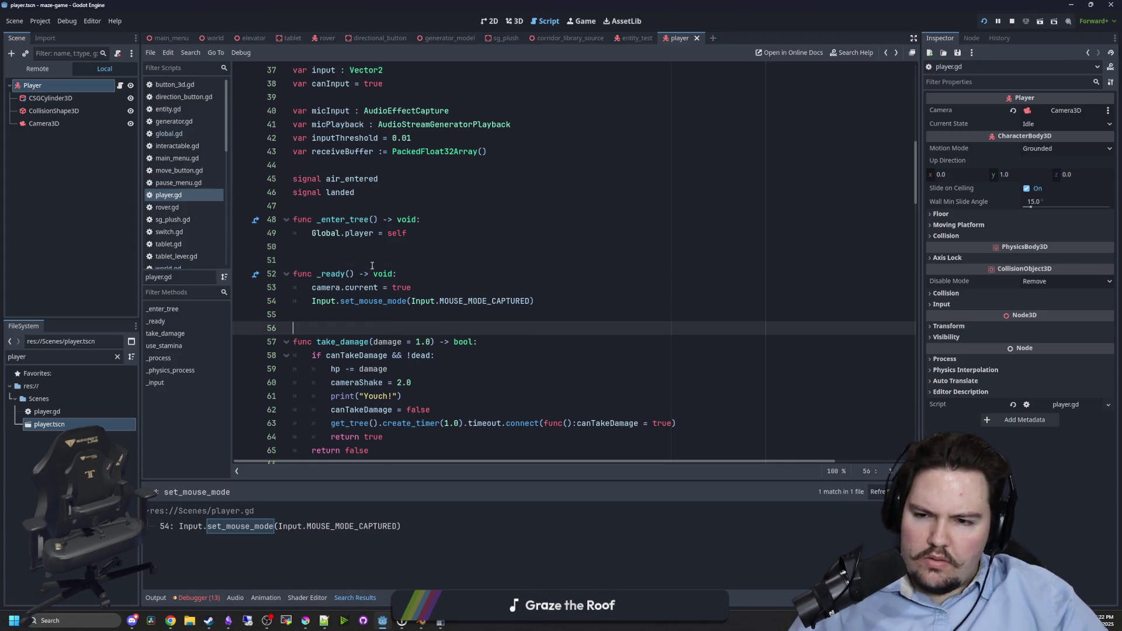
pyautogui.press('Up')
pyautogui.press('Up')
pyautogui.press('Up')
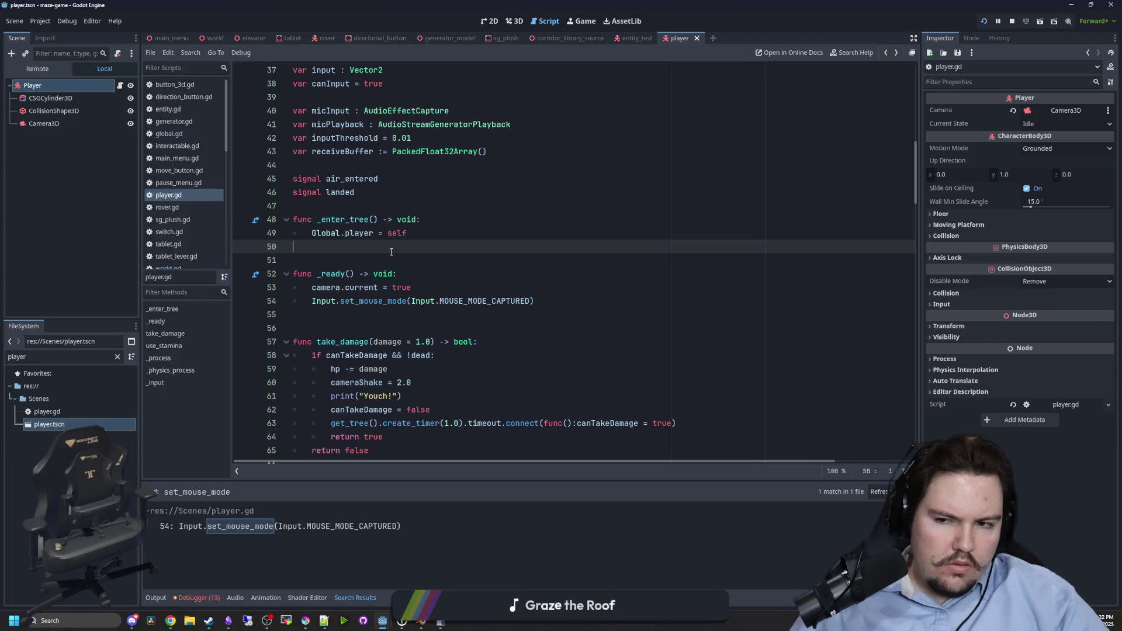
pyautogui.click(359, 263)
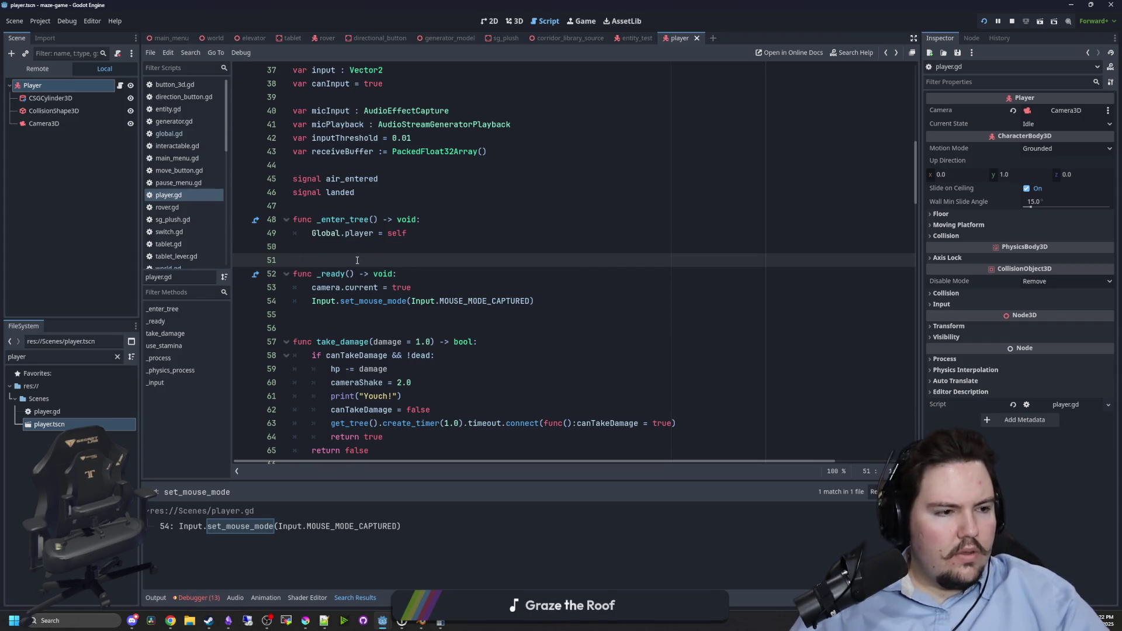
pyautogui.moveTo(533, 301); pyautogui.dragTo(312, 301)
pyautogui.hotkey('ctrl', 'c')
pyautogui.press('BackSpace')
pyautogui.press('BackSpace')
pyautogui.press('BackSpace')
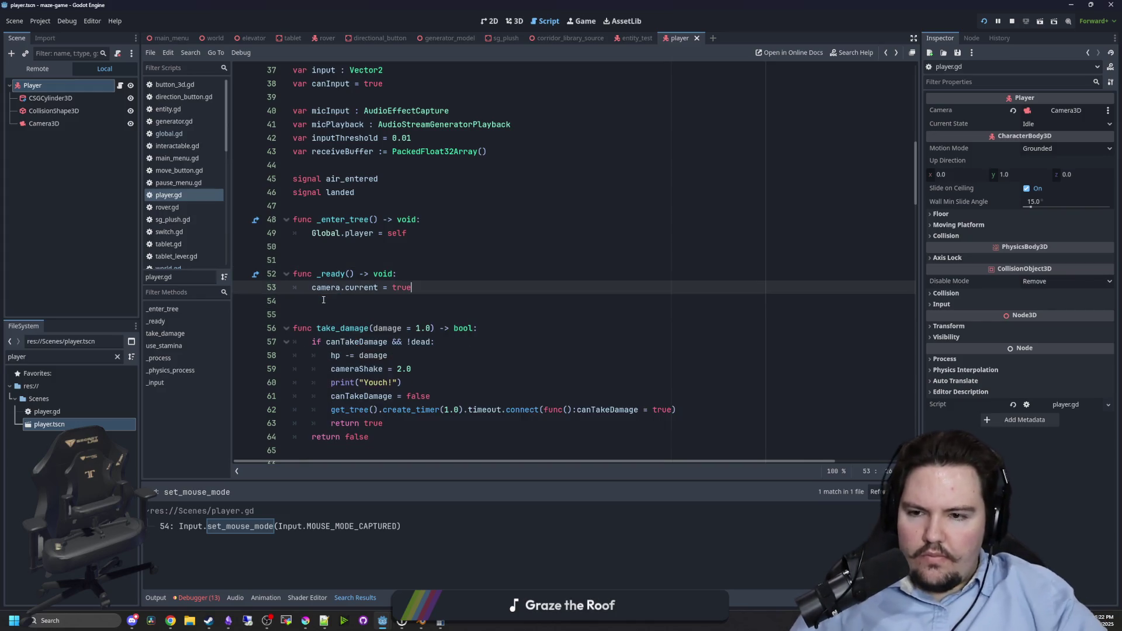
pyautogui.click(432, 234)
pyautogui.press('Return')
pyautogui.hotkey('ctrl', 'v')
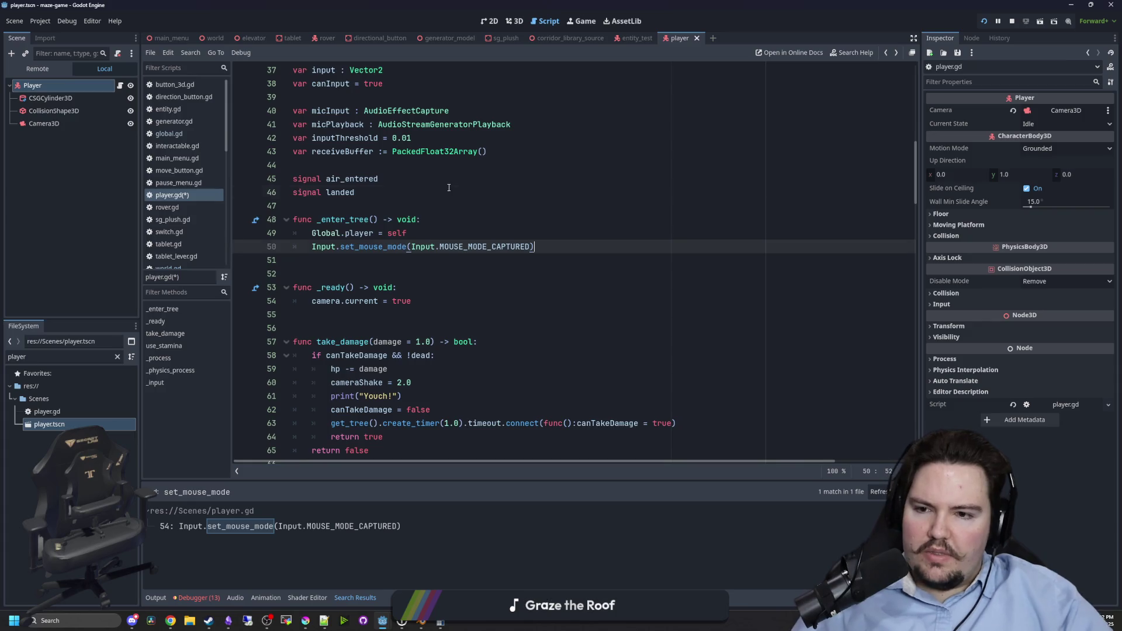
pyautogui.hotkey('ctrl', 's')
pyautogui.click(1011, 21)
pyautogui.click(985, 21)
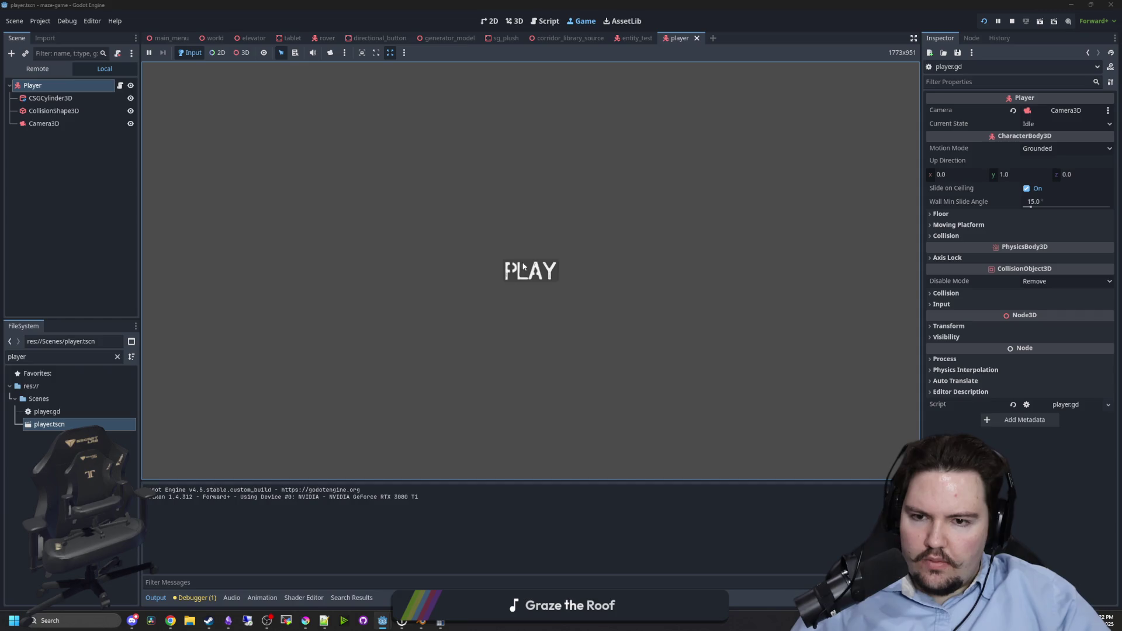
pyautogui.click(532, 274)
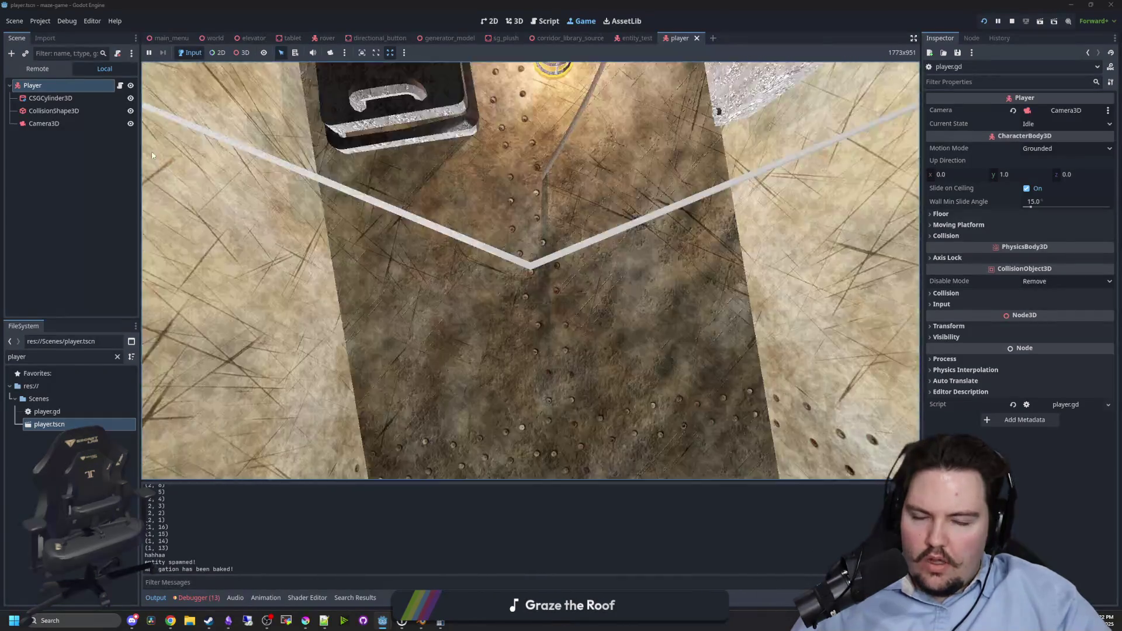
pyautogui.press('super')
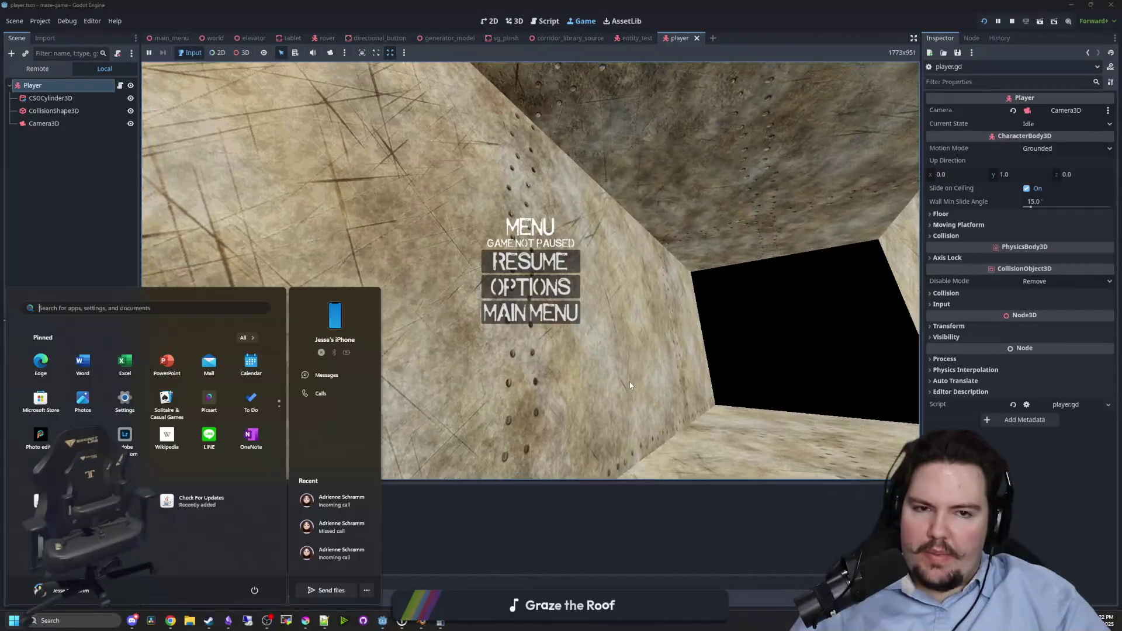
pyautogui.press('Escape')
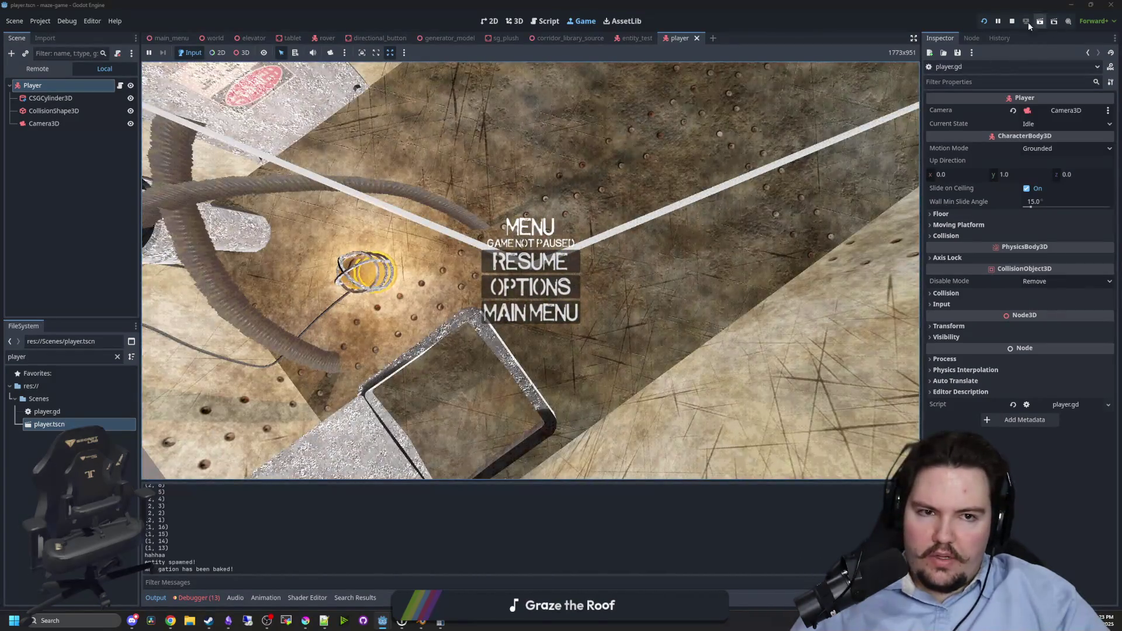
pyautogui.click(1012, 21)
pyautogui.click(568, 275)
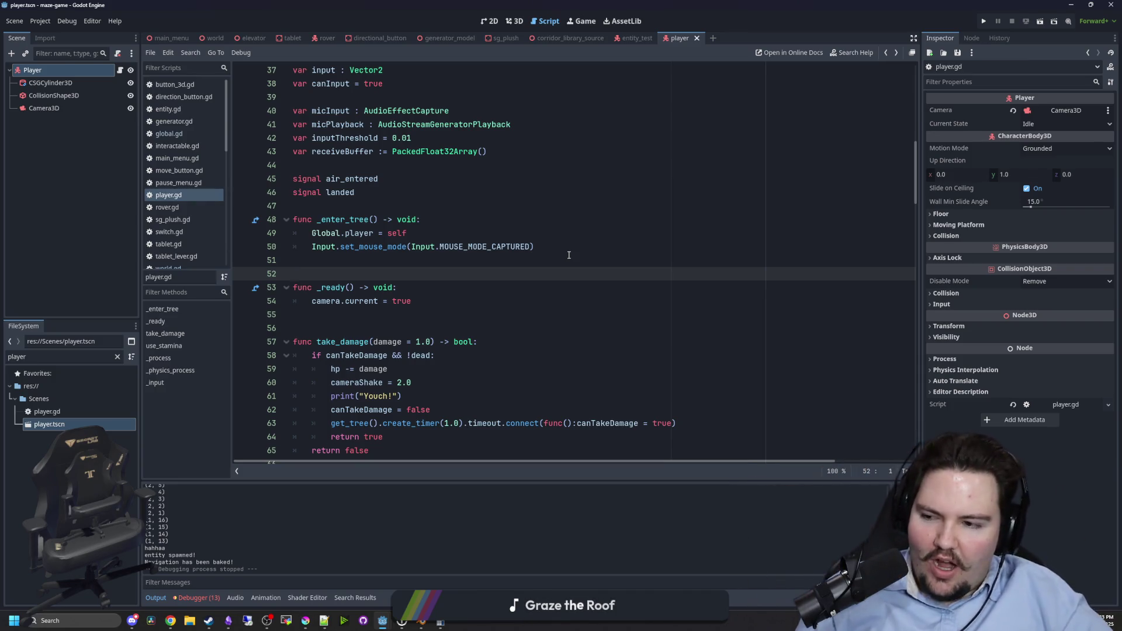
# View the Player scene in 3D, then return to editing player.gd.
pyautogui.click(374, 257)
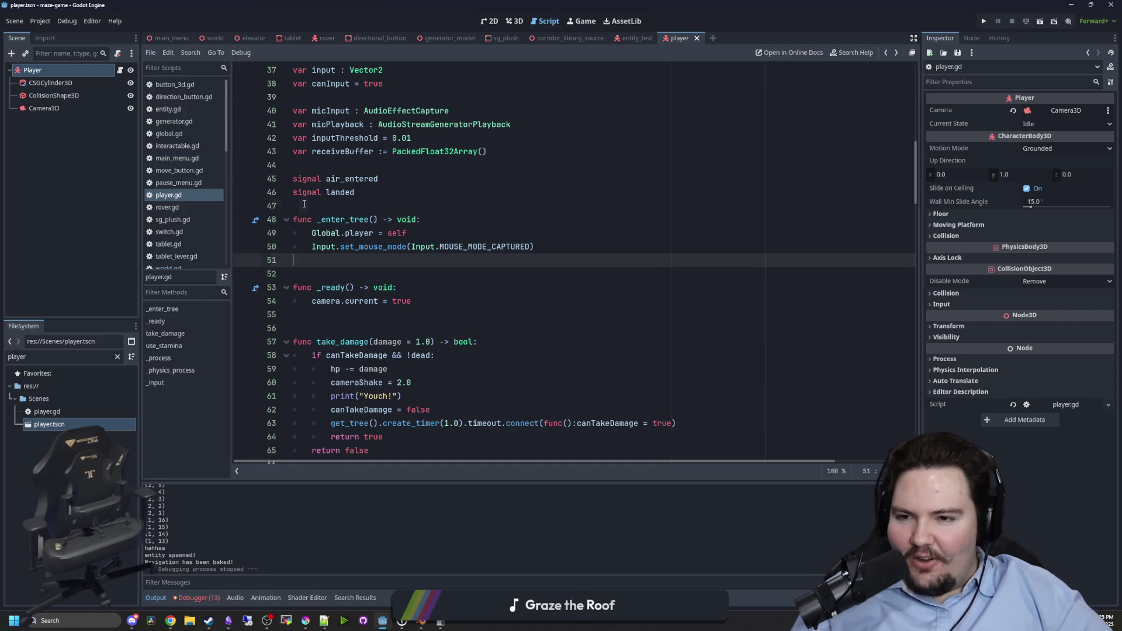
pyautogui.click(348, 206)
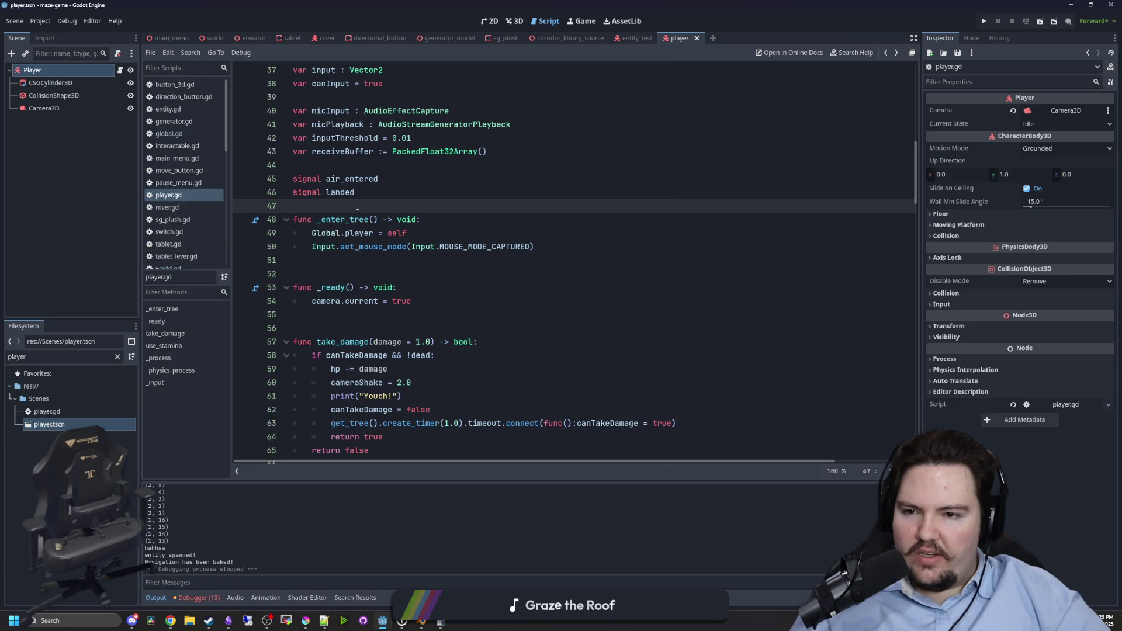
pyautogui.click(346, 264)
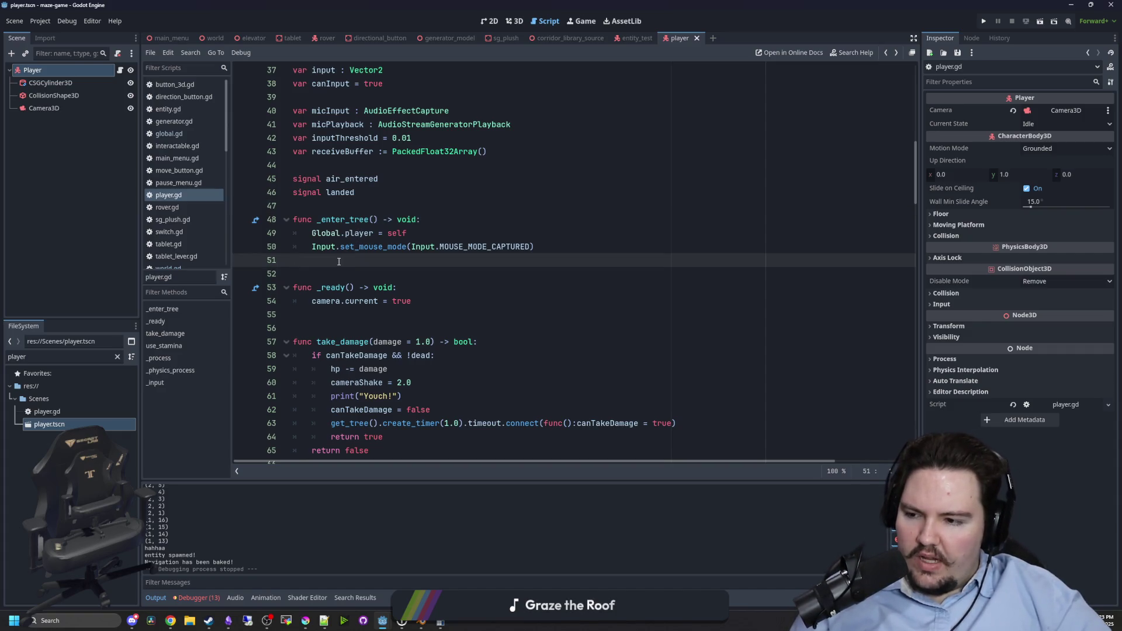
pyautogui.moveTo(321, 250)
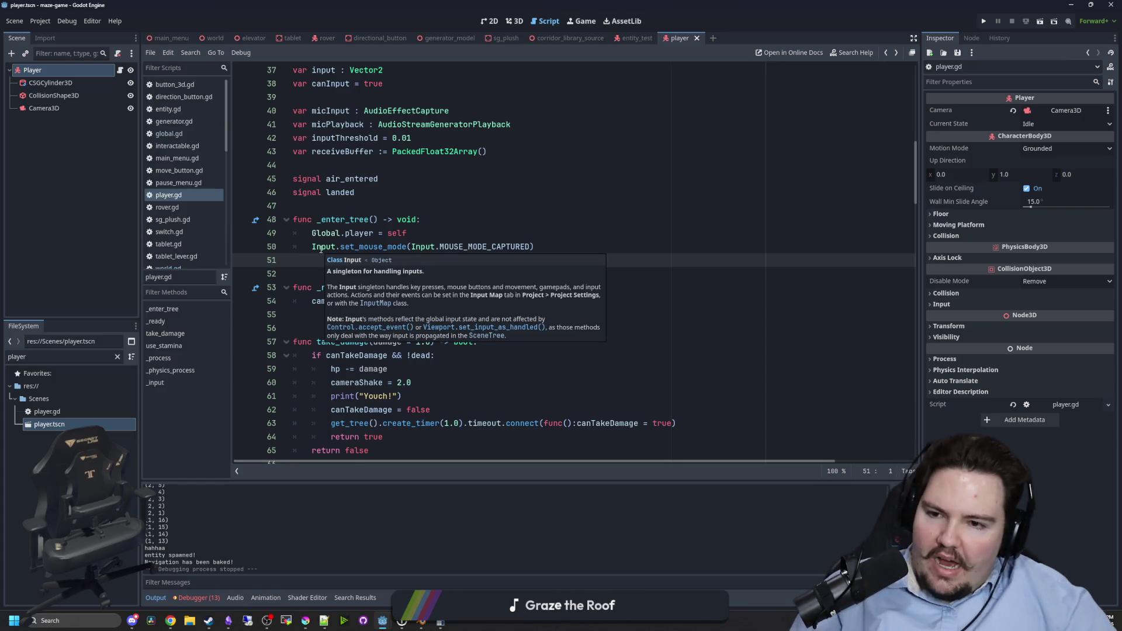
pyautogui.click(514, 21)
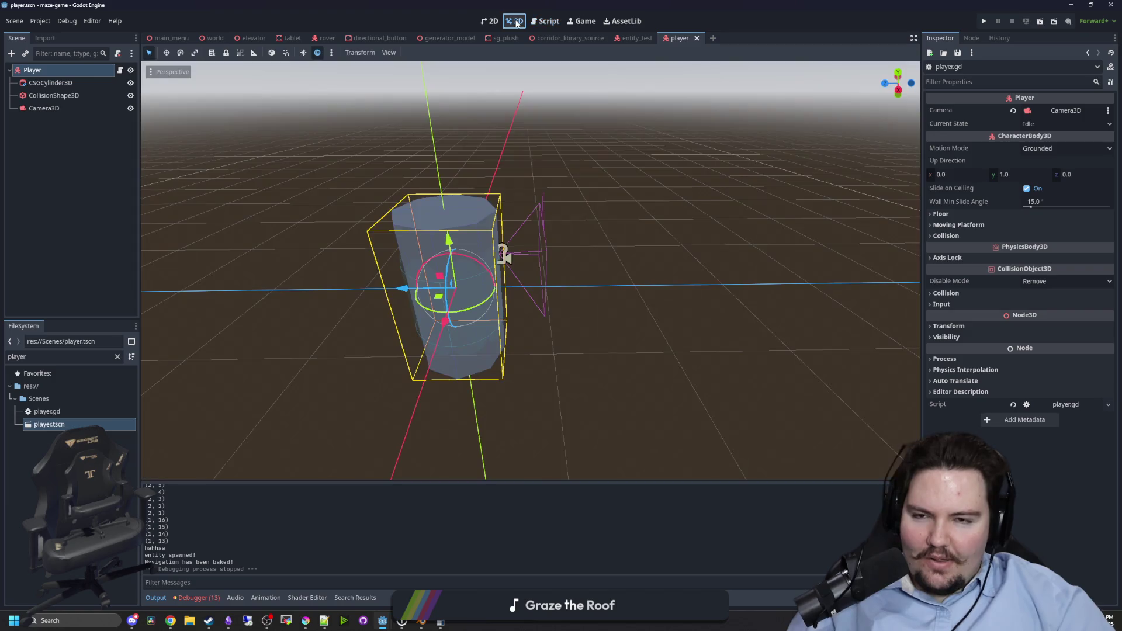
pyautogui.click(626, 199)
pyautogui.click(545, 21)
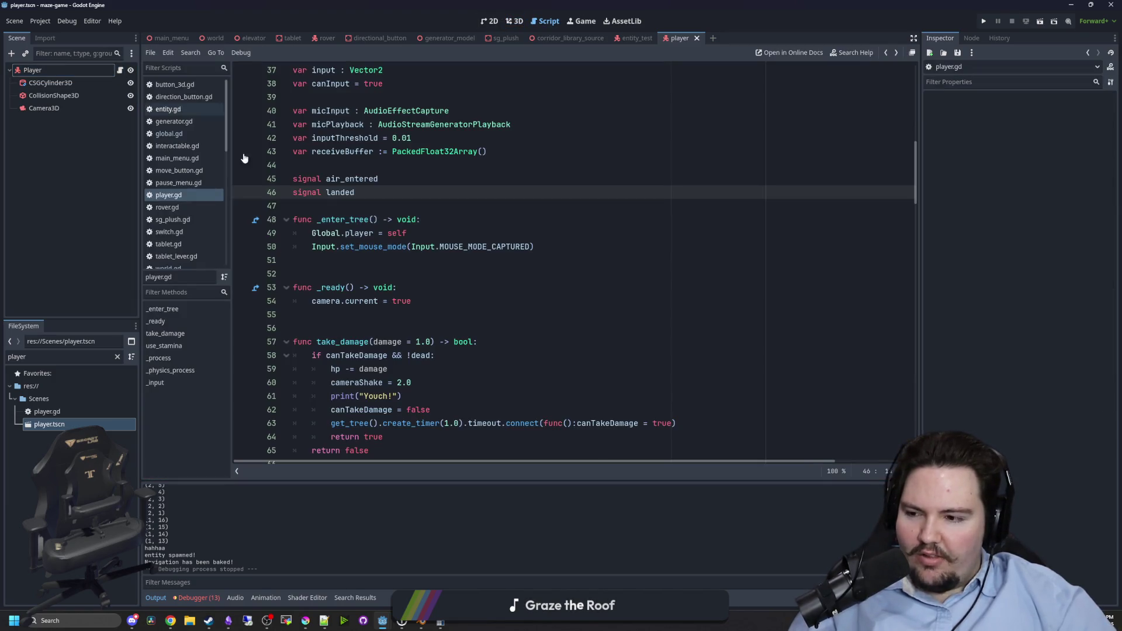
pyautogui.click(411, 272)
# Look up the set_mouse_mode and Input class documentation, returning to player.gd each time.
pyautogui.keyDown('ctrl'); pyautogui.click(373, 248); pyautogui.keyUp('ctrl')
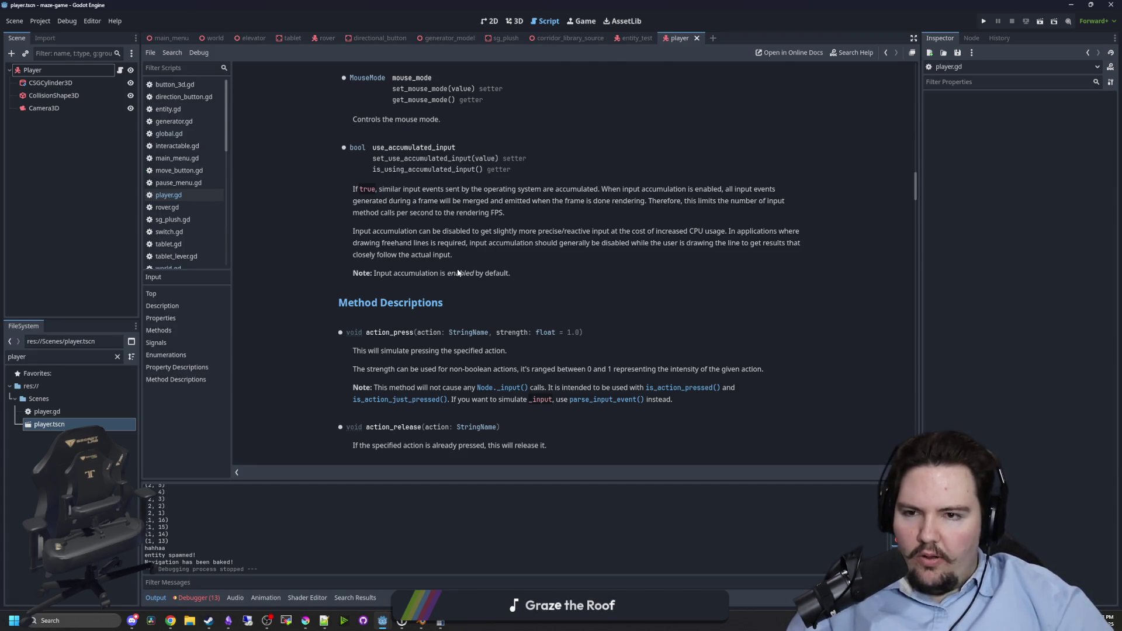
pyautogui.scroll(5, 443, 270)
pyautogui.hotkey('alt', 'Left')
pyautogui.click(309, 205)
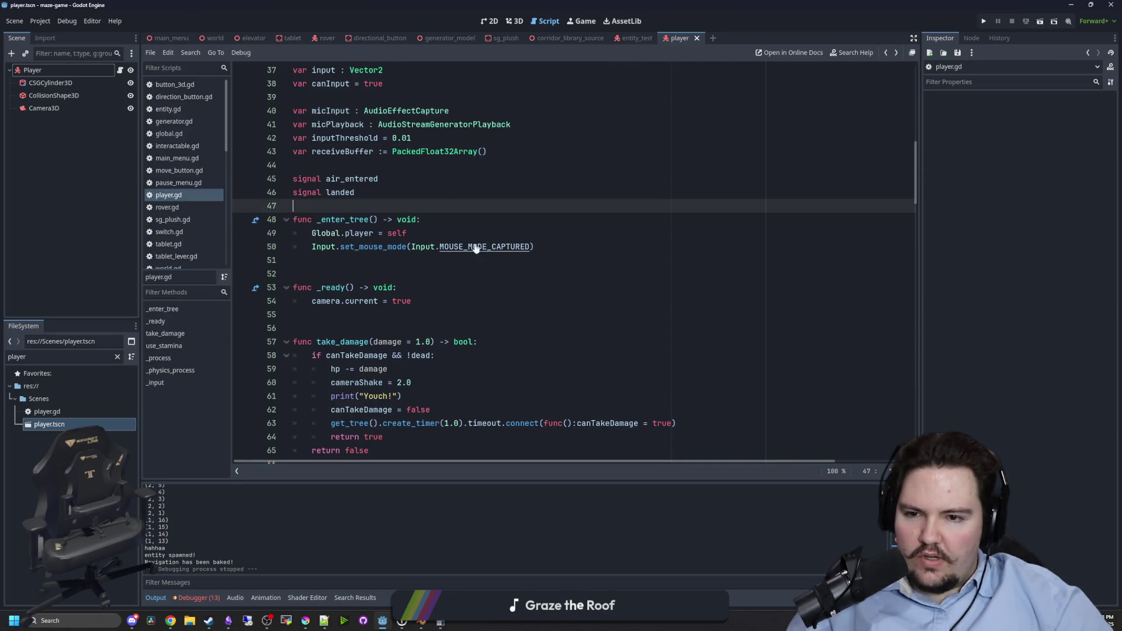
pyautogui.keyDown('ctrl'); pyautogui.click(420, 247); pyautogui.keyUp('ctrl')
pyautogui.hotkey('alt', 'Left')
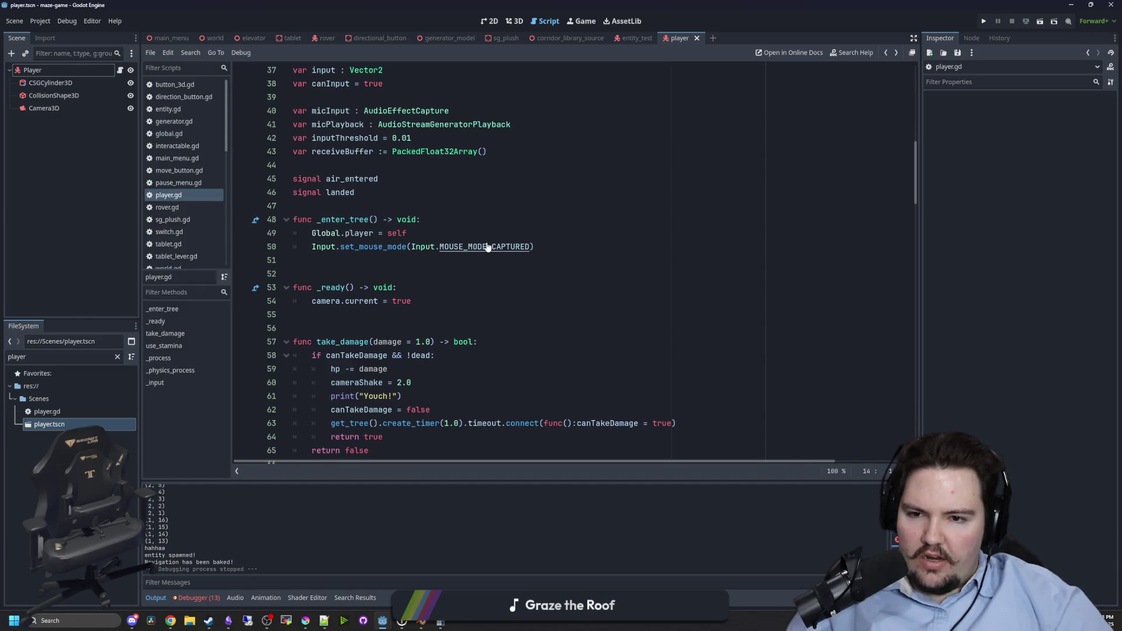
# Read the MOUSE_MODE_CAPTURED docs, including the note on mouse motion, then return to player.gd.
pyautogui.keyDown('ctrl'); pyautogui.click(487, 246); pyautogui.keyUp('ctrl')
pyautogui.scroll(2, 482, 224)
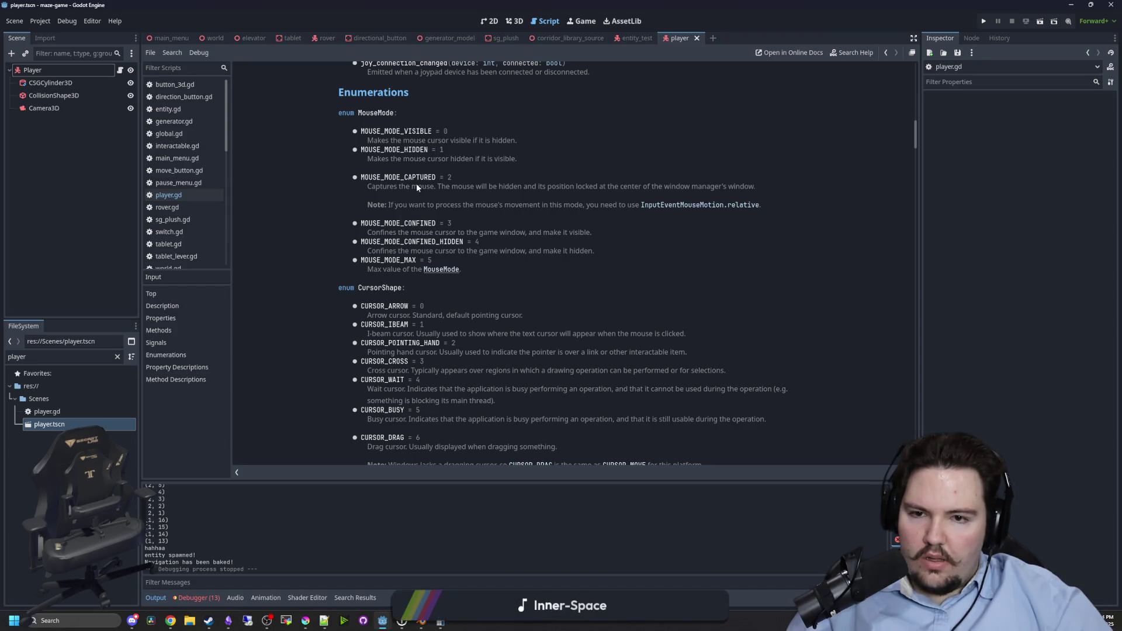
pyautogui.moveTo(417, 187); pyautogui.dragTo(757, 187)
pyautogui.click(514, 188)
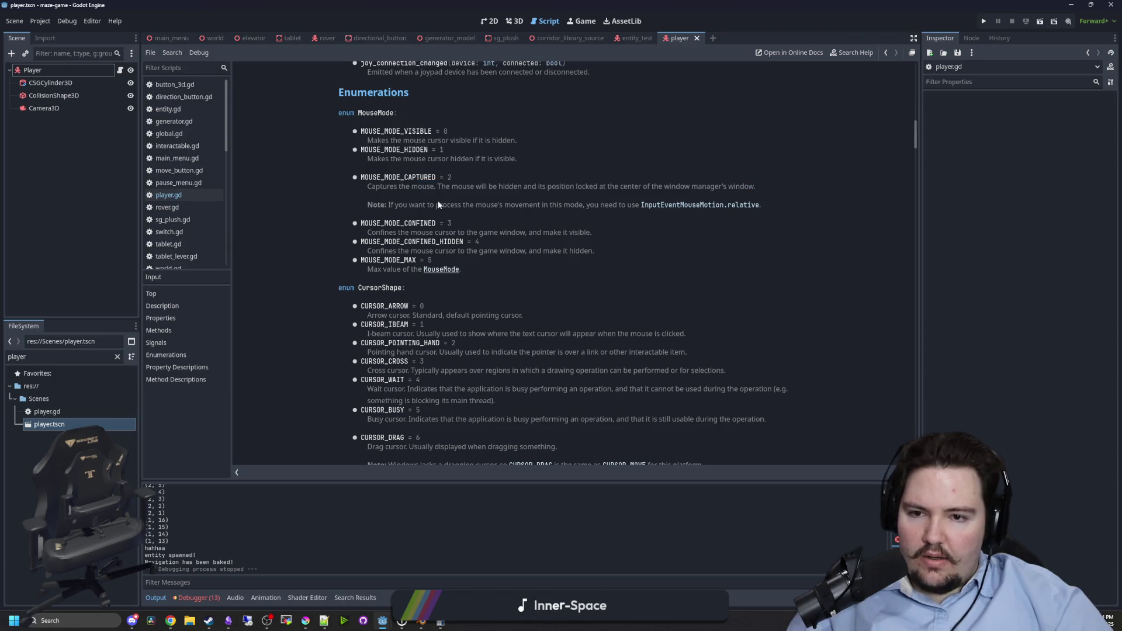
pyautogui.moveTo(438, 204)
pyautogui.mouseDown()
pyautogui.moveTo(759, 205)
pyautogui.moveTo(637, 207)
pyautogui.mouseUp()
pyautogui.click(558, 185)
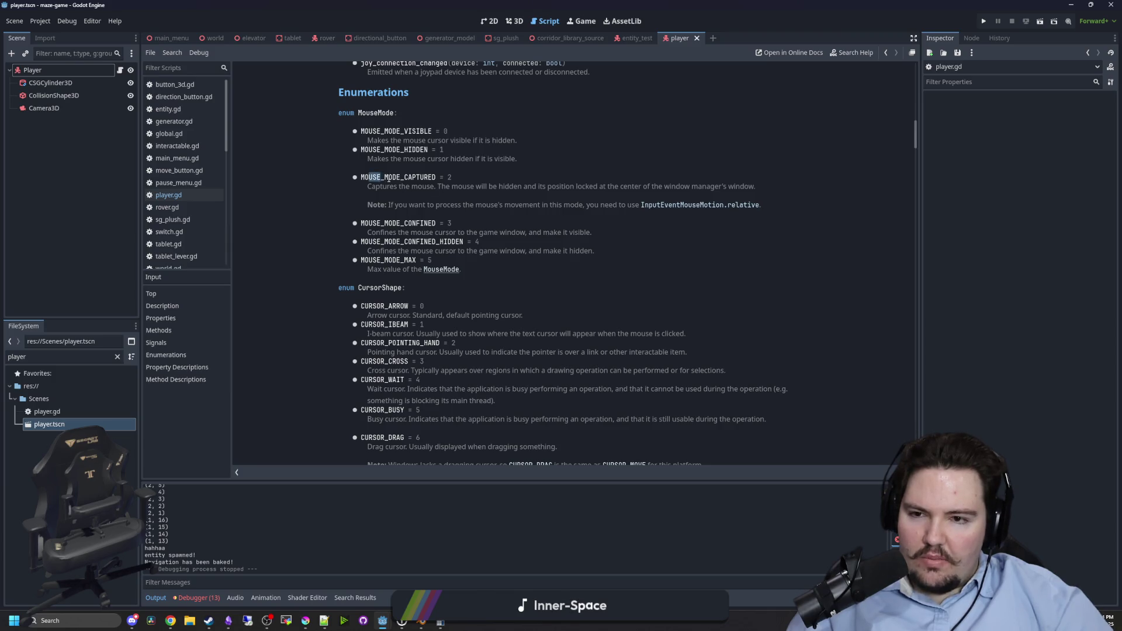
pyautogui.hotkey('alt', 'Left')
pyautogui.click(360, 267)
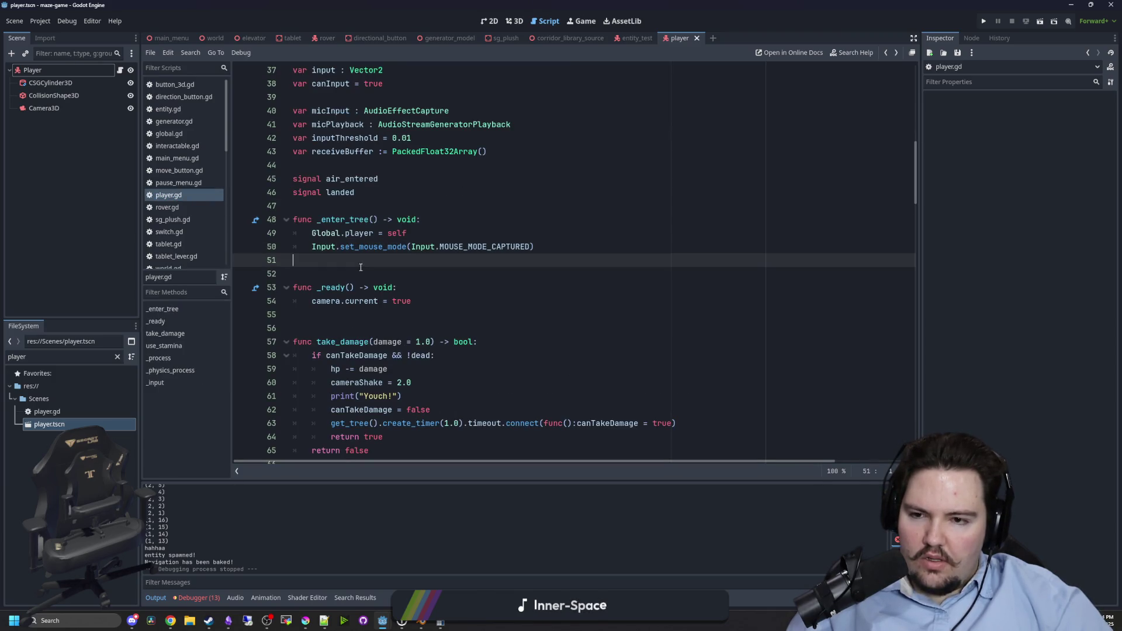
pyautogui.click(397, 218)
pyautogui.click(406, 206)
# Search the project for 'mouse' and jump to the line 41 match in world.gd.
pyautogui.hotkey('ctrl', 'shift', 'f')
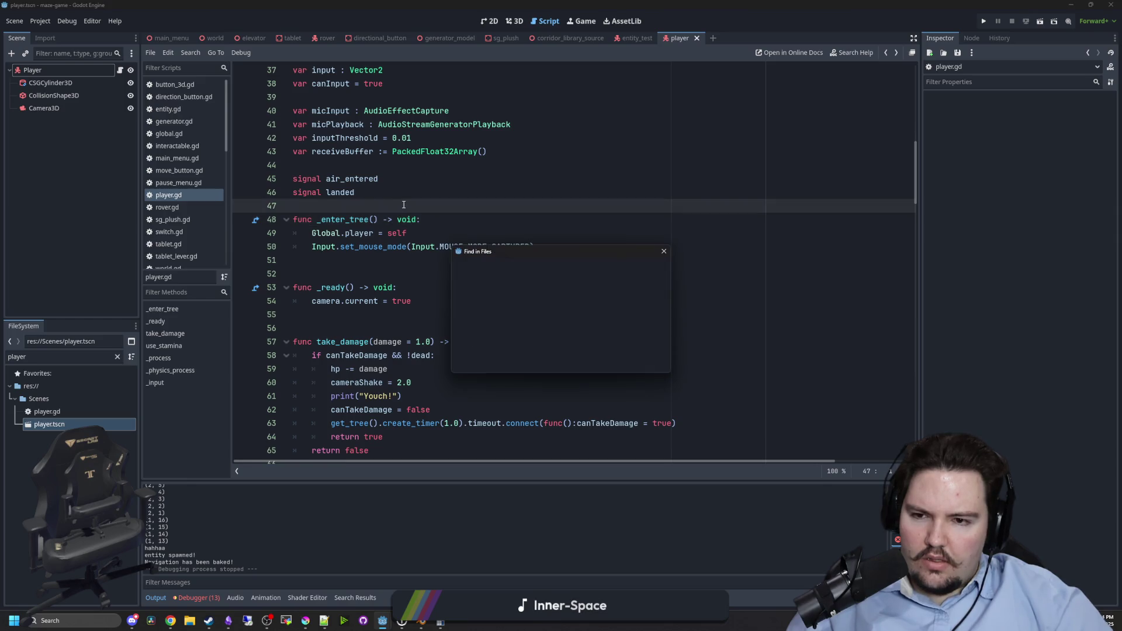
pyautogui.write('mouse')
pyautogui.press('Return')
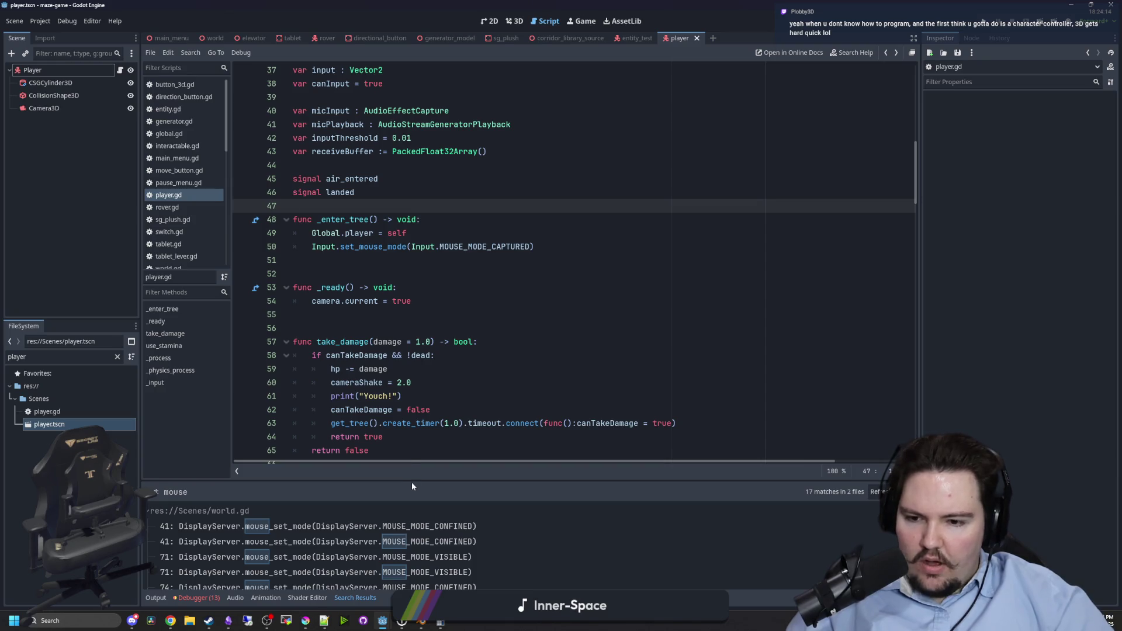
pyautogui.moveTo(413, 482); pyautogui.dragTo(403, 375)
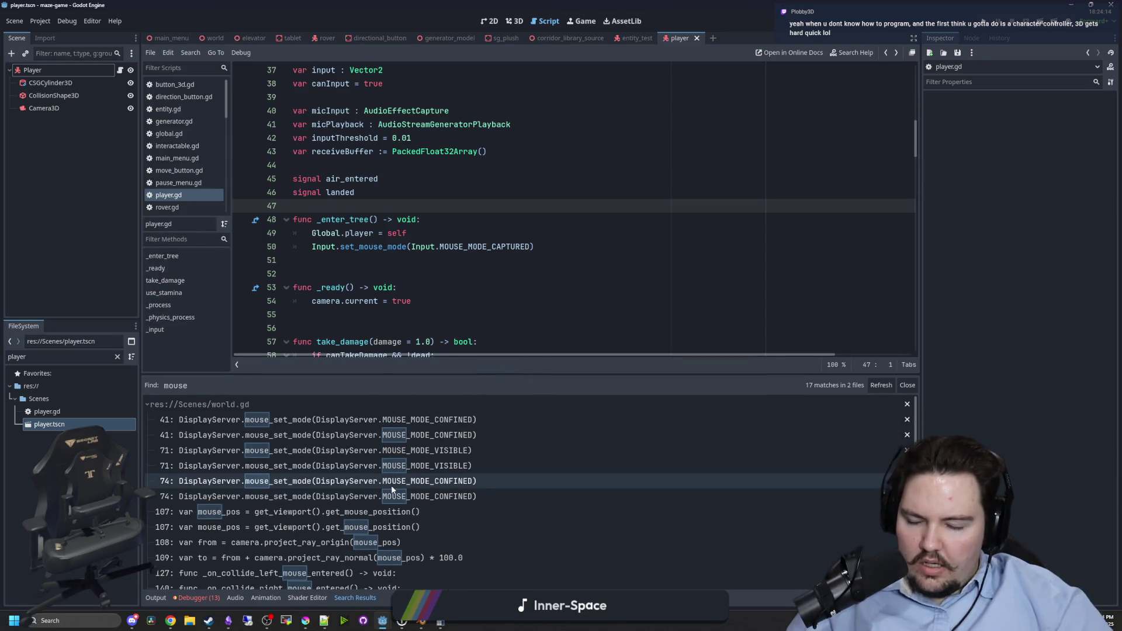
pyautogui.scroll(-3, 415, 499)
pyautogui.scroll(3, 415, 499)
pyautogui.click(413, 419)
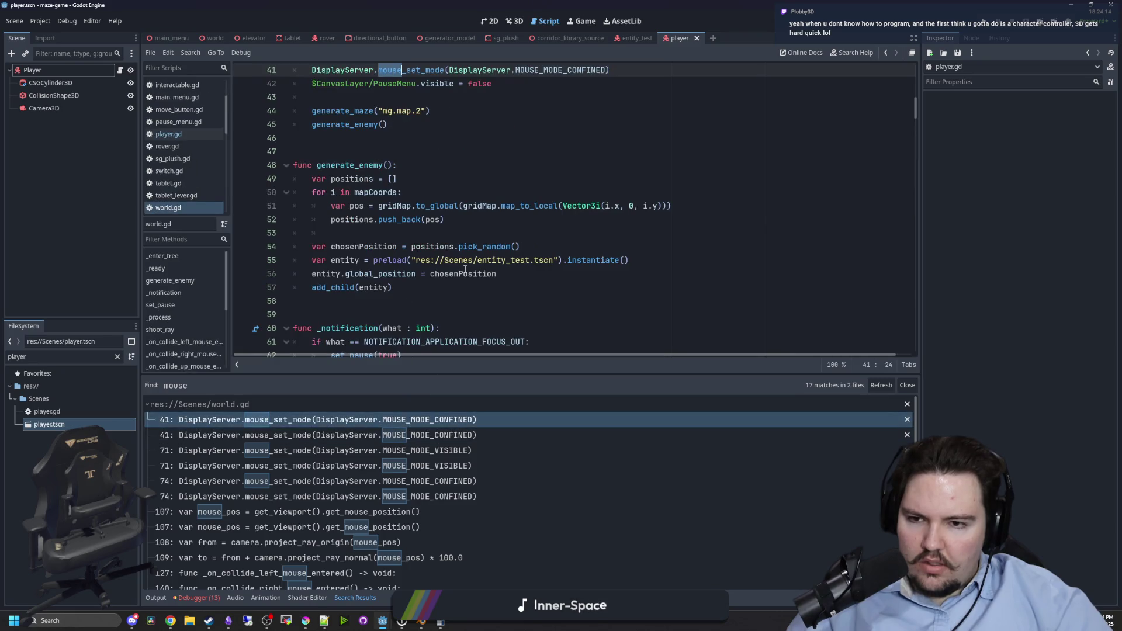
pyautogui.scroll(3, 465, 269)
pyautogui.click(482, 230)
# Search for 'mouse_set' and delete the MOUSE_MODE_CONFINED call on line 41 of _ready.
pyautogui.hotkey('ctrl', 'shift', 'f')
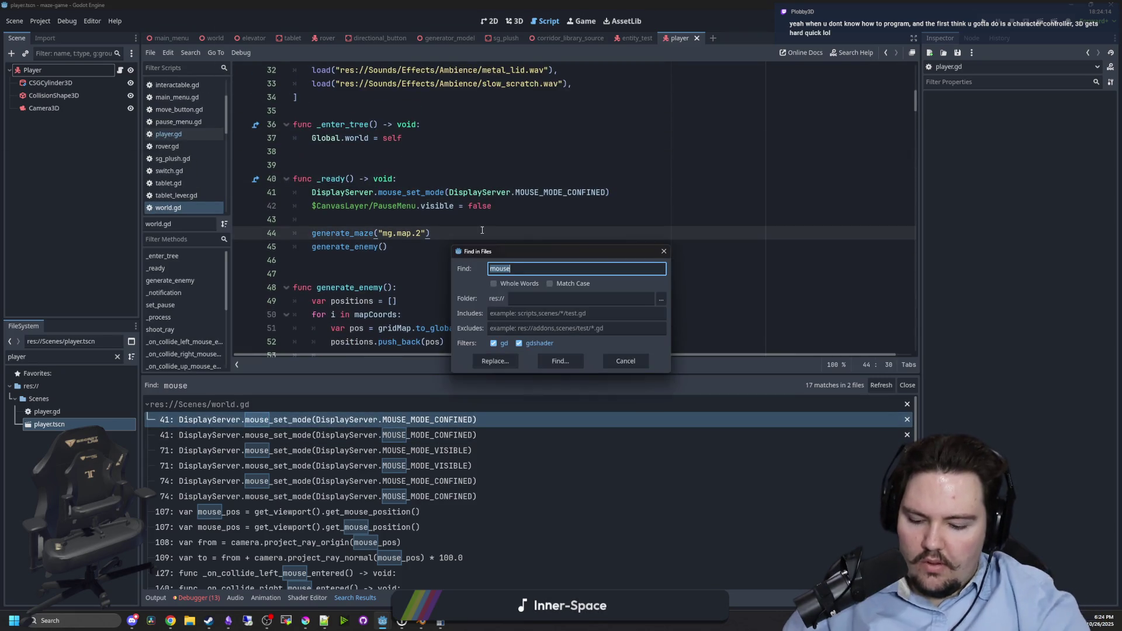
pyautogui.write('mouse_set')
pyautogui.press('Return')
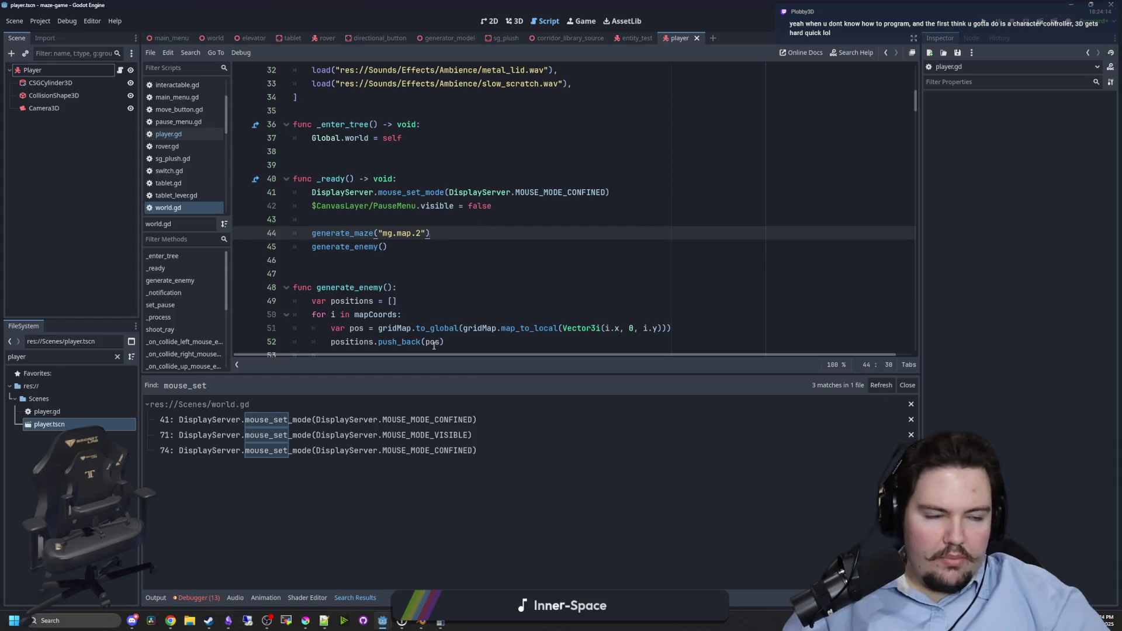
pyautogui.click(397, 419)
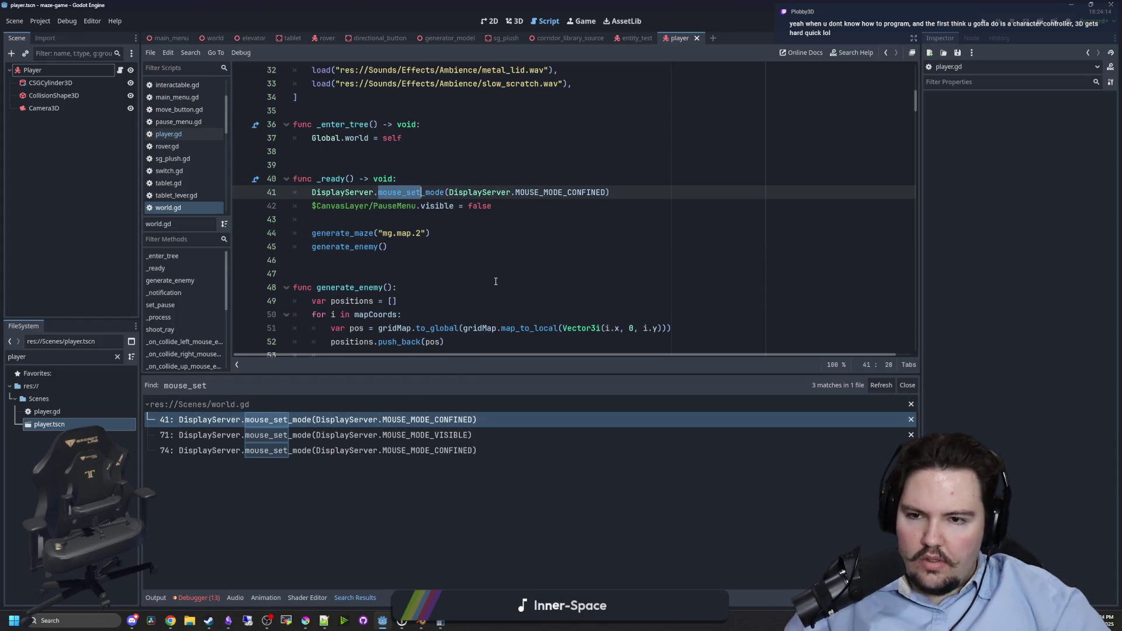
pyautogui.tripleClick(655, 192)
pyautogui.press('BackSpace')
# Delete the mouse-mode if/else block from set_pause and save world.gd.
pyautogui.click(397, 434)
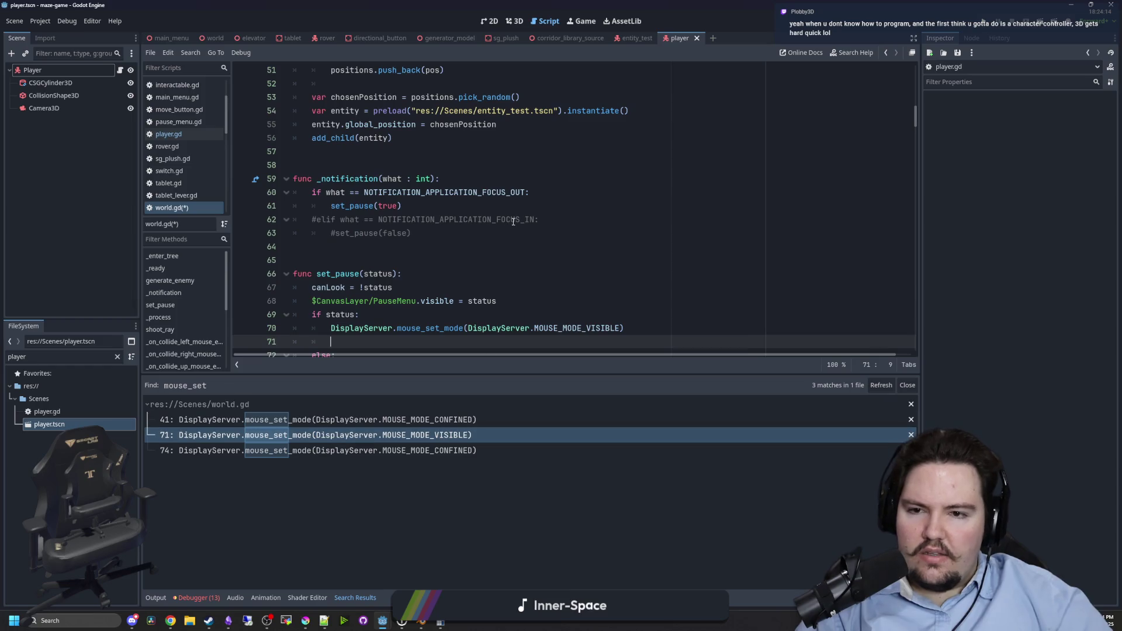
pyautogui.scroll(-2, 542, 261)
pyautogui.moveTo(637, 281)
pyautogui.mouseDown()
pyautogui.moveTo(476, 288)
pyautogui.moveTo(264, 271)
pyautogui.moveTo(242, 235)
pyautogui.mouseUp()
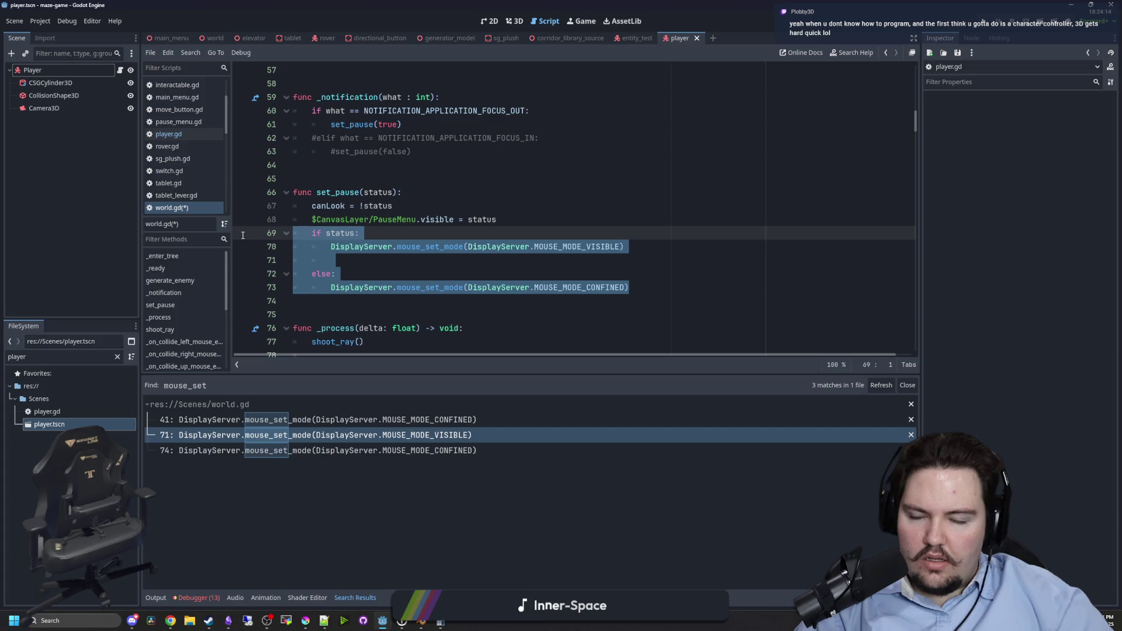
pyautogui.press('Delete')
pyautogui.hotkey('ctrl', 's')
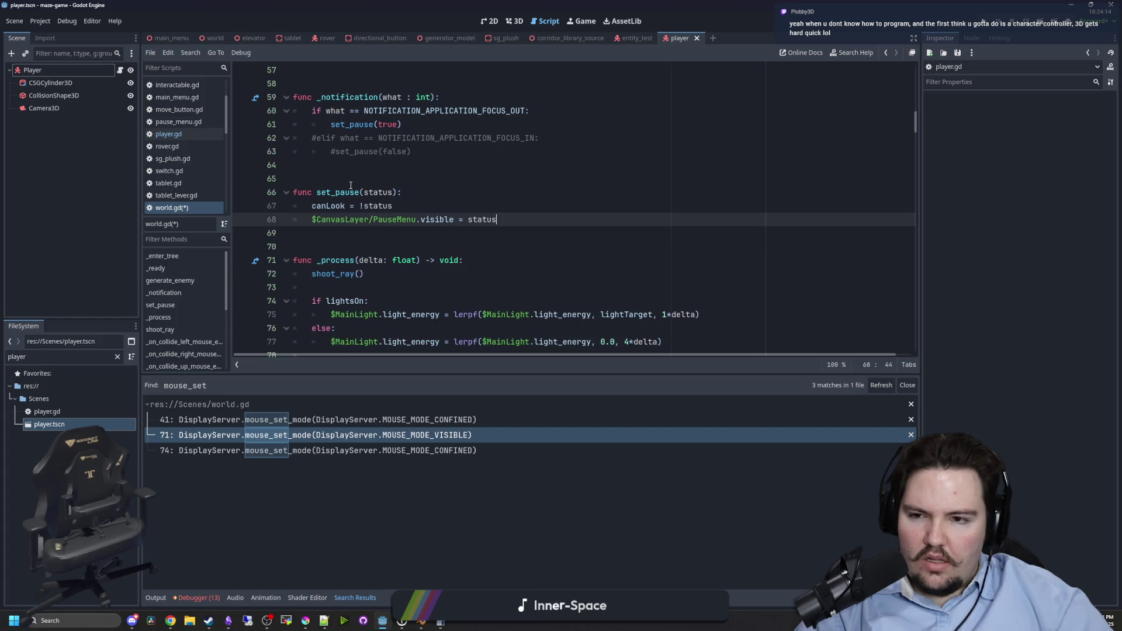
# Check the line 74 mouse_set match, then run the game with F5.
pyautogui.click(427, 450)
pyautogui.scroll(-3, 479, 175)
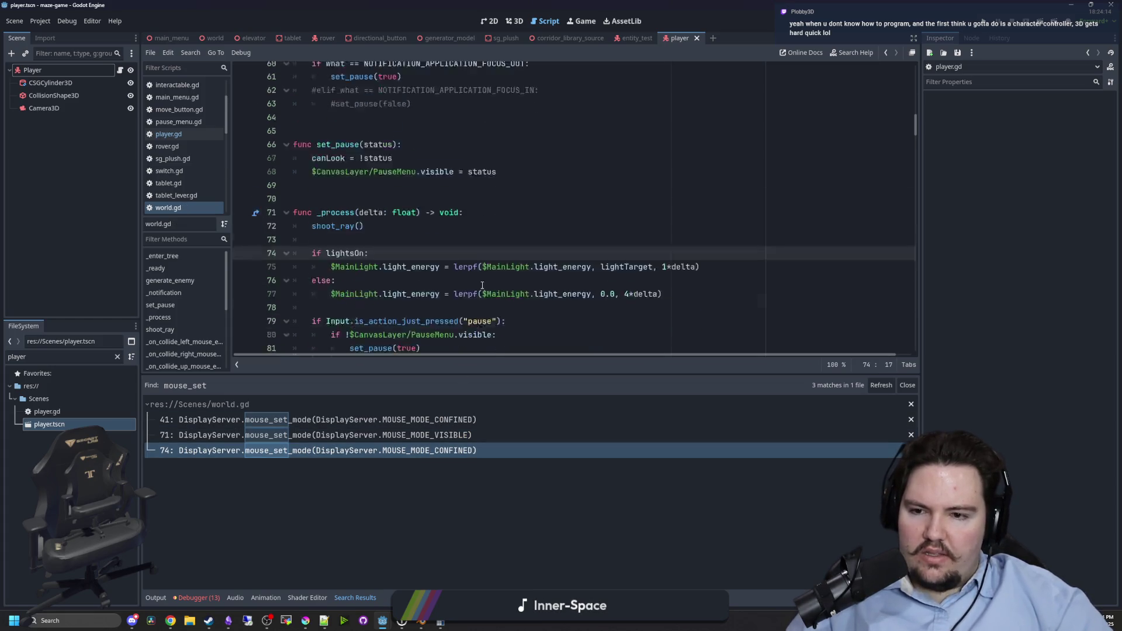
pyautogui.click(479, 167)
pyautogui.press('F5')
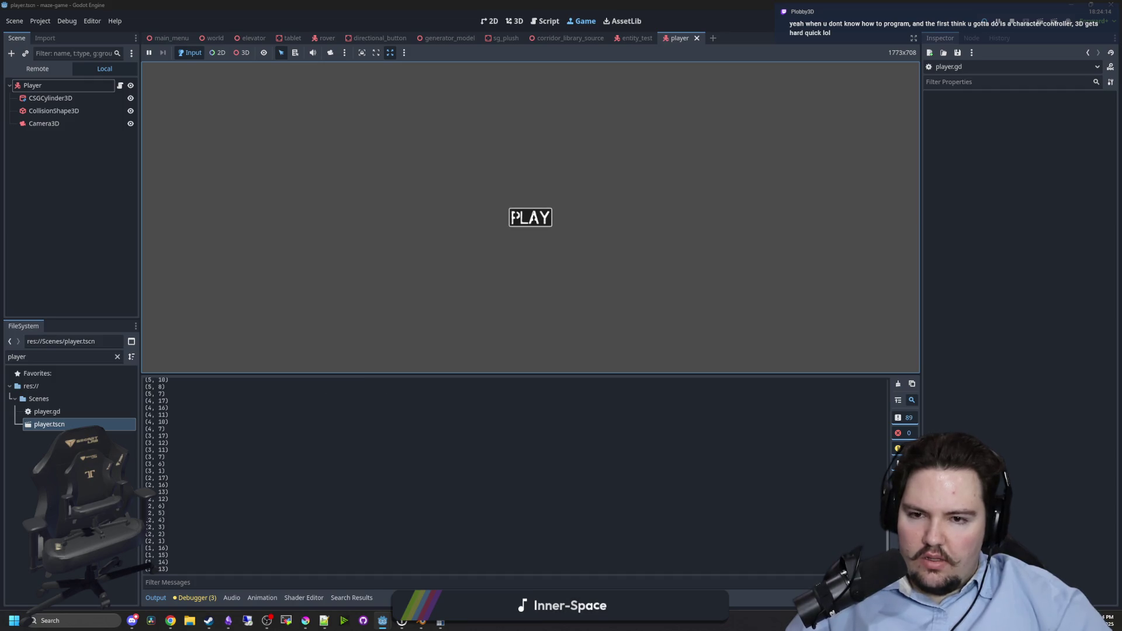
# Start the maze, pause it with Esc, dismiss the Start menu, then stop with F8 and save.
pyautogui.click(530, 218)
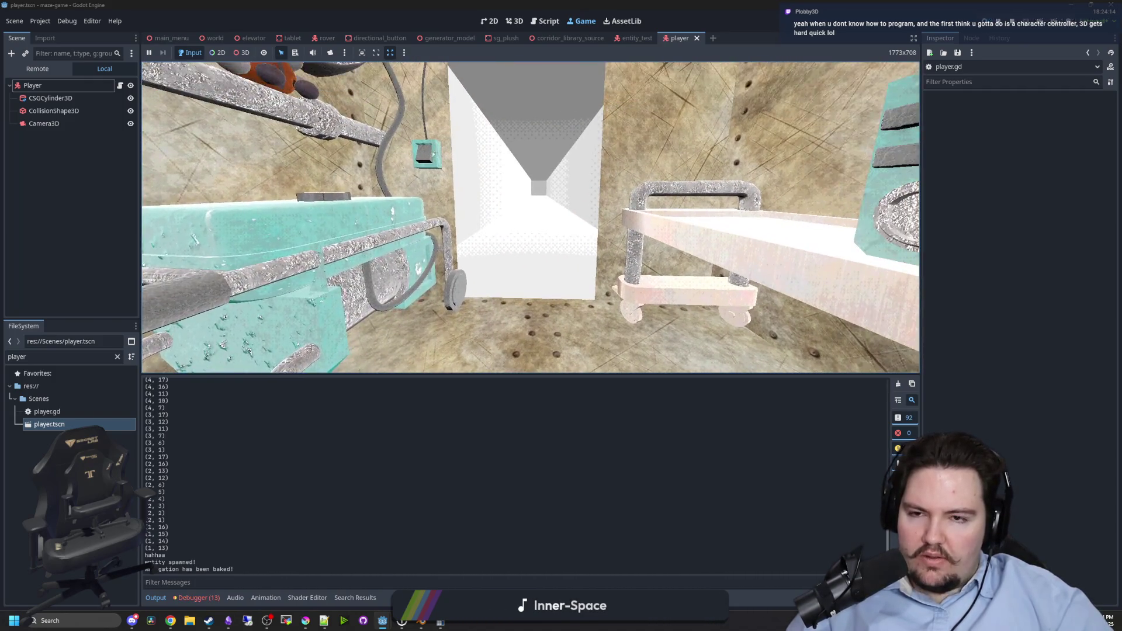
pyautogui.press('Escape')
pyautogui.press('super')
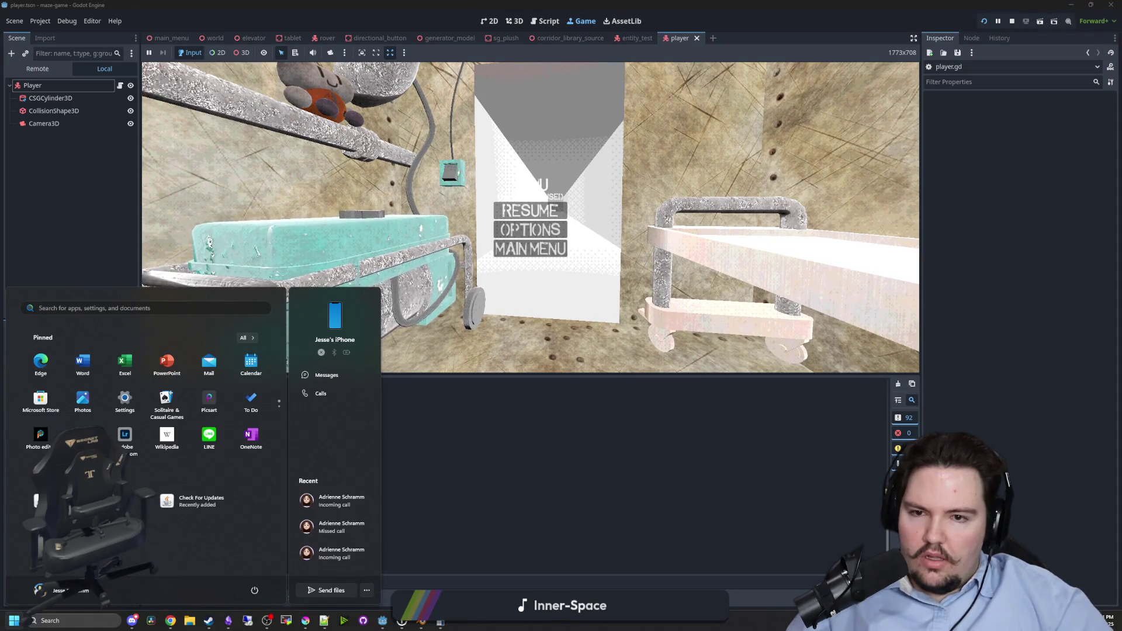
pyautogui.click(122, 165)
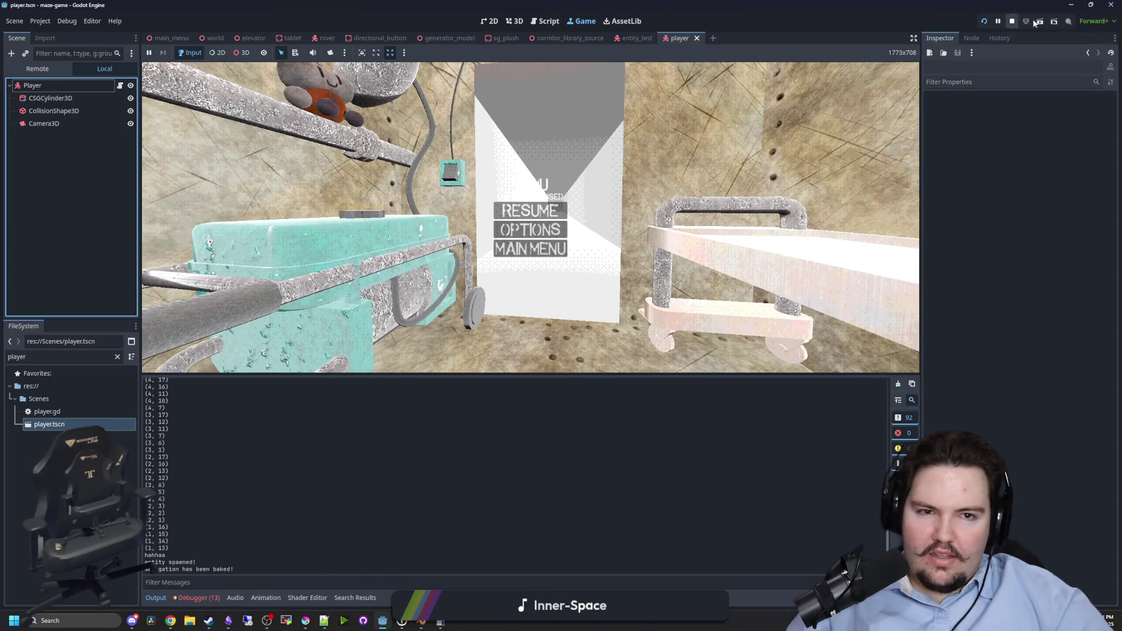
pyautogui.press('F8')
pyautogui.hotkey('ctrl', 's')
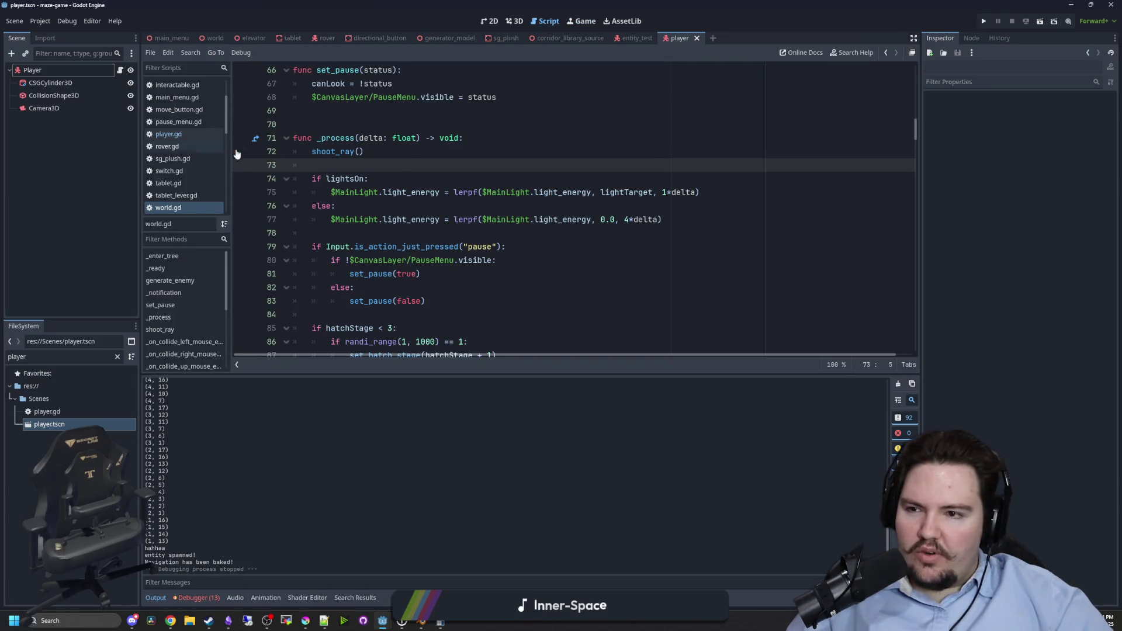
# Search the project for 'pause' and delete world.gd's commented-out focus-in lines.
pyautogui.keyDown('ctrl'); pyautogui.click(341, 136); pyautogui.keyUp('ctrl')
pyautogui.hotkey('ctrl', 'shift', 'f')
pyautogui.write('pause')
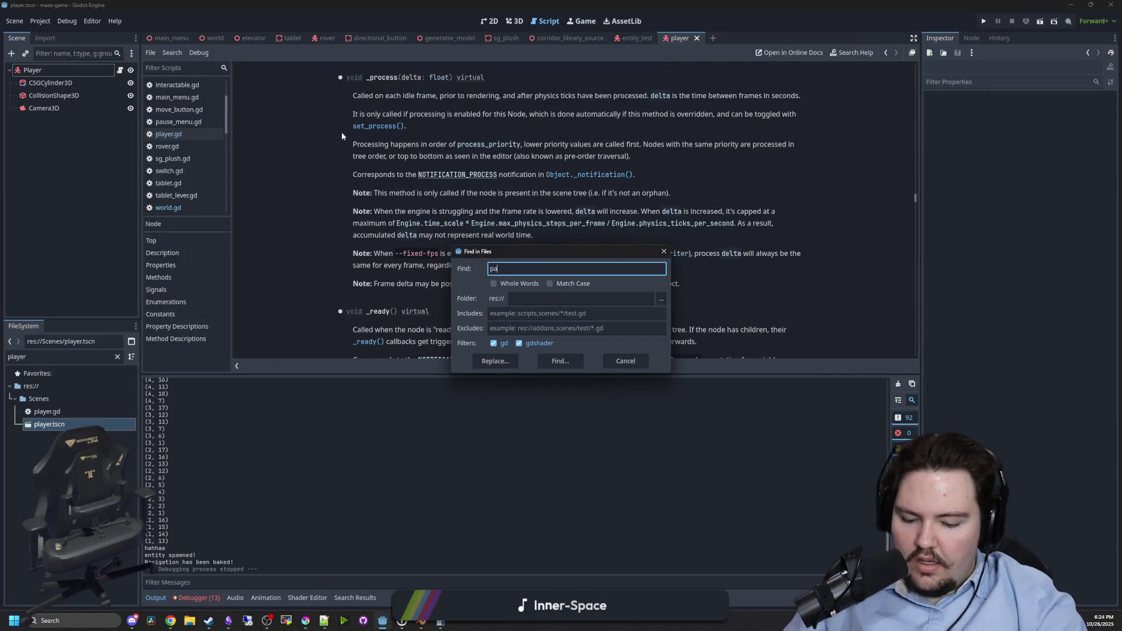
pyautogui.press('Return')
pyautogui.click(235, 441)
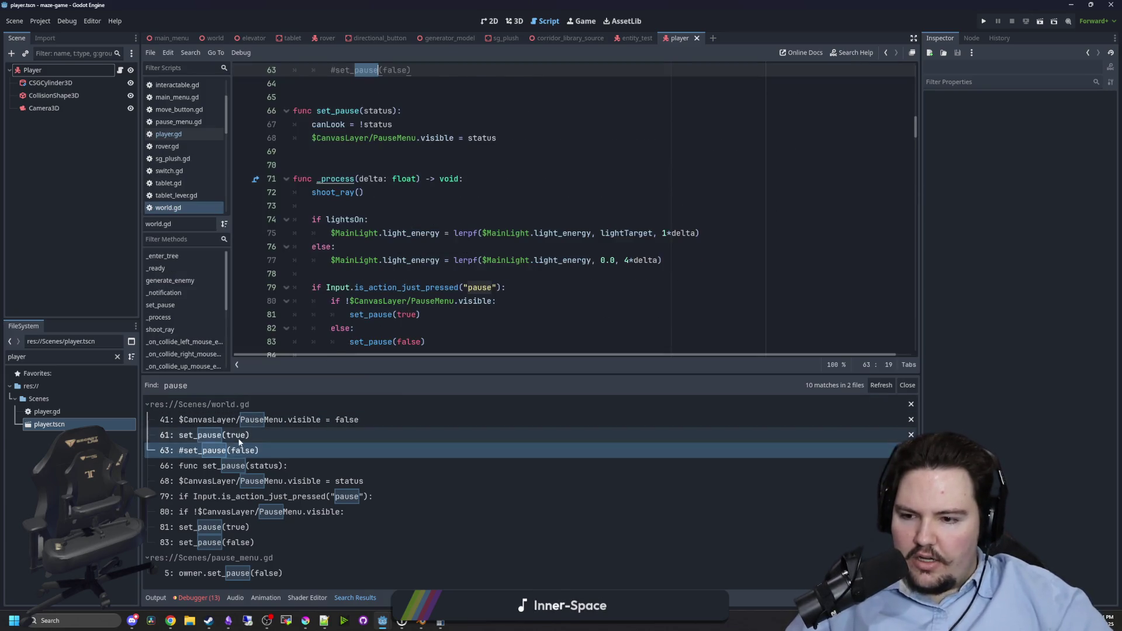
pyautogui.click(429, 259)
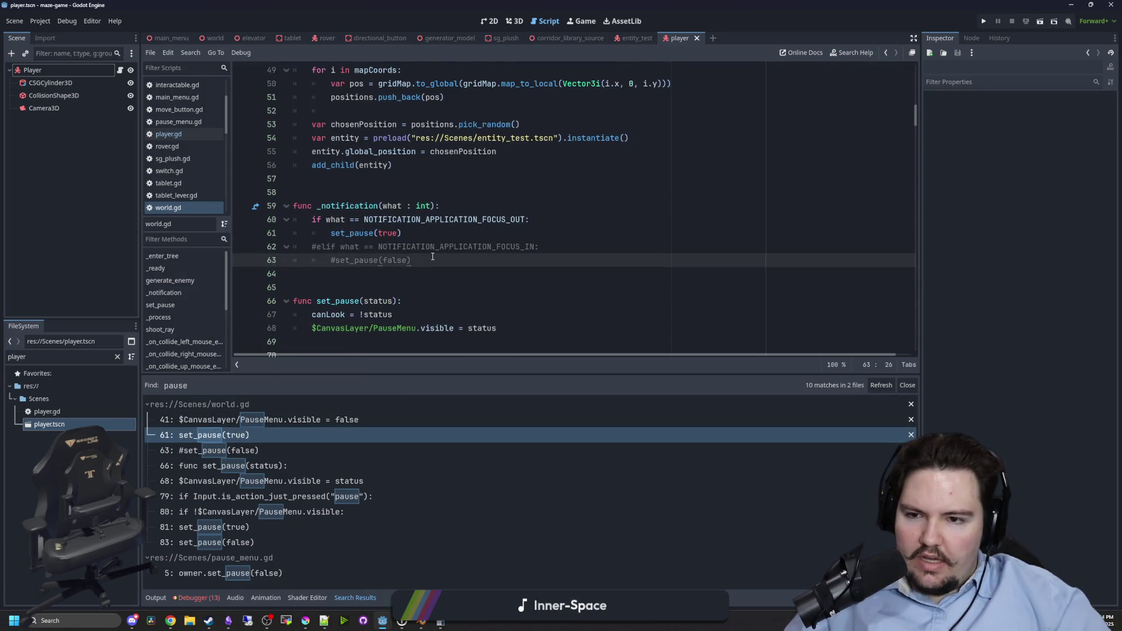
pyautogui.moveTo(385, 257); pyautogui.dragTo(293, 246)
pyautogui.press('BackSpace')
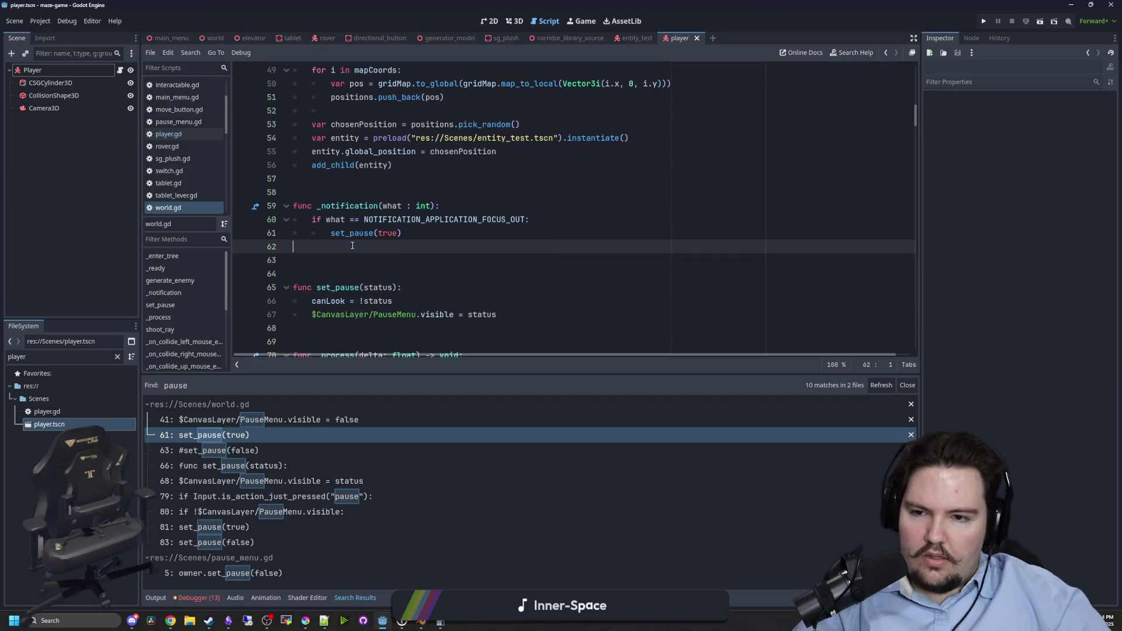
pyautogui.press('BackSpace')
# Add 'if status:' in set_pause calling set_mouse_mode(Input.MOUSE_MODE_CAPTURED).
pyautogui.scroll(-2, 352, 239)
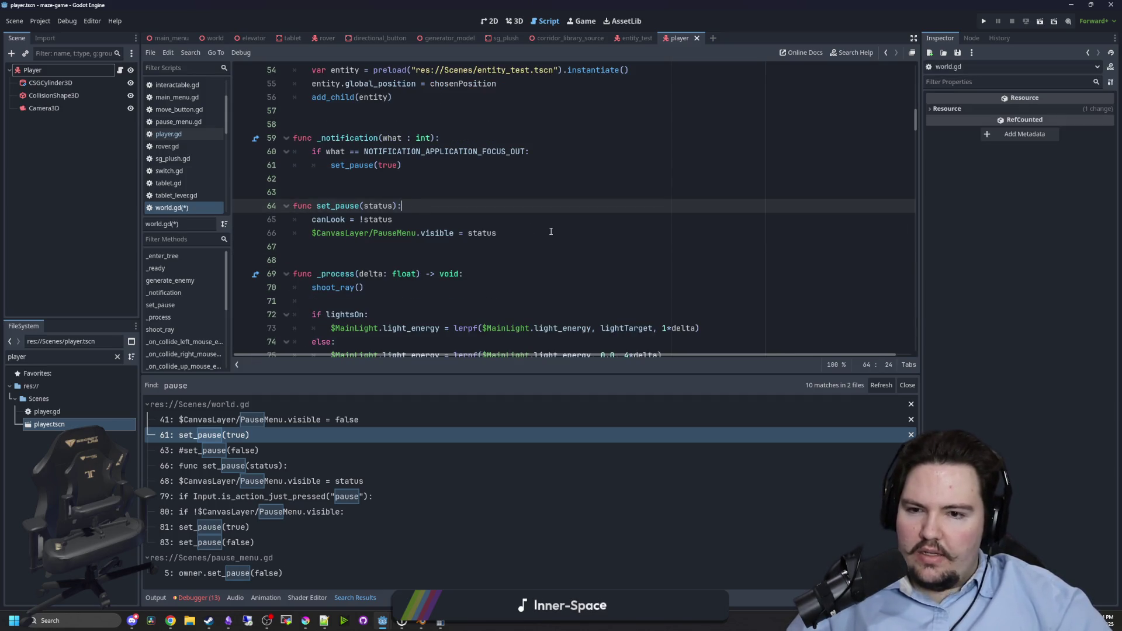
pyautogui.press('Down')
pyautogui.press('Down')
pyautogui.press('End')
pyautogui.press('Return')
pyautogui.write('if status:')
pyautogui.press('Return')
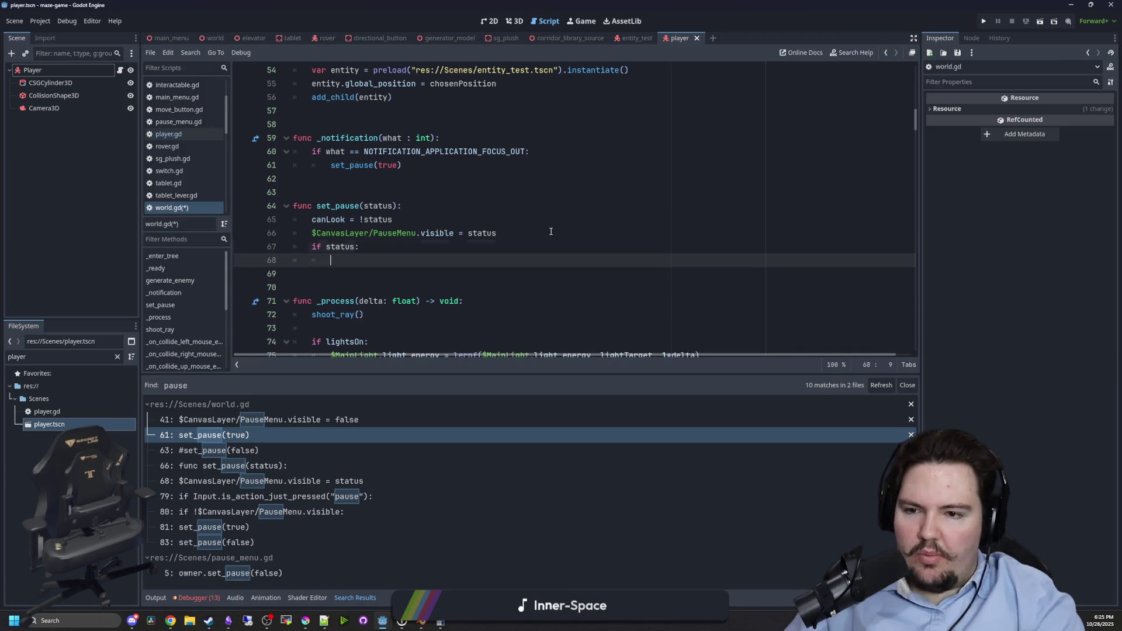
pyautogui.press('BackSpace')
pyautogui.write('Input.set_')
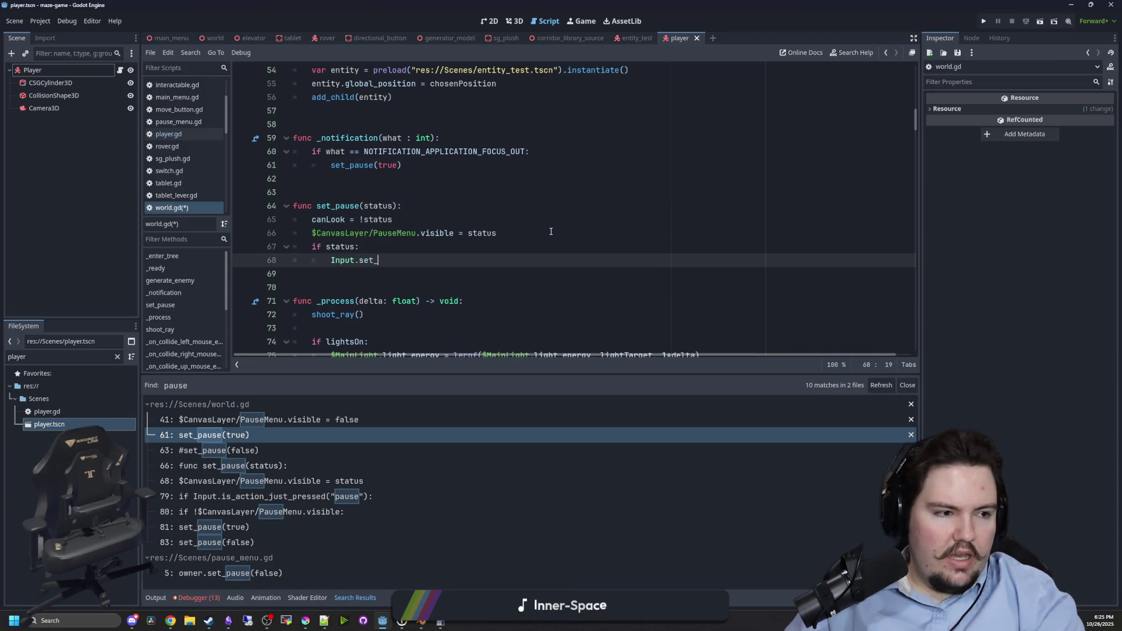
pyautogui.write('mouse')
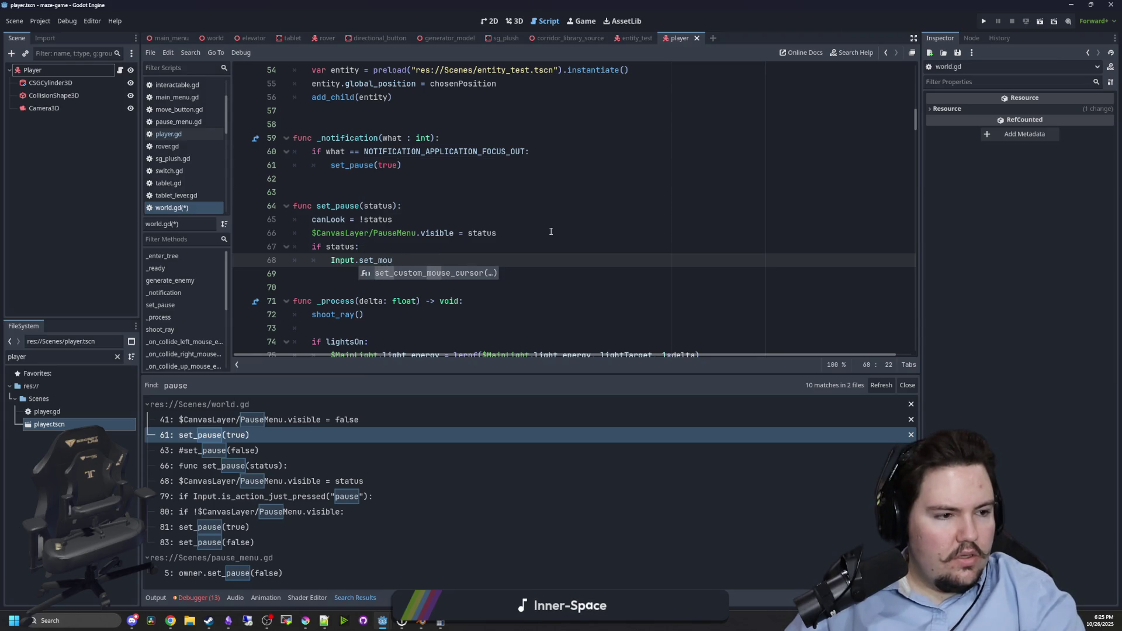
pyautogui.write('se_mode()')
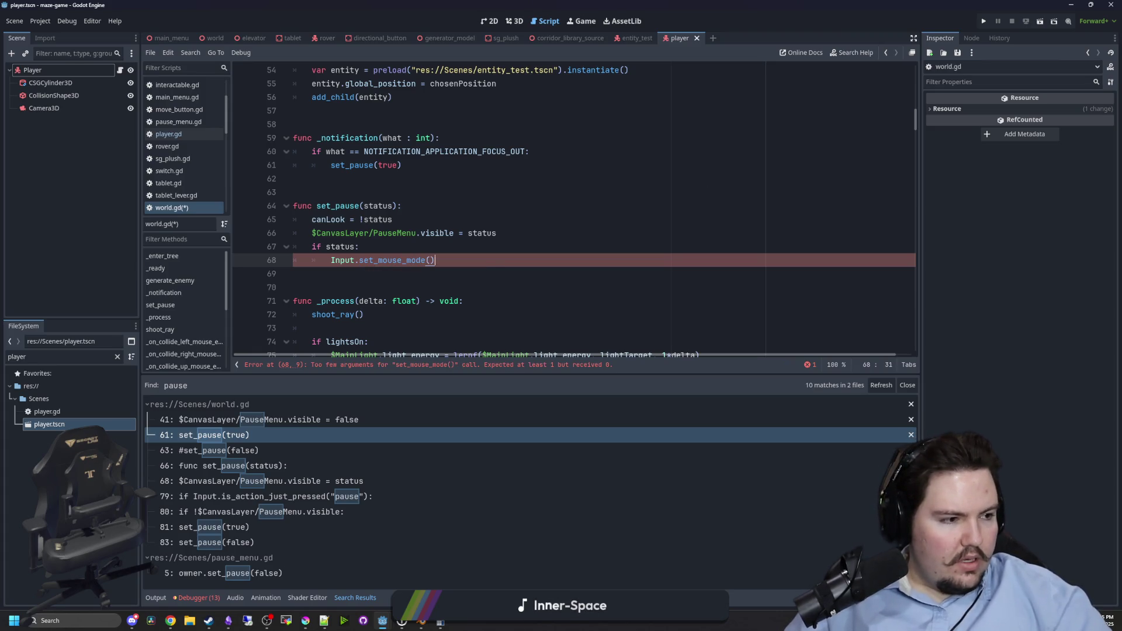
pyautogui.click(433, 263)
pyautogui.write('Input.MOUSE_MODE_CAPTURED')
# Add an else: branch after the if status block.
pyautogui.click(570, 260)
pyautogui.press('Return')
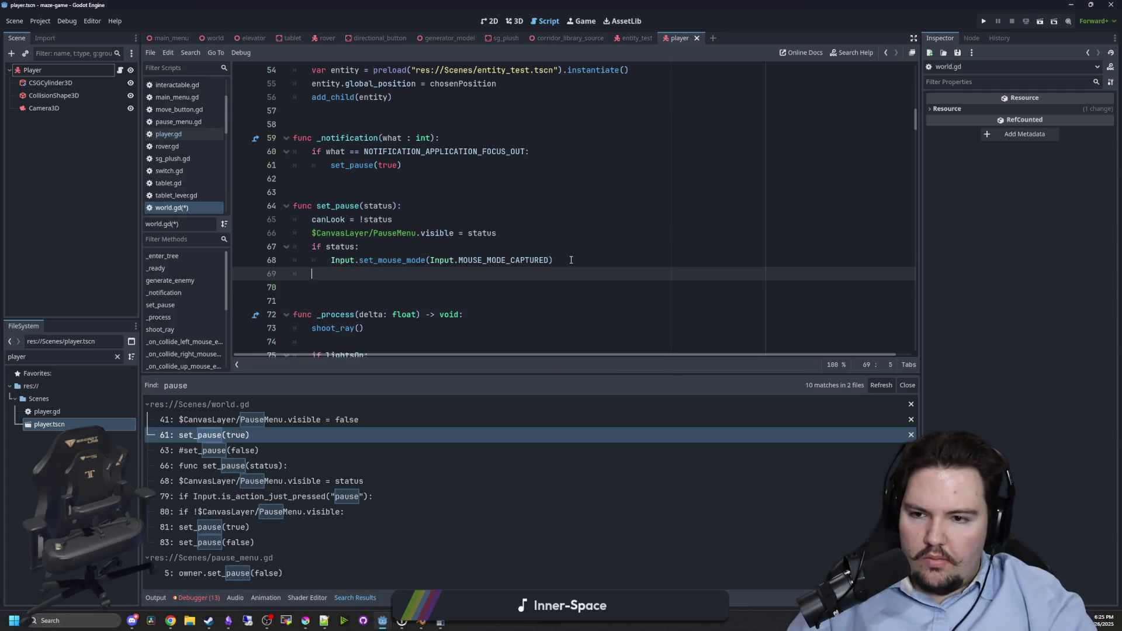
pyautogui.write('else:')
pyautogui.press('Return')
pyautogui.write('Input.MOUSE_MODE_CAPTURED')
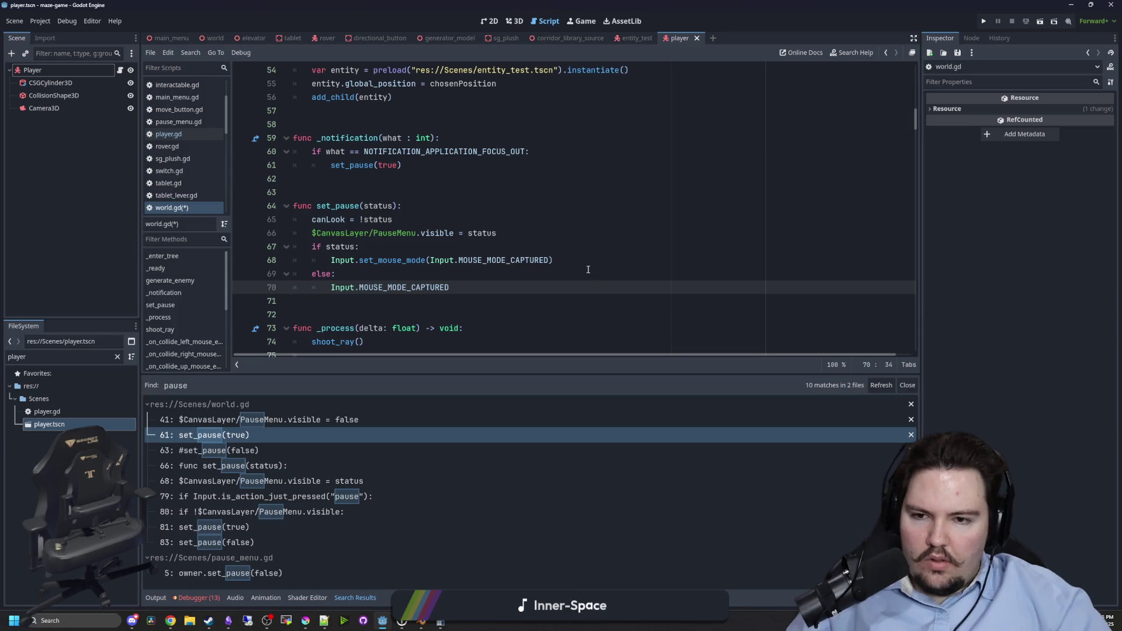
pyautogui.moveTo(336, 274); pyautogui.dragTo(314, 261)
pyautogui.click(459, 281)
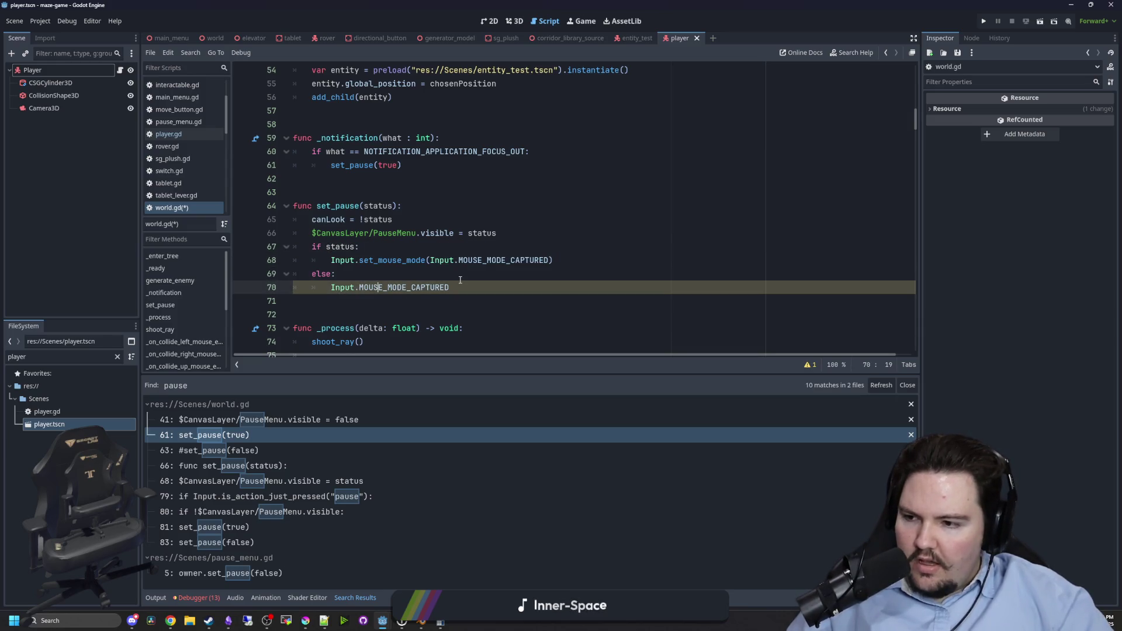
# Paste the set_mouse_mode call under else and select its constant to change to VISIBLE.
pyautogui.click(488, 261)
pyautogui.click(499, 249)
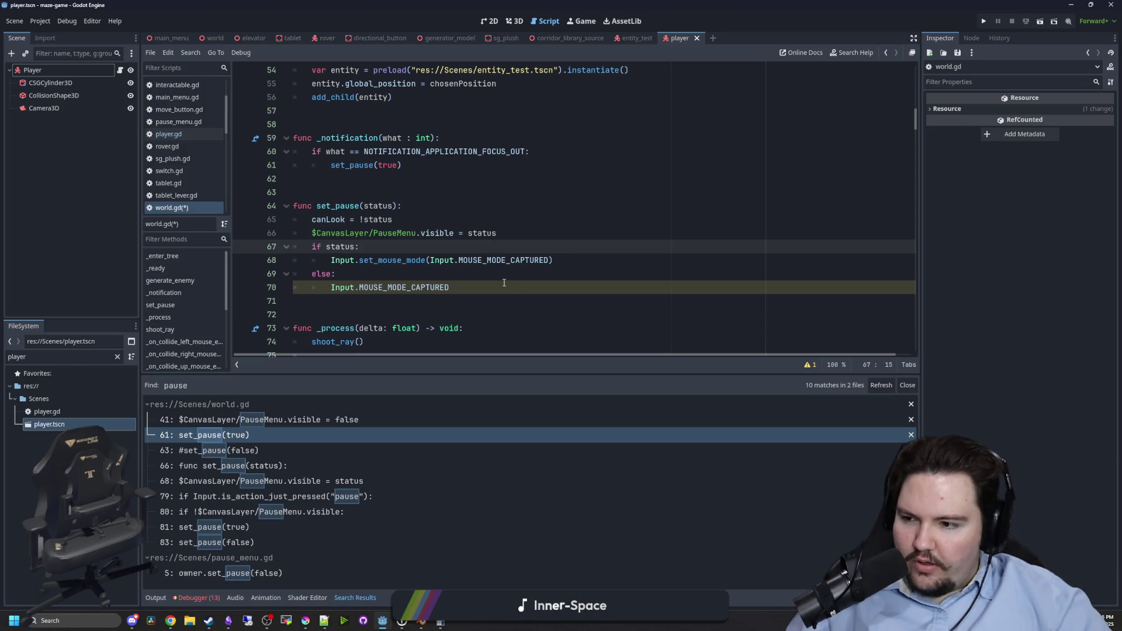
pyautogui.moveTo(553, 260); pyautogui.dragTo(330, 261)
pyautogui.hotkey('ctrl', 'c')
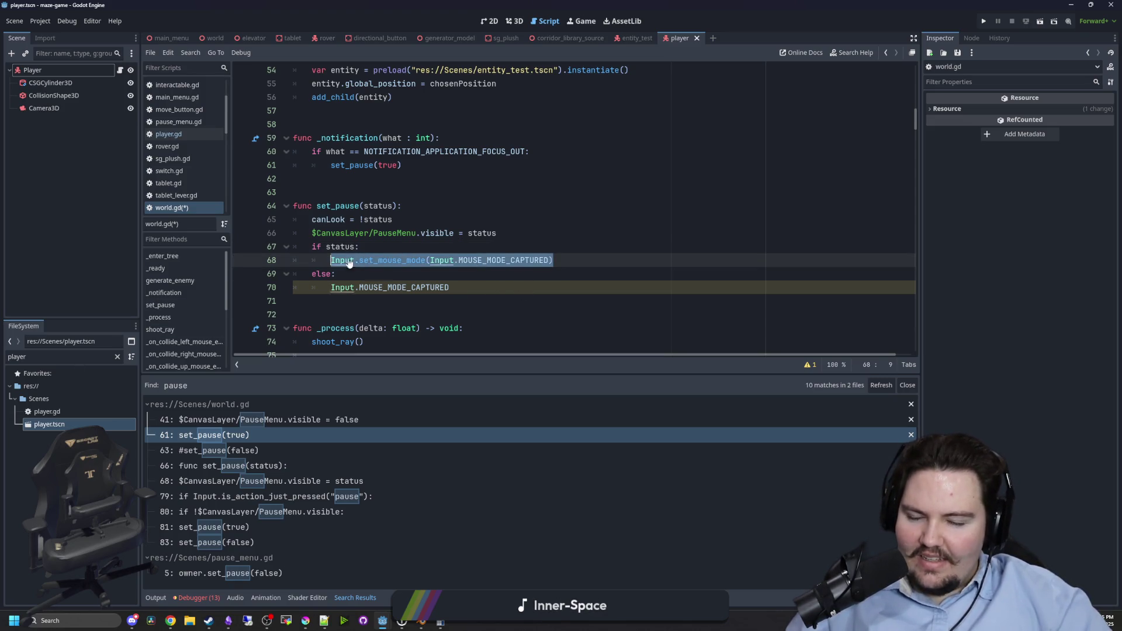
pyautogui.click(453, 287)
pyautogui.hotkey('shift', 'Home')
pyautogui.hotkey('ctrl', 'v')
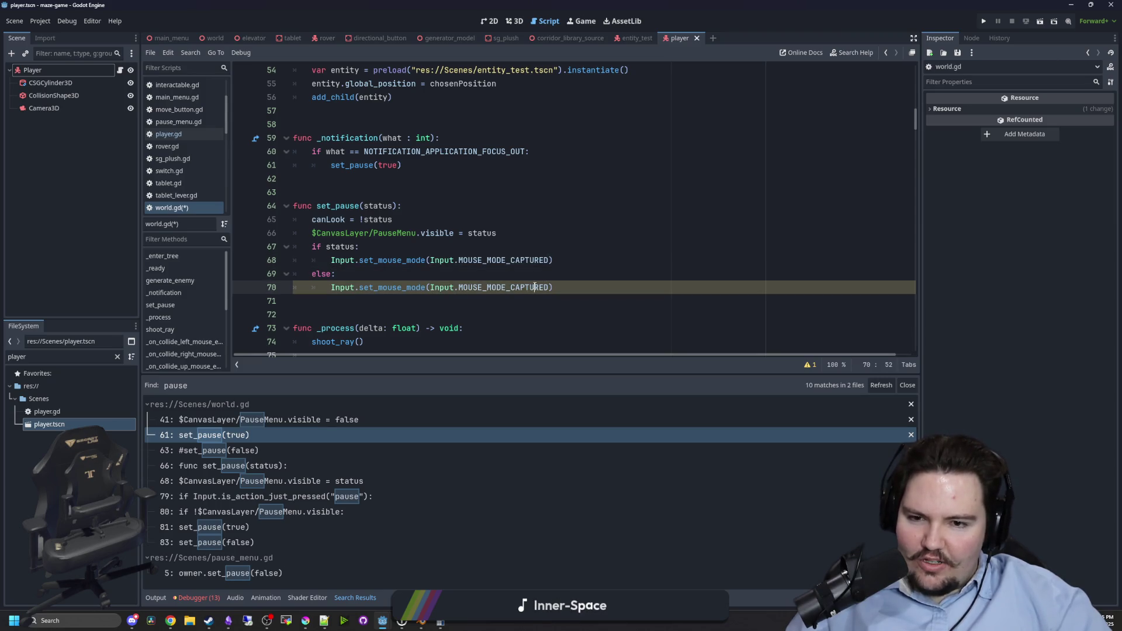
pyautogui.moveTo(550, 287); pyautogui.dragTo(514, 287)
pyautogui.write('VISIBL')
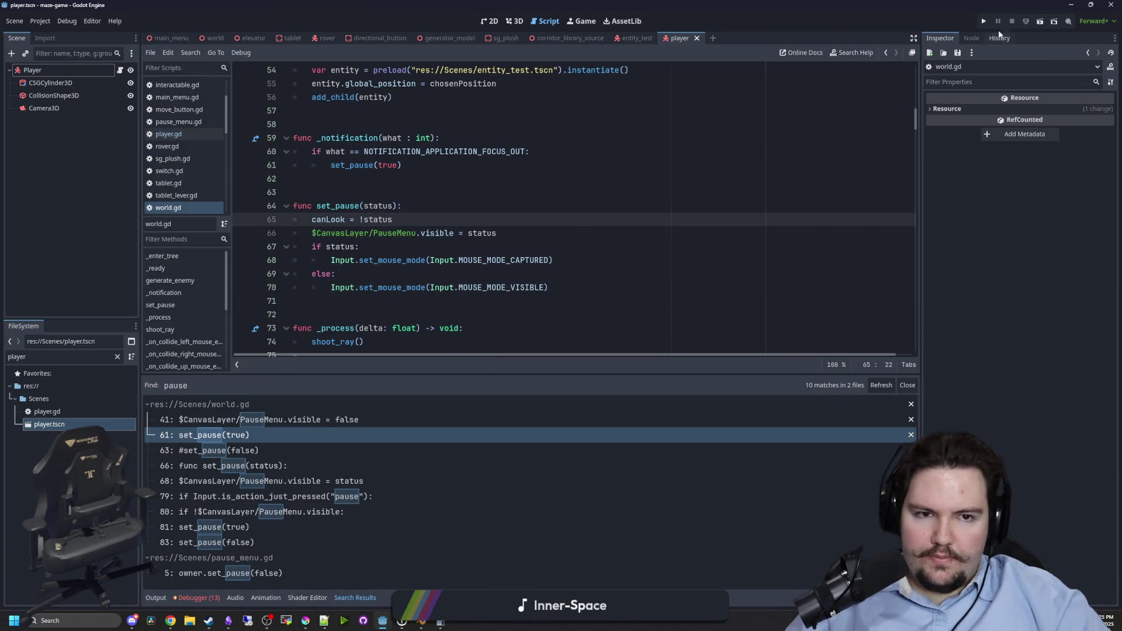
# Run the project, start the maze, pause, switch focus away and back, then resume.
pyautogui.click(984, 21)
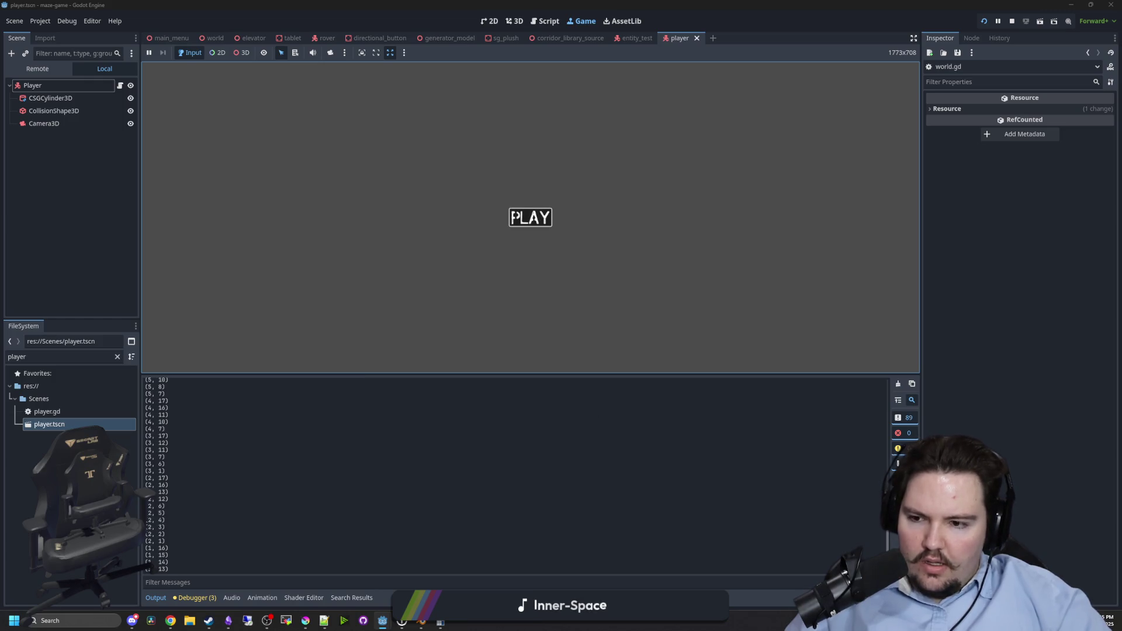
pyautogui.click(530, 217)
pyautogui.press('Escape')
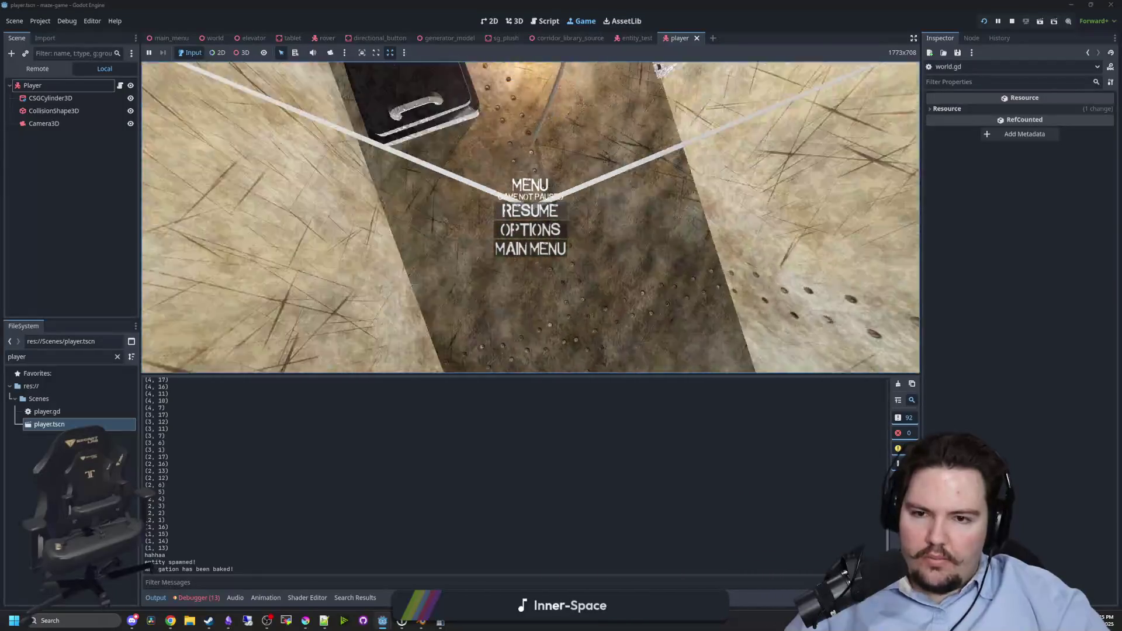
pyautogui.press('super')
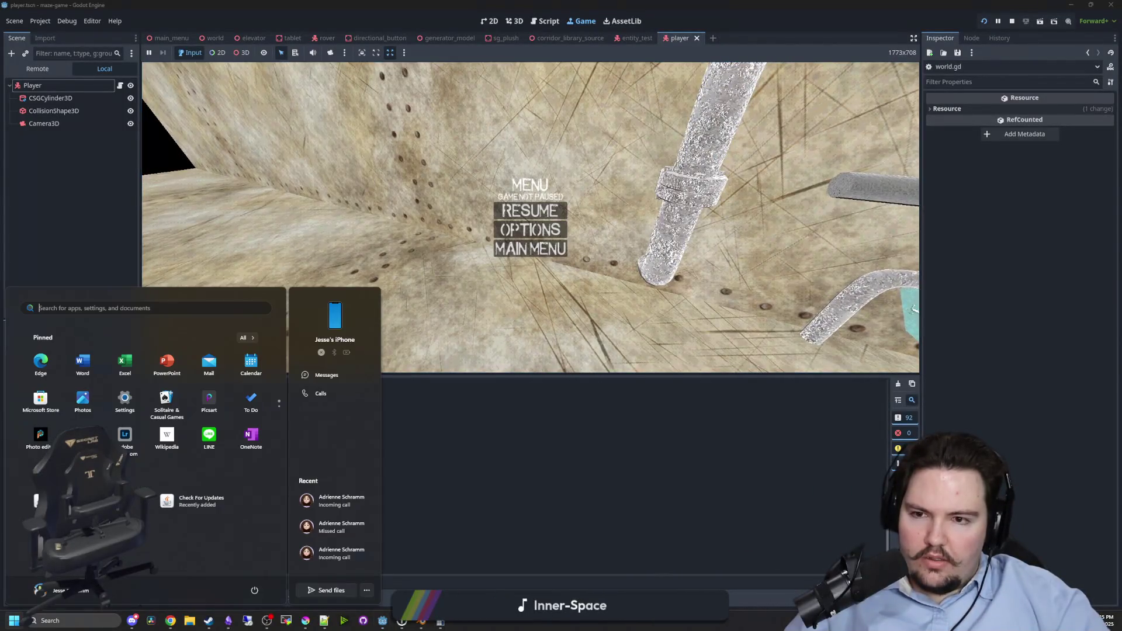
pyautogui.click(530, 210)
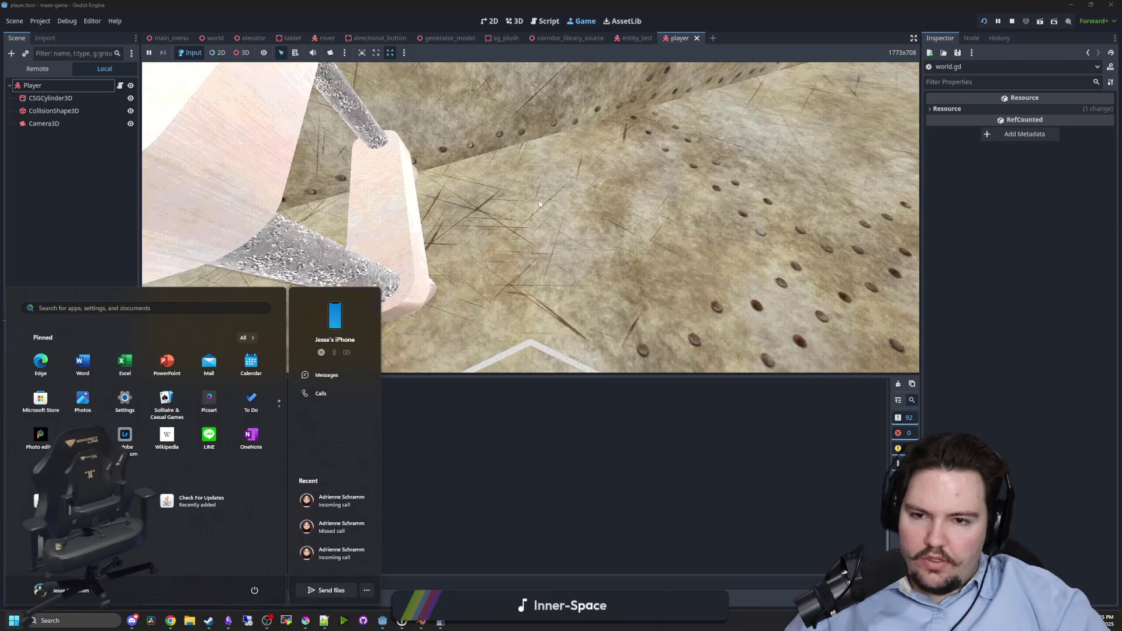
pyautogui.click(758, 158)
# Toggle the pause menu on and off four times with Esc.
pyautogui.press('Escape')
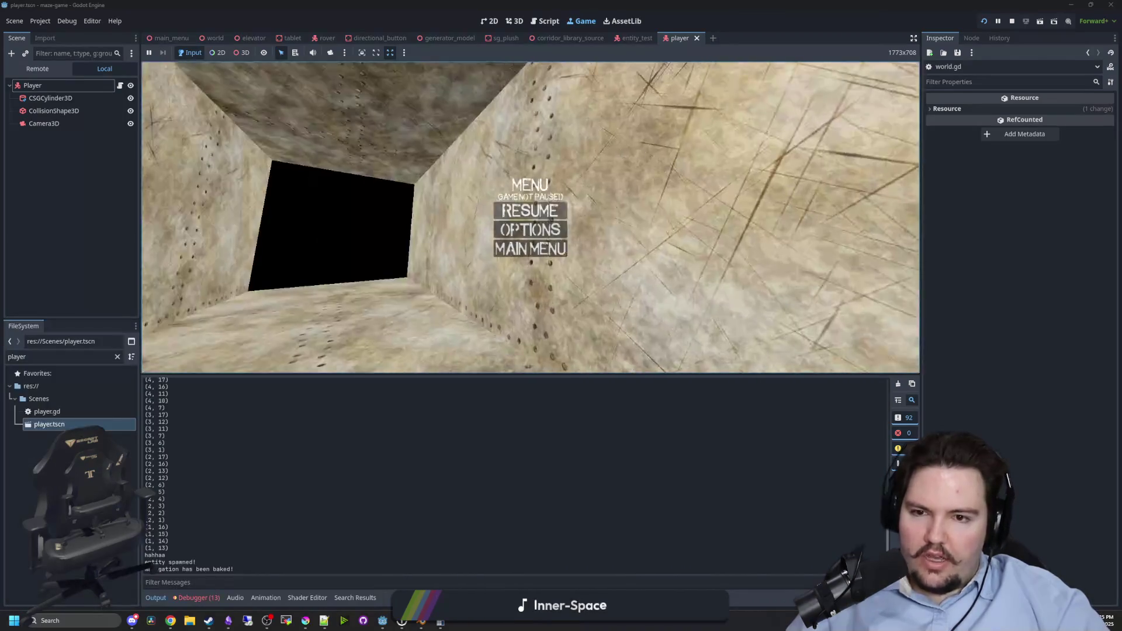
pyautogui.press('Escape')
pyautogui.press('Escape')
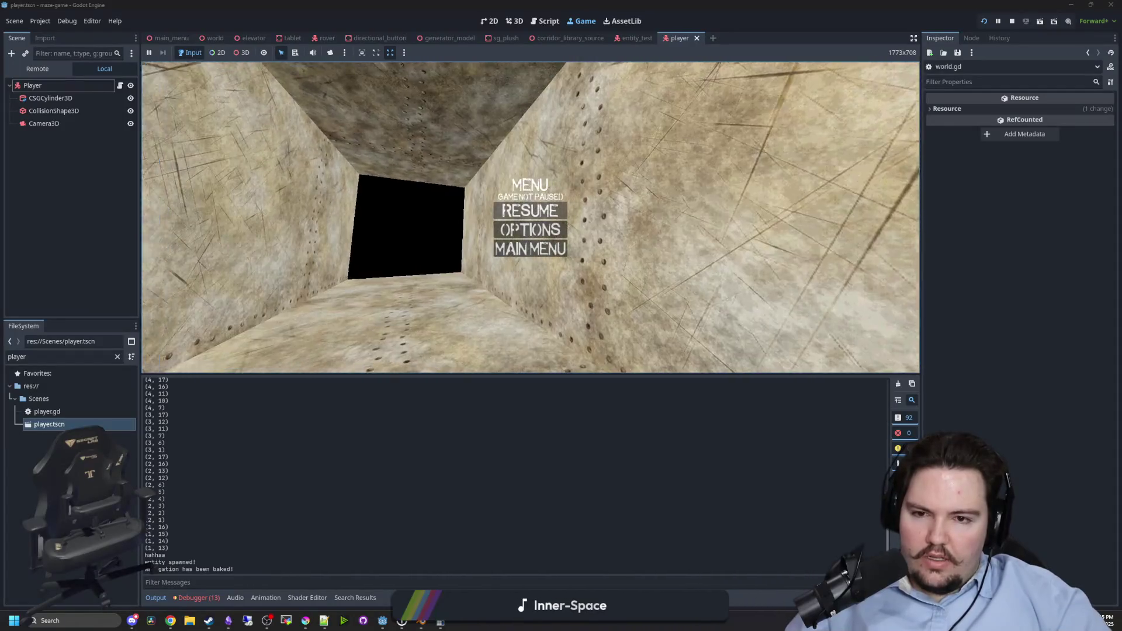
pyautogui.press('Escape')
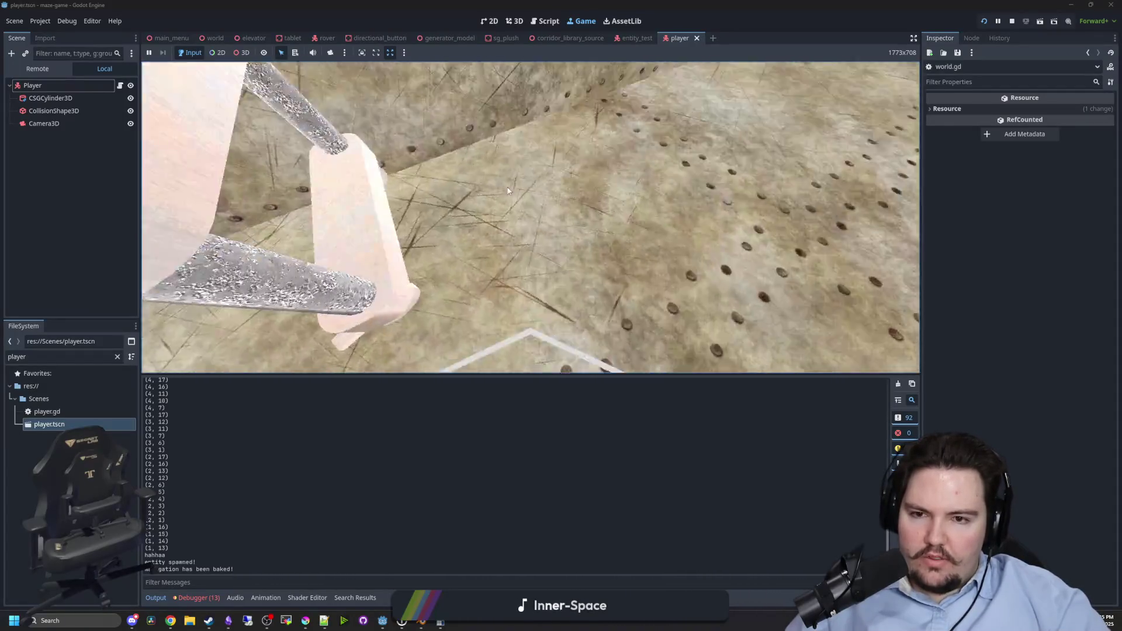
pyautogui.press('Escape')
# Repeatedly take focus away from the game and restore it, then stop it with F8.
pyautogui.press('super')
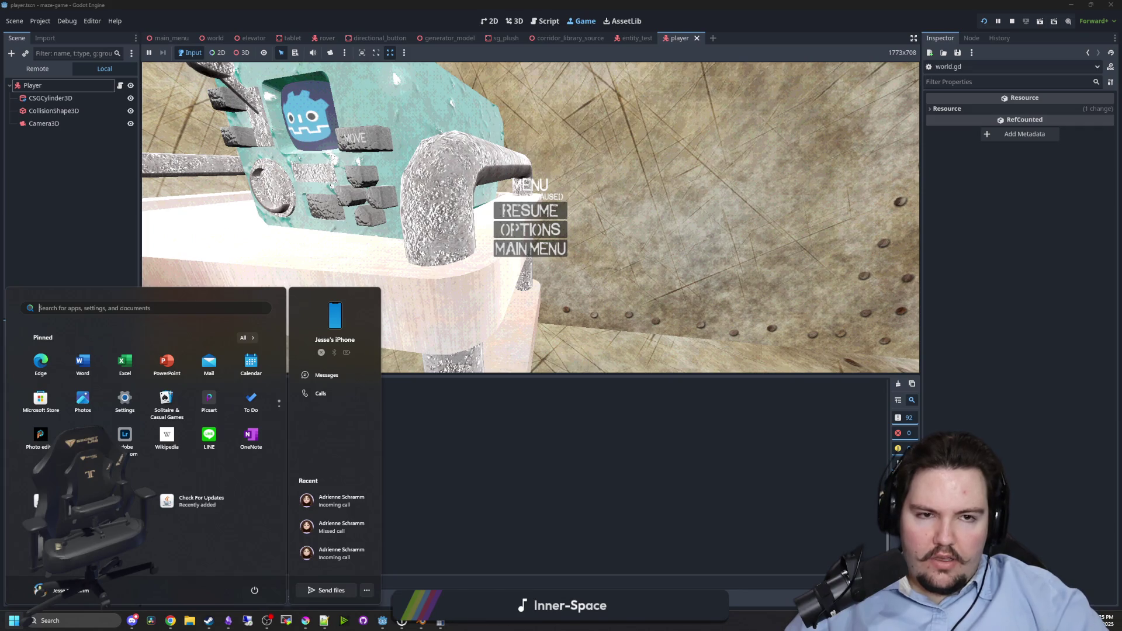
pyautogui.press('super')
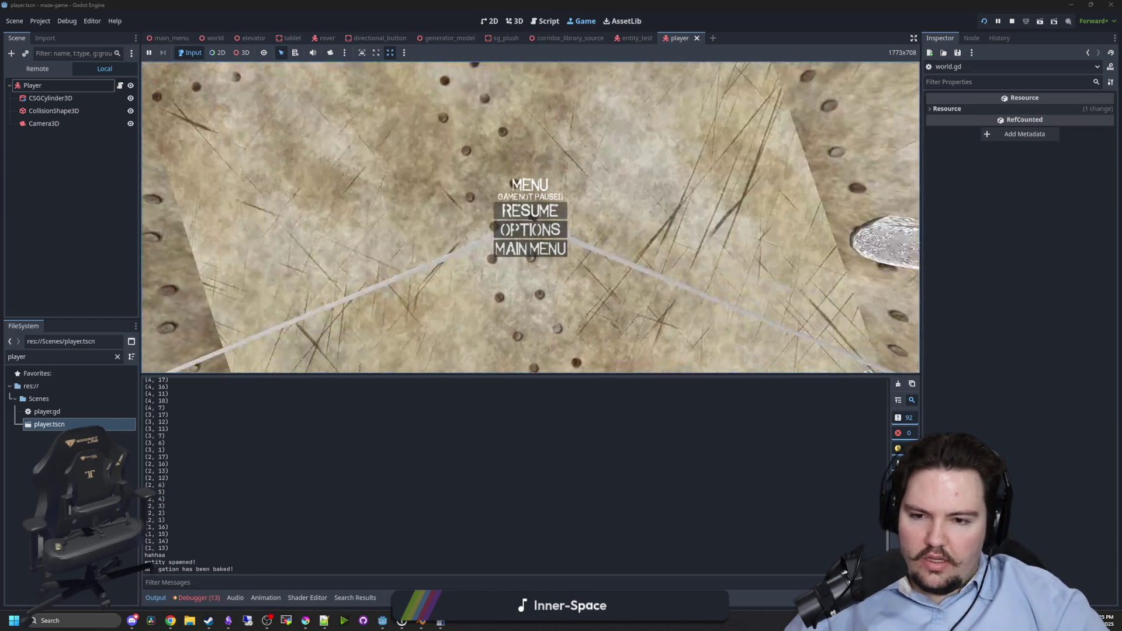
pyautogui.press('super')
pyautogui.press('super')
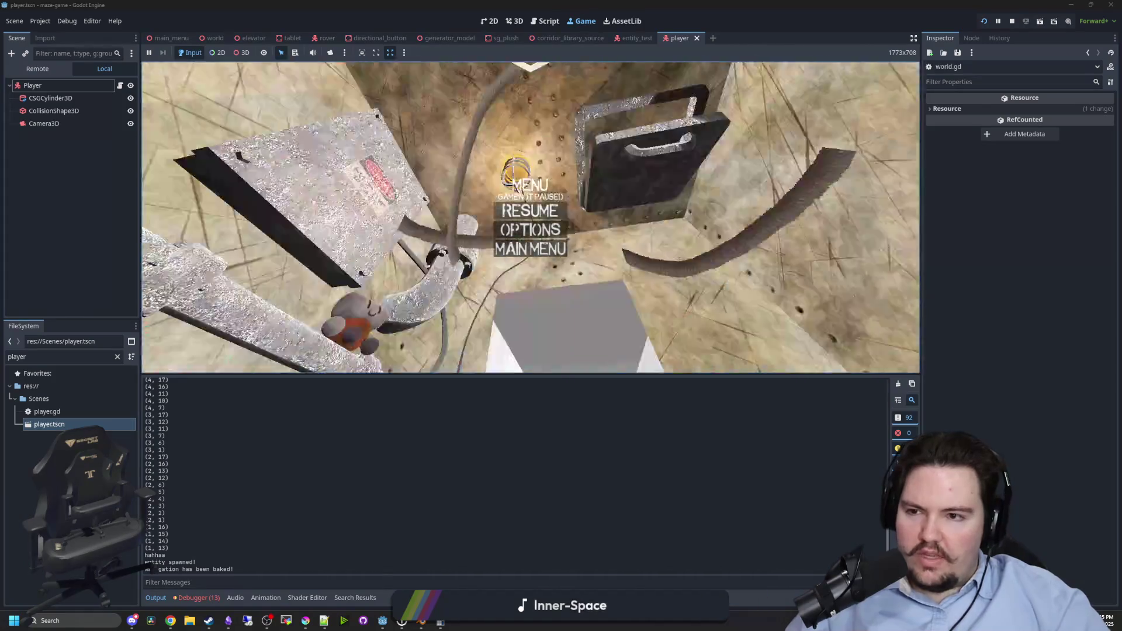
pyautogui.press('super')
pyautogui.click(251, 360)
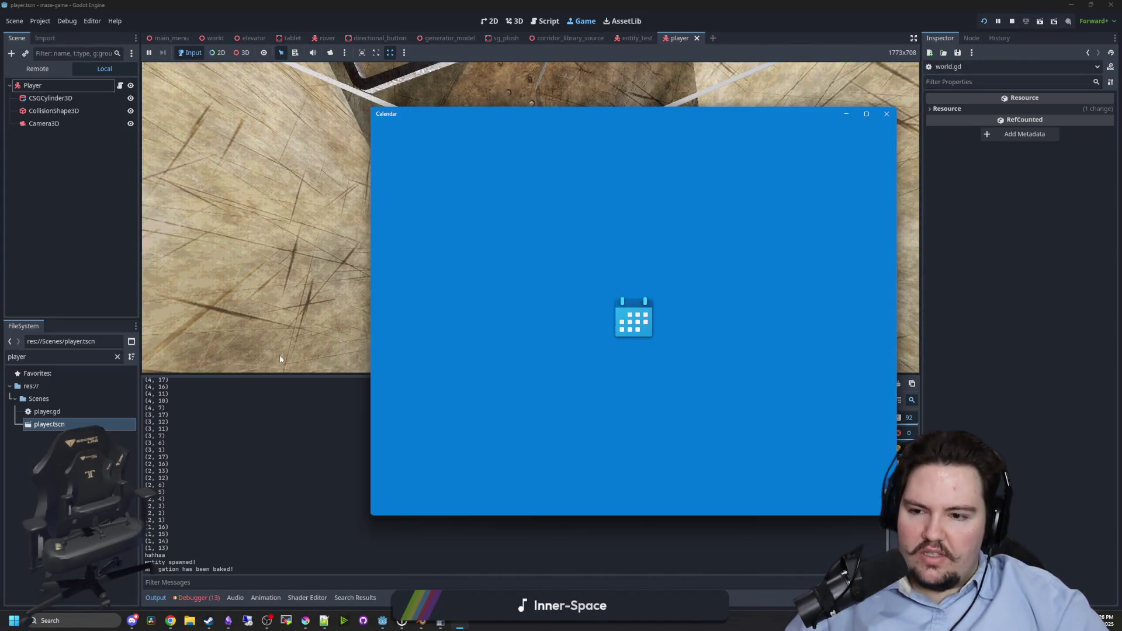
pyautogui.click(316, 450)
pyautogui.press('super')
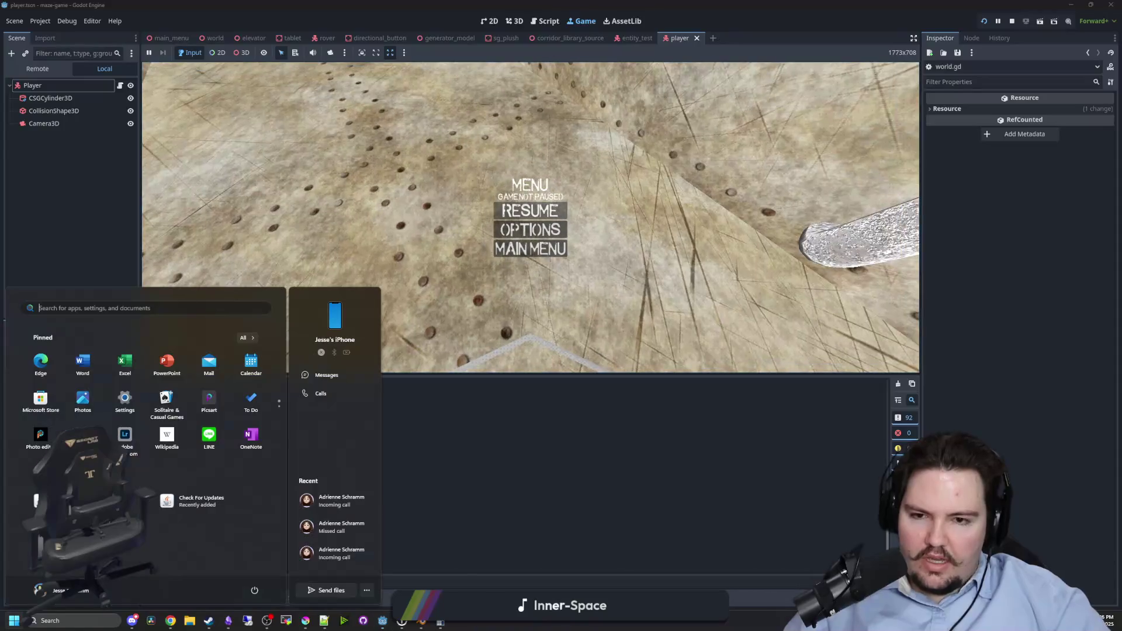
pyautogui.press('super')
pyautogui.press('super')
pyautogui.press('super')
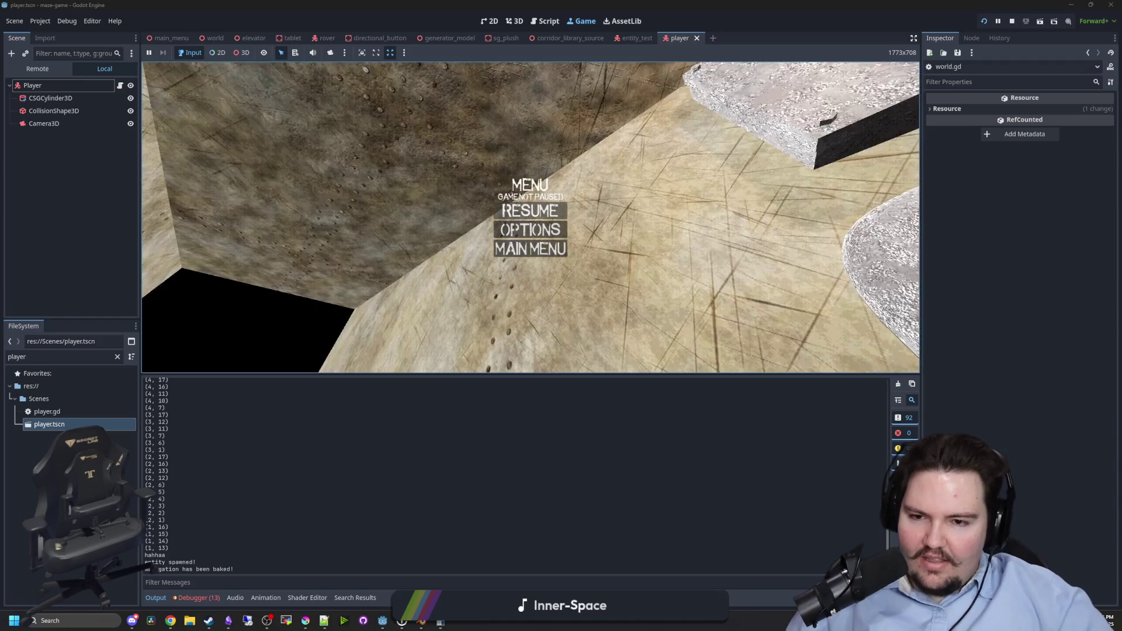
pyautogui.press('super')
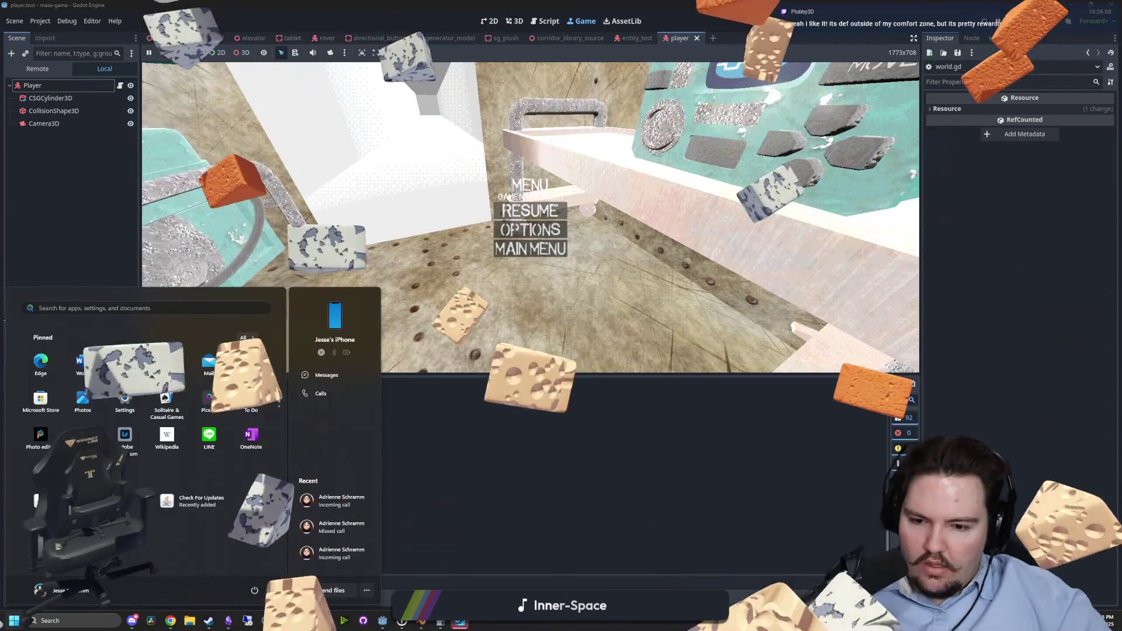
pyautogui.press('Escape')
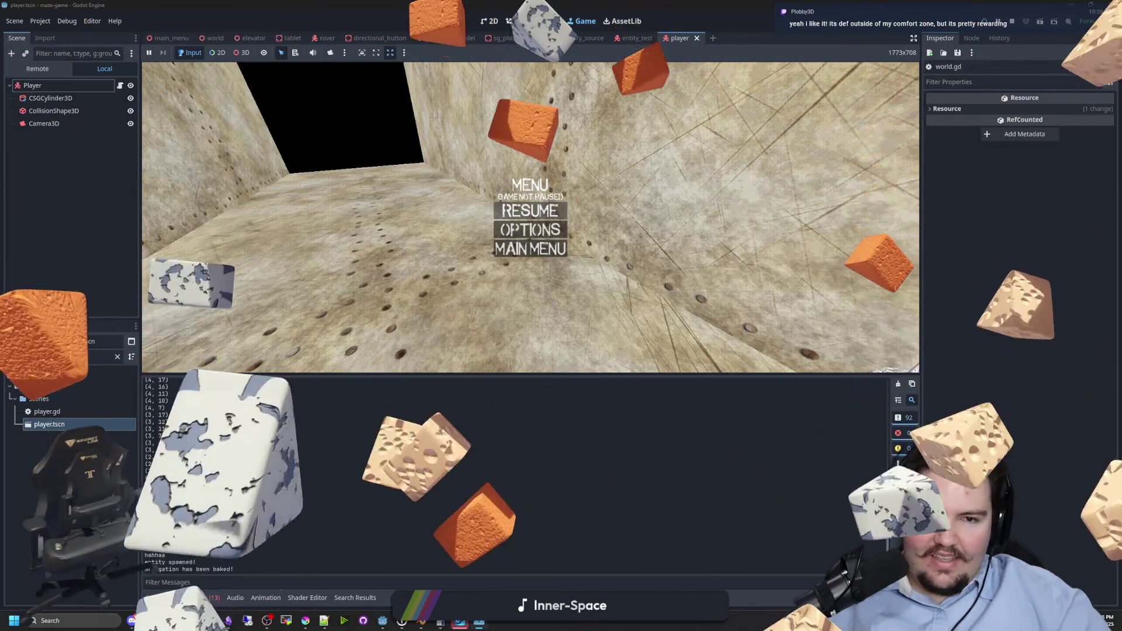
pyautogui.press('F8')
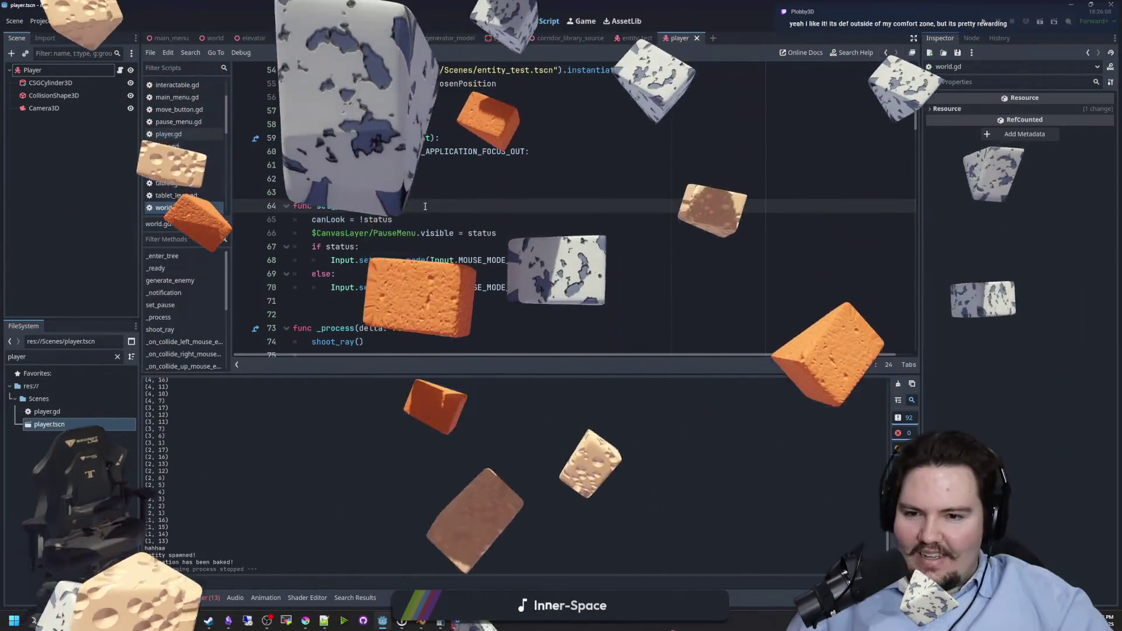
# In set_pause, change line 68 to MOUSE_MODE_VISIBLE and line 70 to MOUSE_MODE_CAPTURED.
pyautogui.click(535, 261)
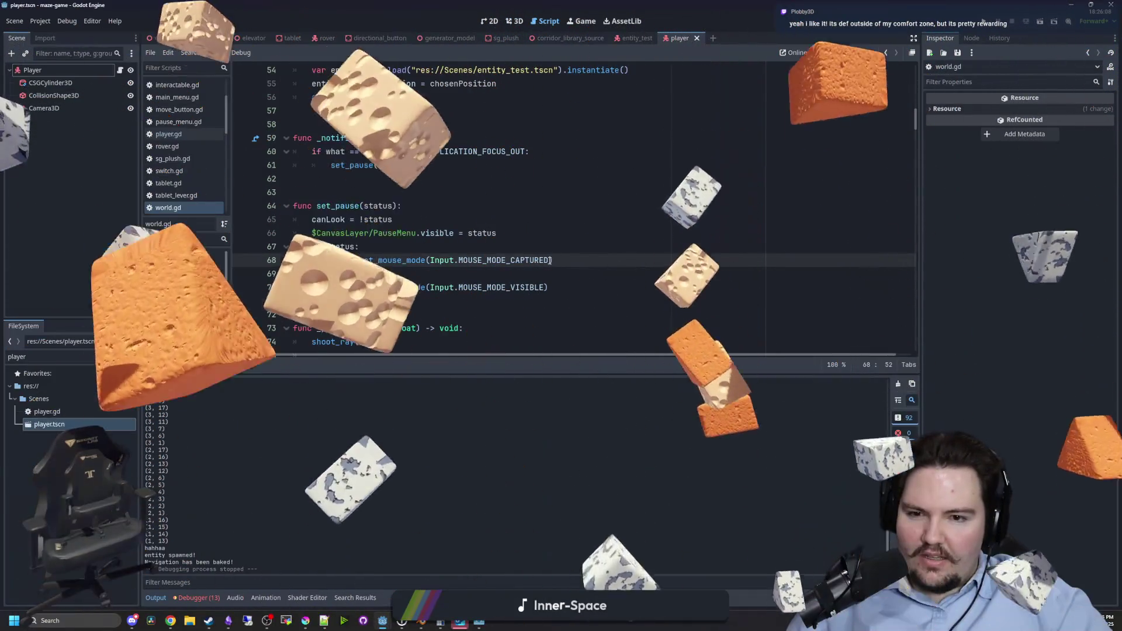
pyautogui.moveTo(549, 262); pyautogui.dragTo(515, 263)
pyautogui.write('ISIBLE')
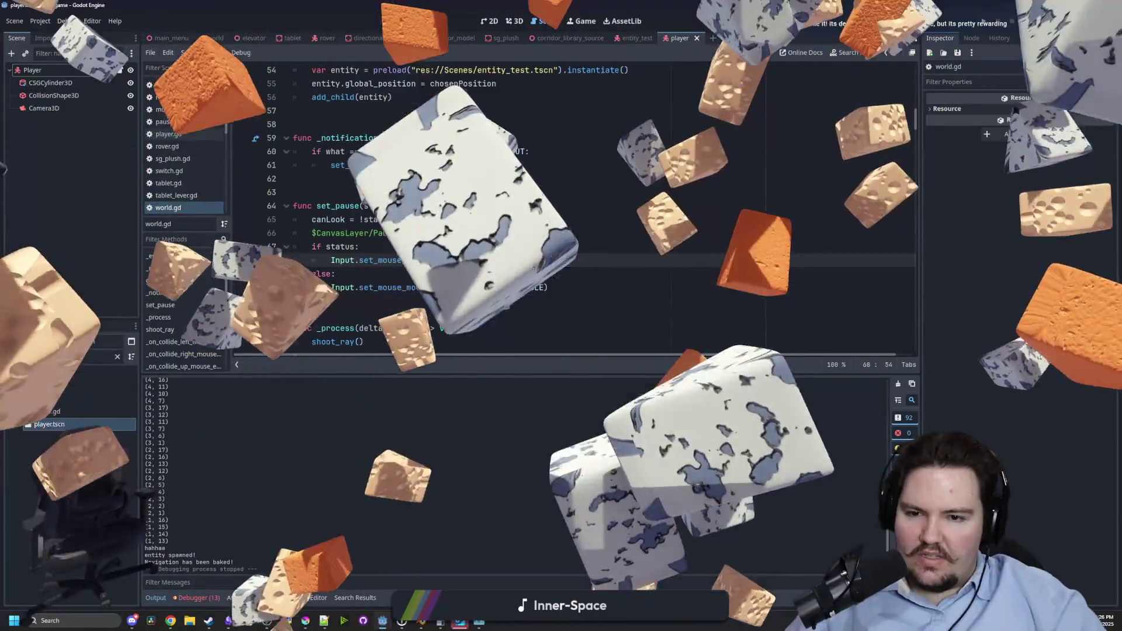
pyautogui.doubleClick(514, 287)
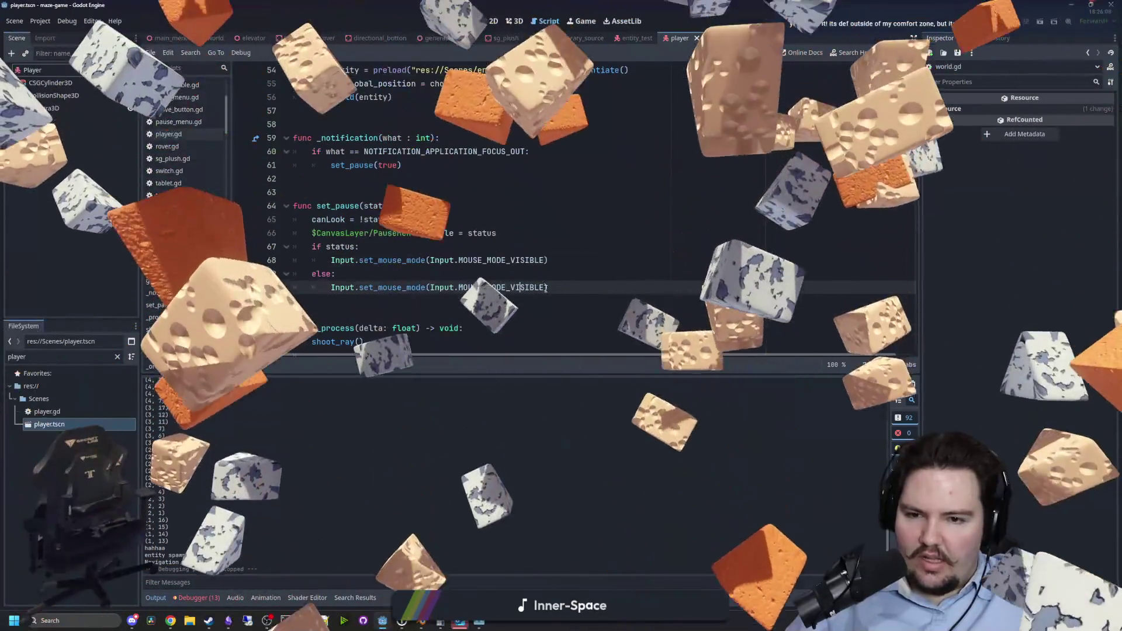
pyautogui.write('CAP')
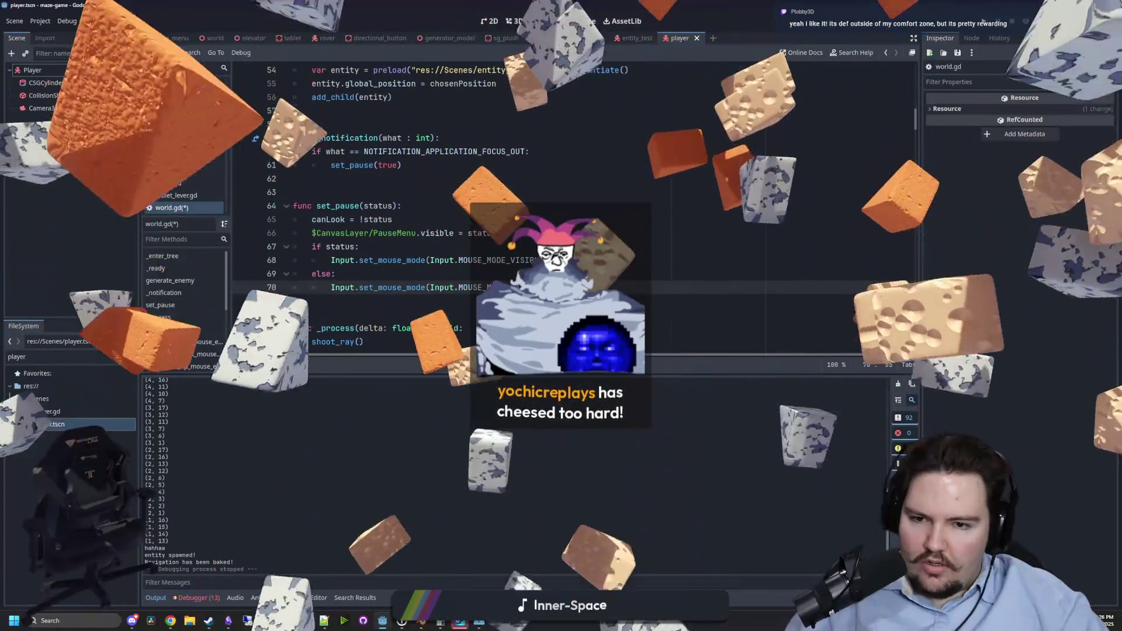
pyautogui.click(593, 240)
# Save world.gd and run the project again.
pyautogui.hotkey('ctrl', 's')
pyautogui.press('Down')
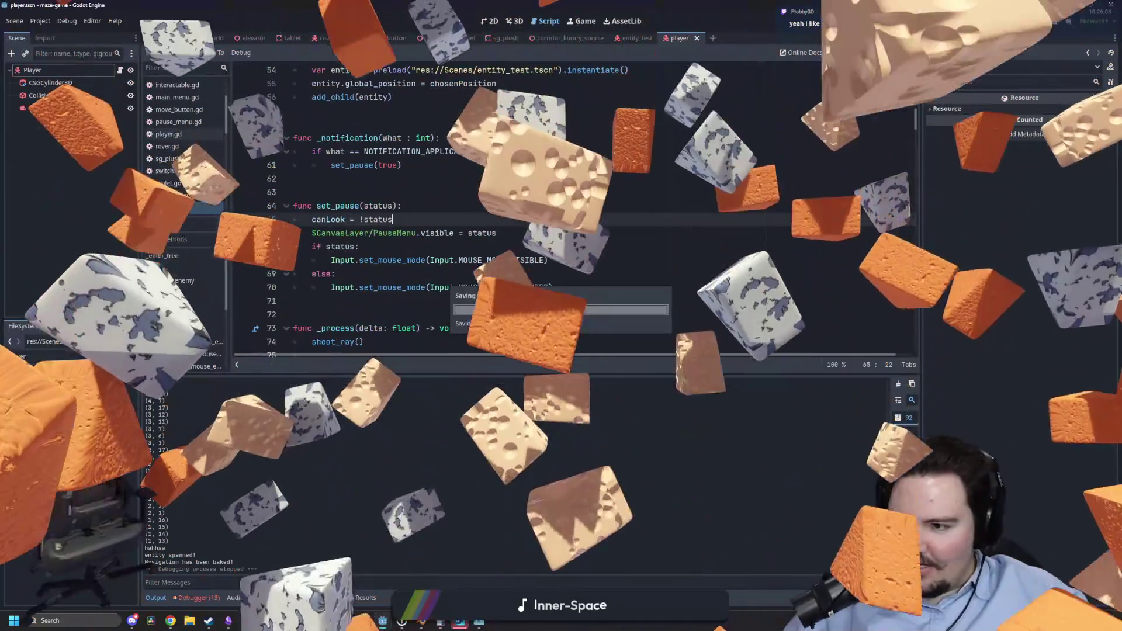
pyautogui.click(392, 219)
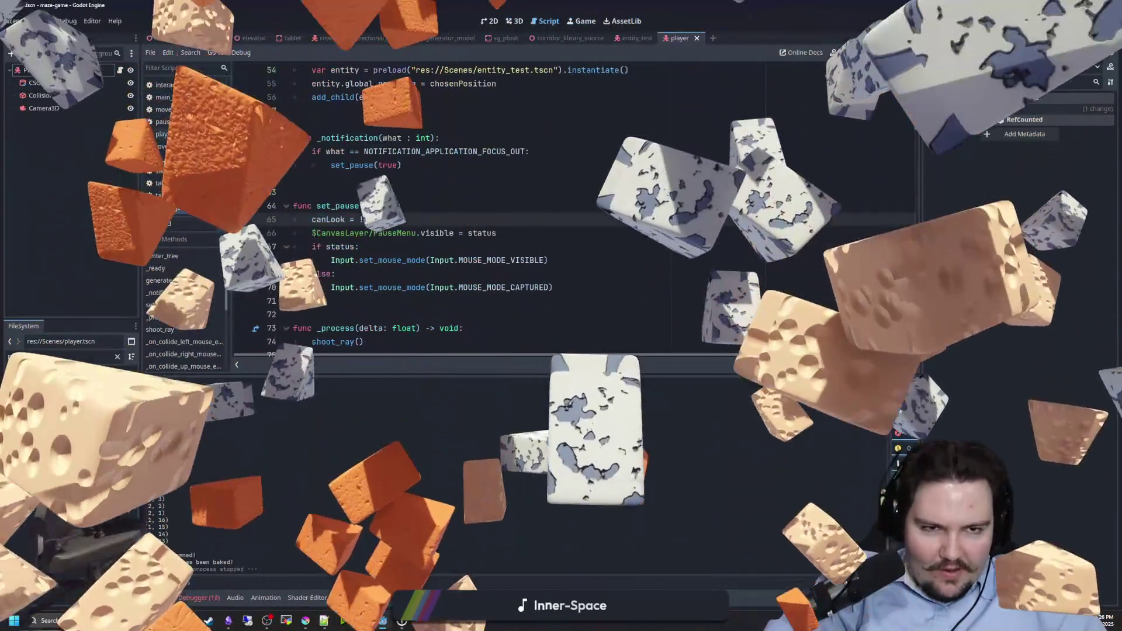
pyautogui.click(983, 22)
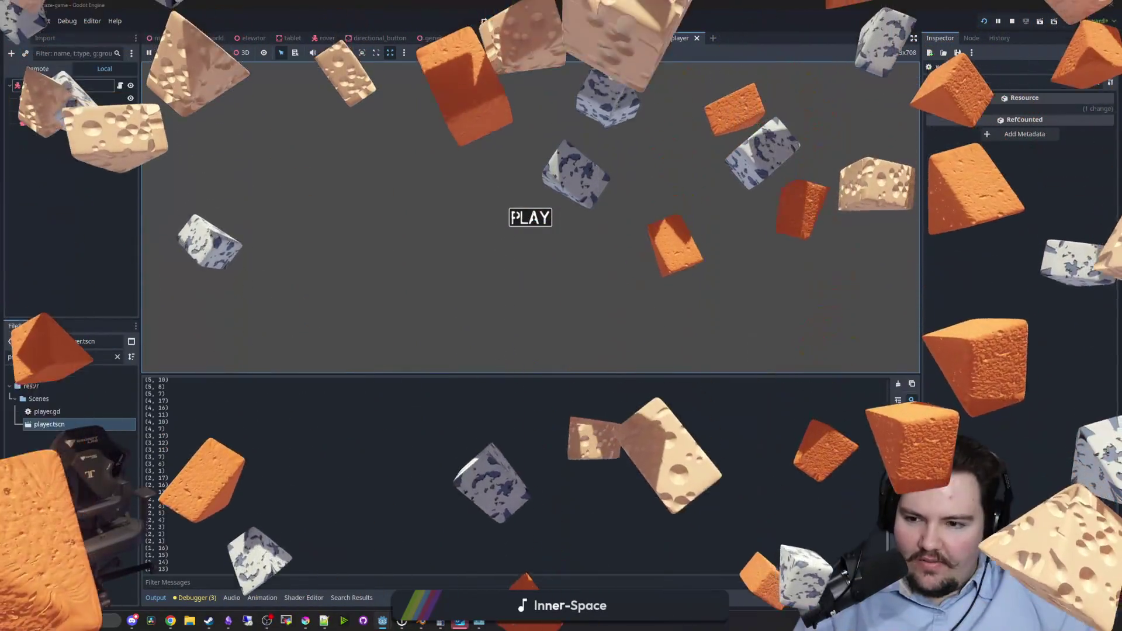
# Start the maze from PLAY, pause and resume with Escape a couple of times, then stop the game.
pyautogui.click(537, 220)
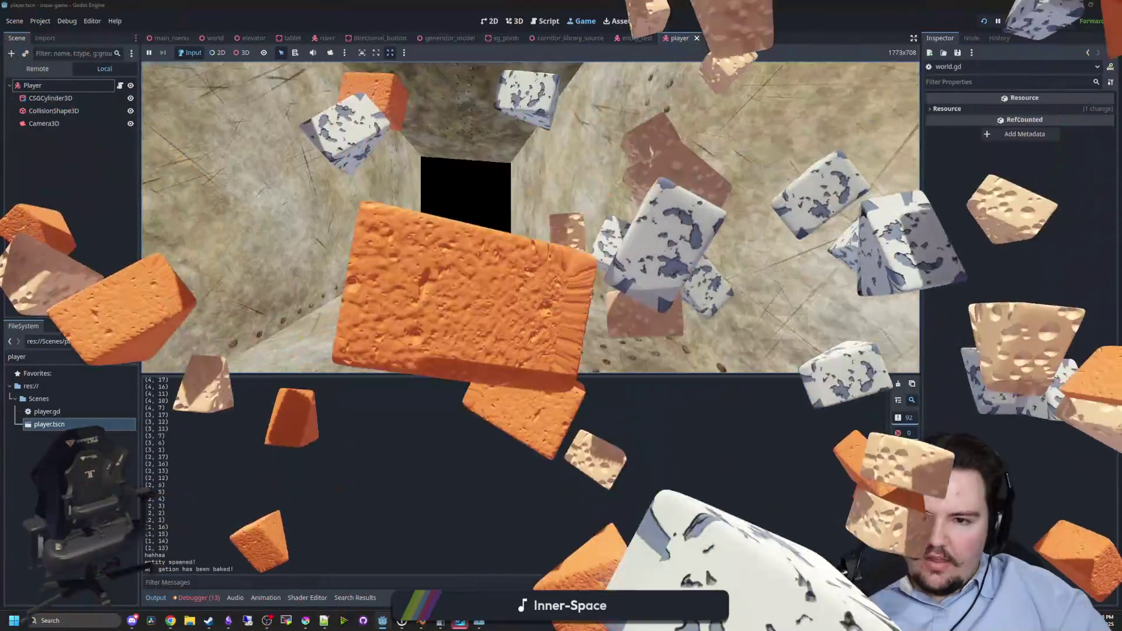
pyautogui.press('Escape')
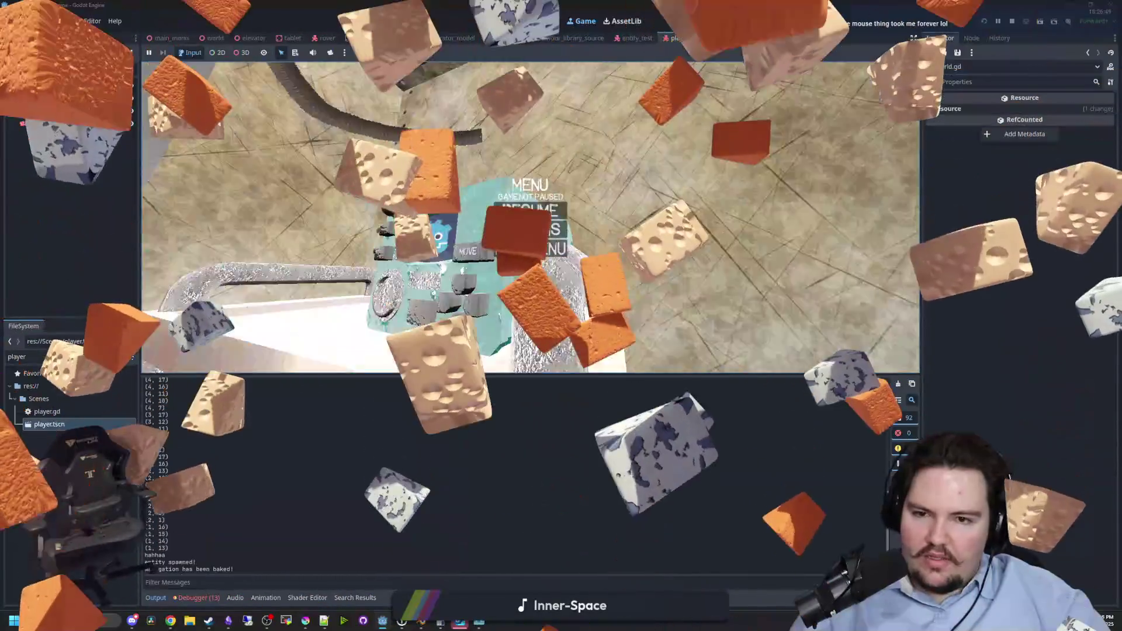
pyautogui.press('Escape')
pyautogui.press('Escape')
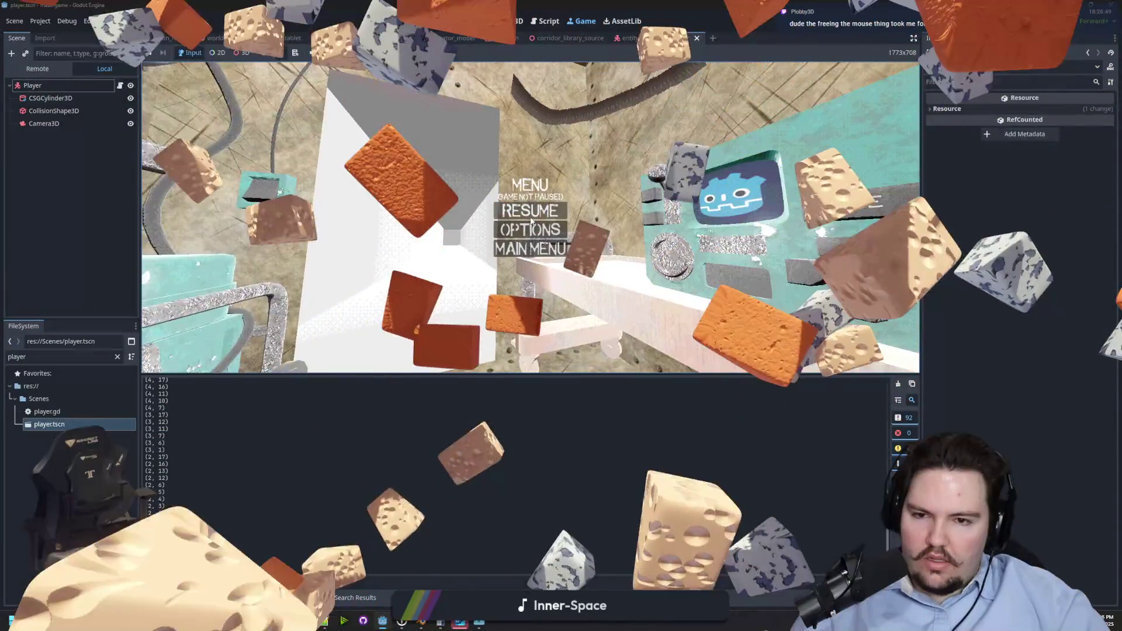
pyautogui.click(530, 221)
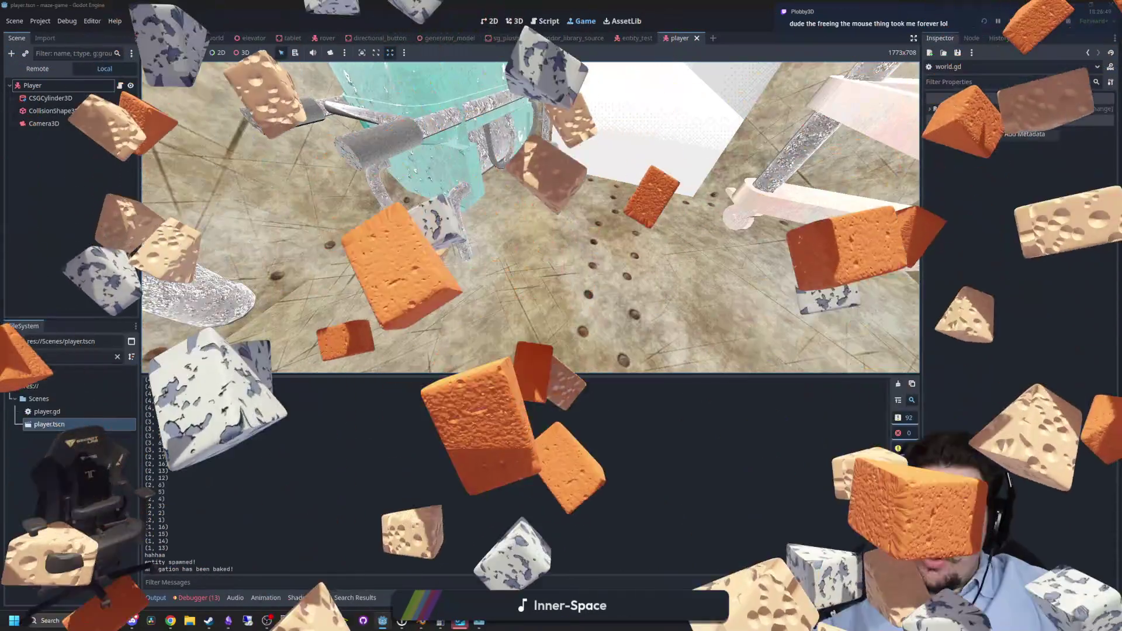
pyautogui.press('Escape')
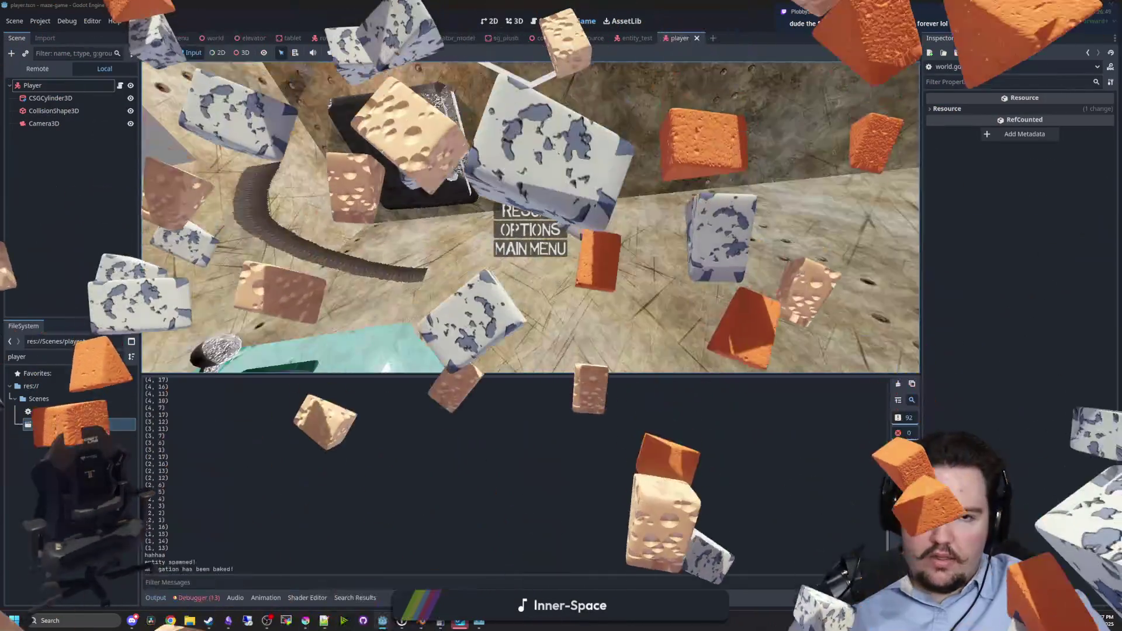
pyautogui.press('super')
pyautogui.press('F8')
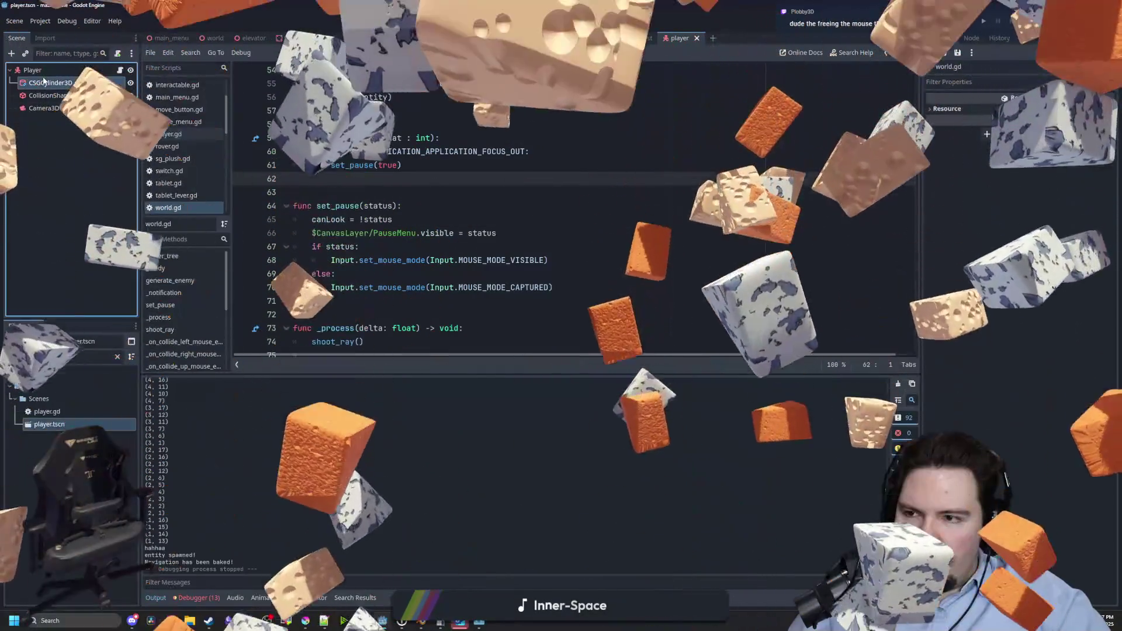
# On the Player node, tick Axis Lock > Angular Y, save the scene and relaunch with F5.
pyautogui.click(530, 166)
pyautogui.hotkey('ctrl', 's')
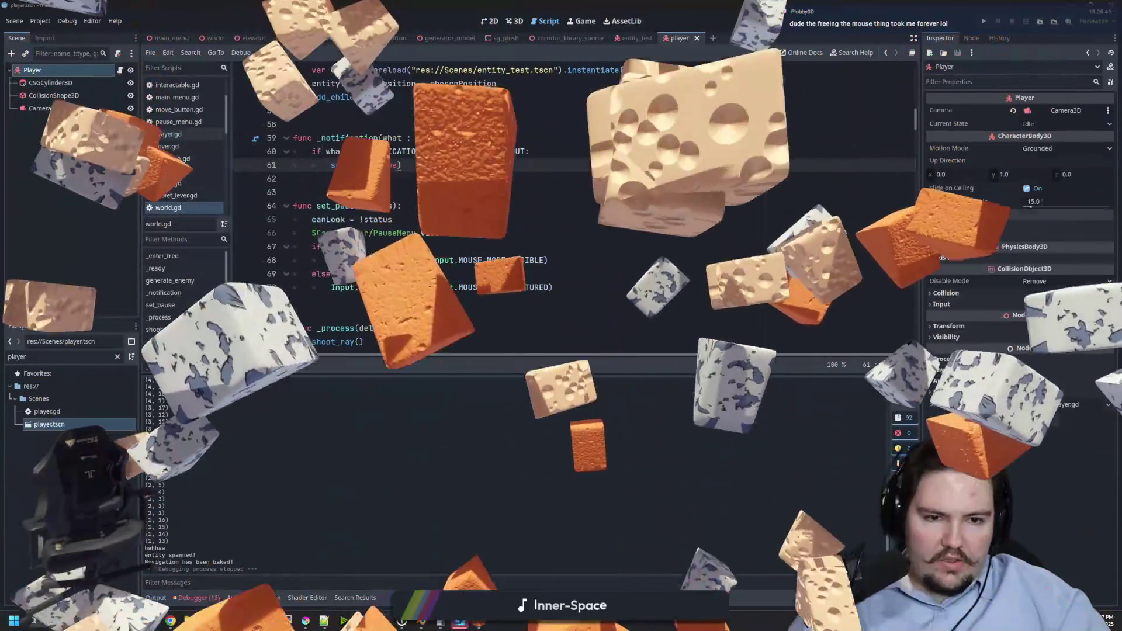
pyautogui.click(947, 258)
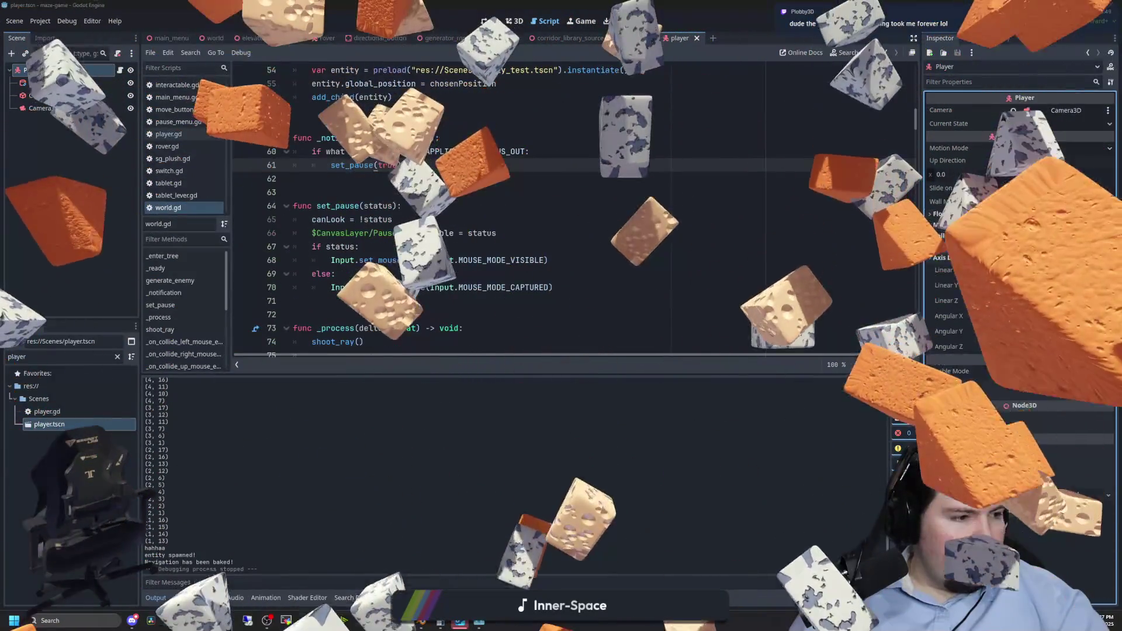
pyautogui.click(1034, 331)
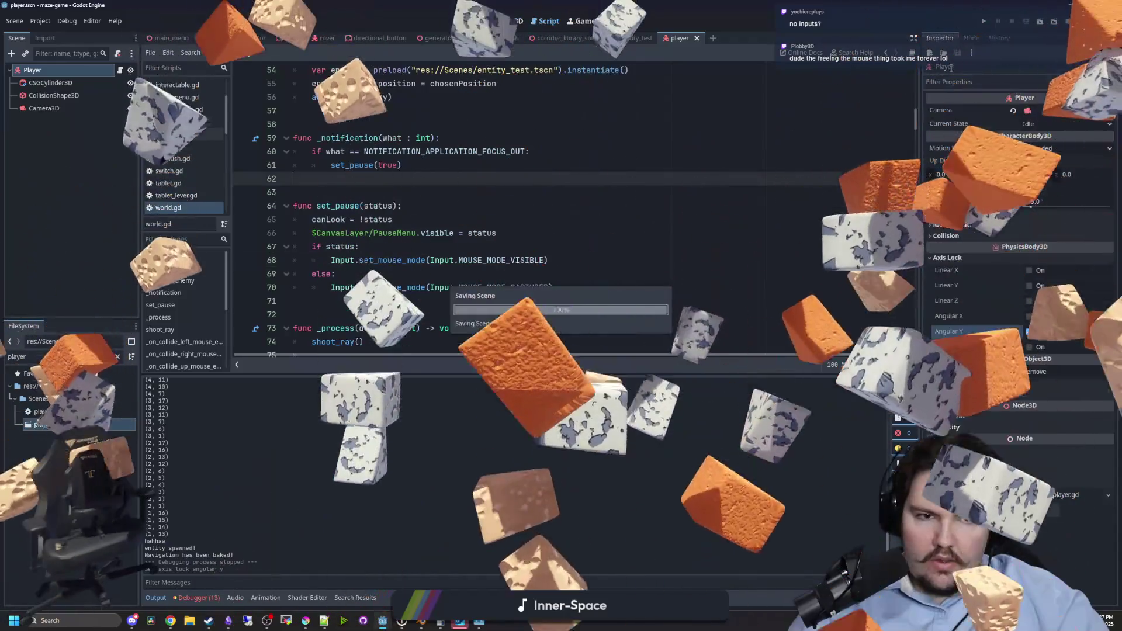
pyautogui.press('F5')
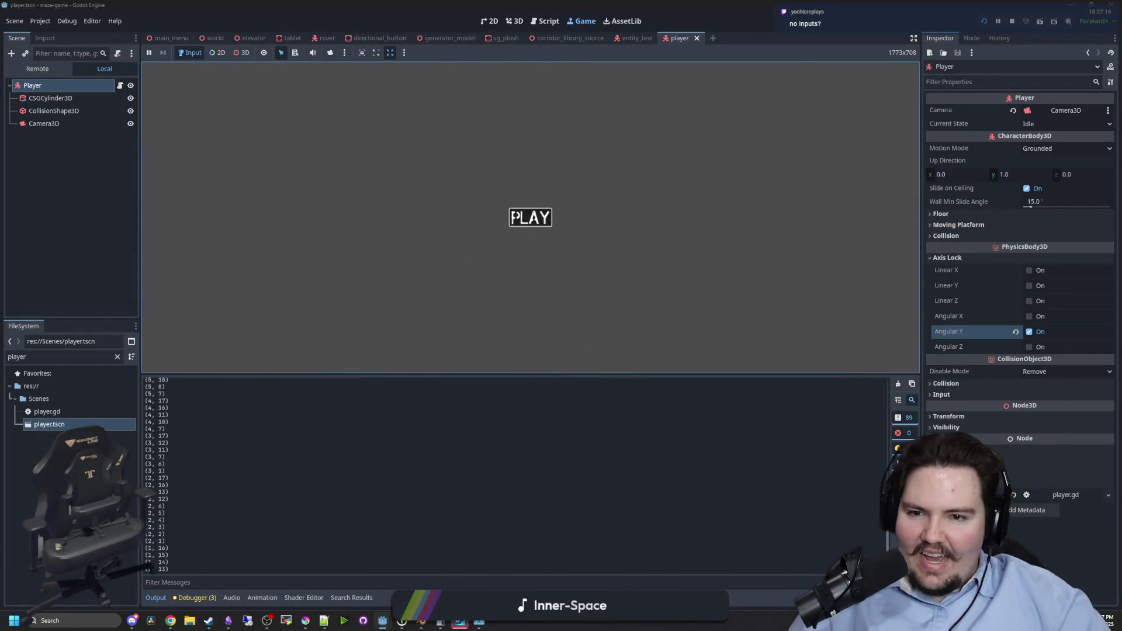
# Start a round from PLAY, open the pause menu with Escape, then stop the game.
pyautogui.click(512, 218)
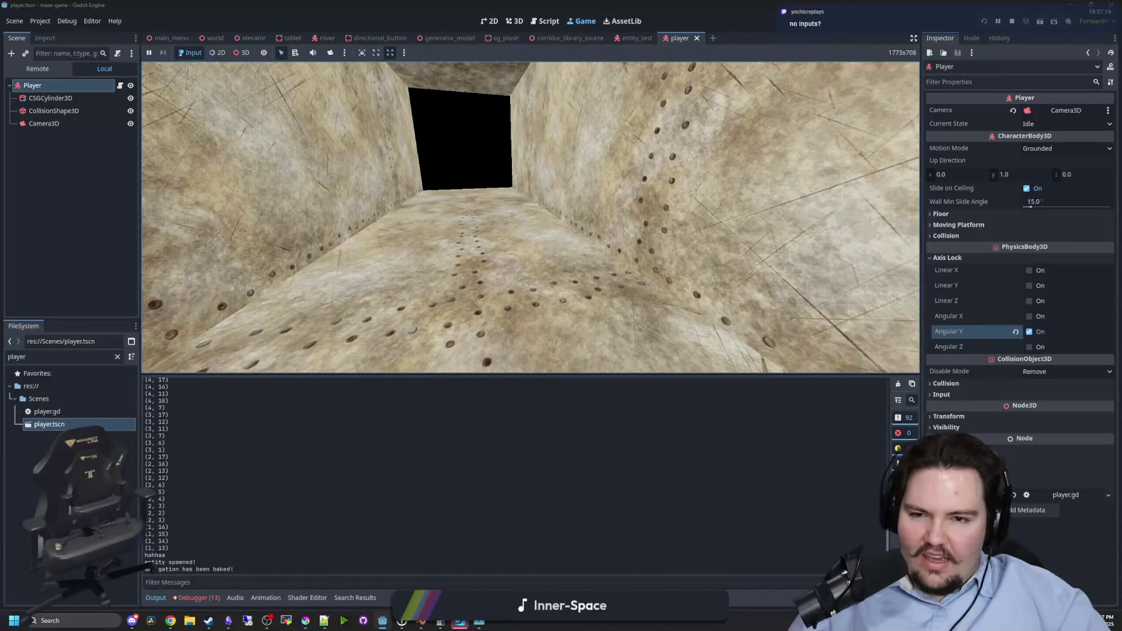
pyautogui.press('Escape')
pyautogui.click(1012, 22)
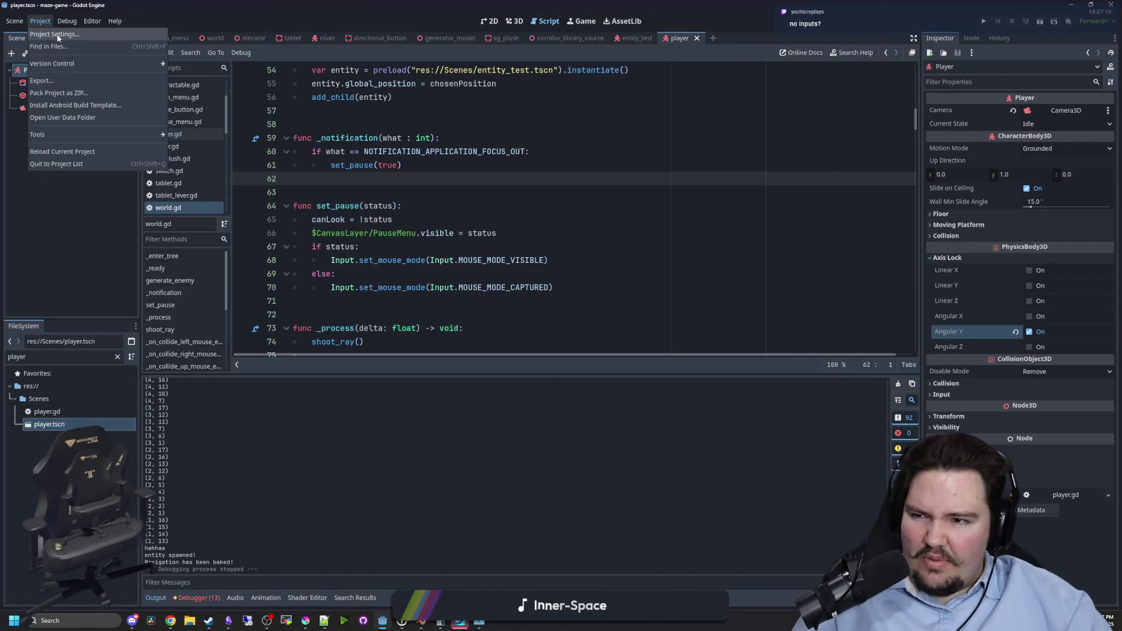
# Check the Input Map in Project Settings, then close it.
pyautogui.click(57, 37)
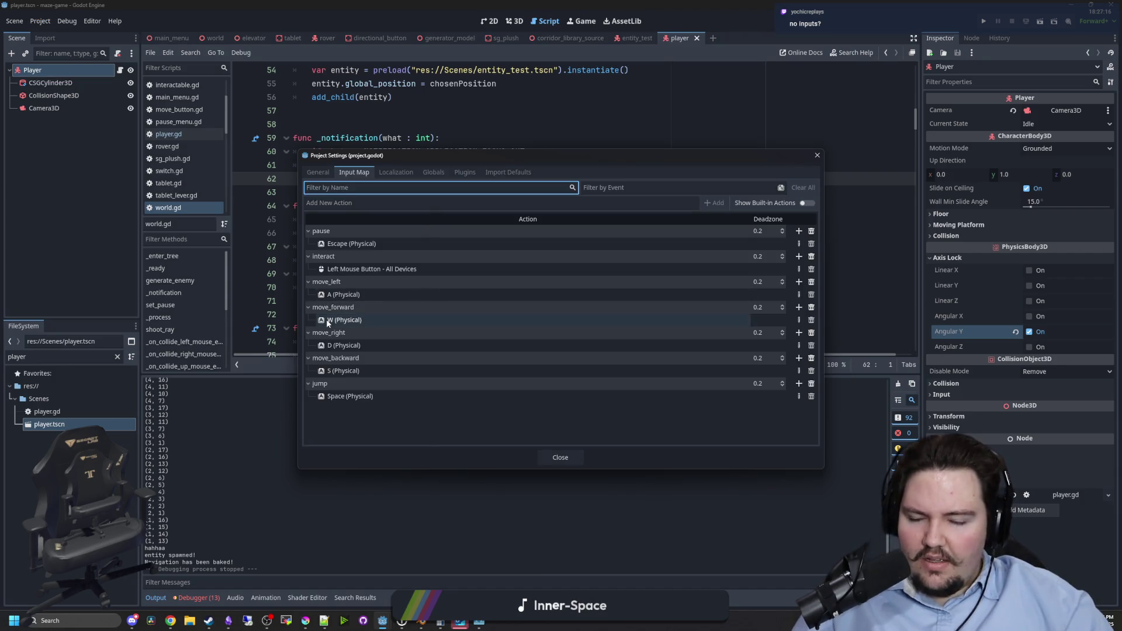
pyautogui.click(560, 458)
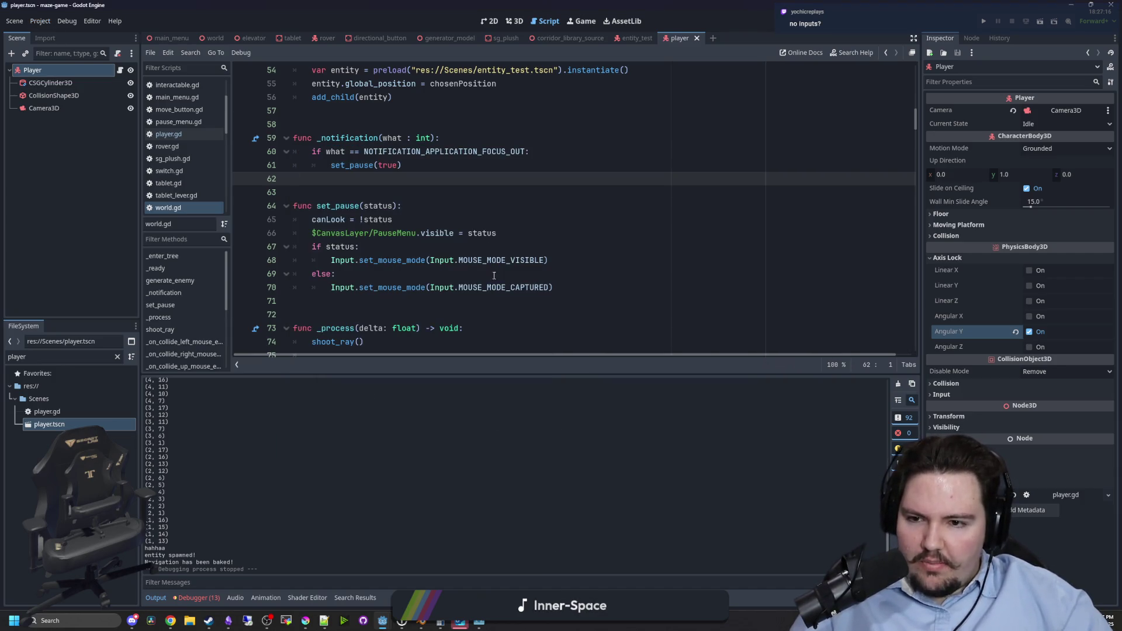
pyautogui.scroll(5, 419, 183)
pyautogui.scroll(-10, 419, 284)
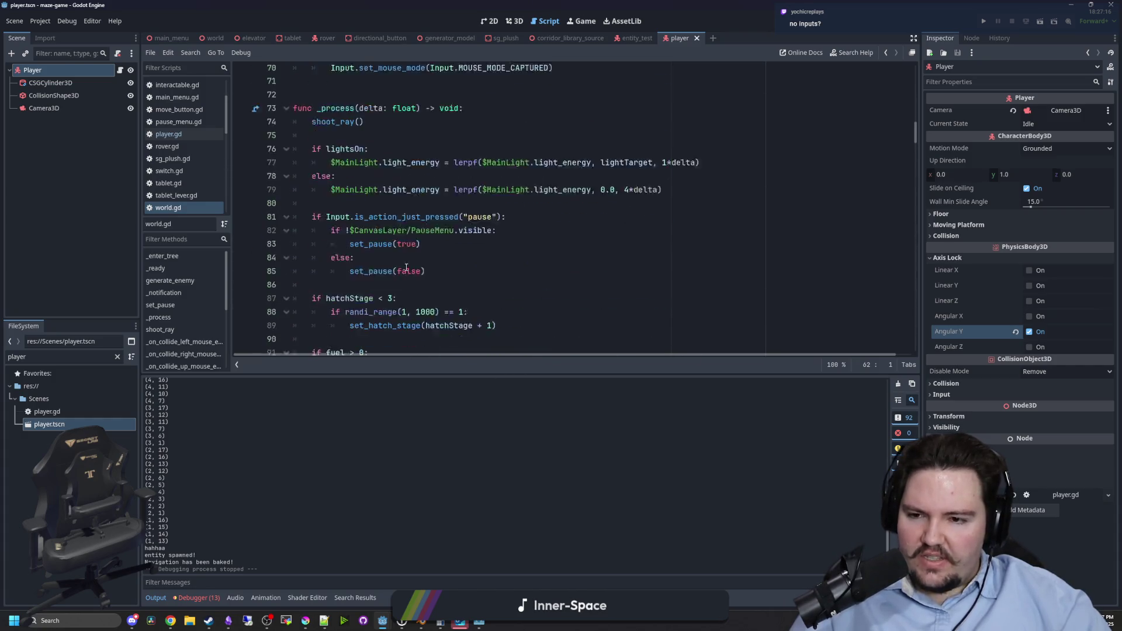
# Open player.gd and scroll to the _physics_process movement code and the input declaration.
pyautogui.click(120, 69)
pyautogui.scroll(-4, 368, 210)
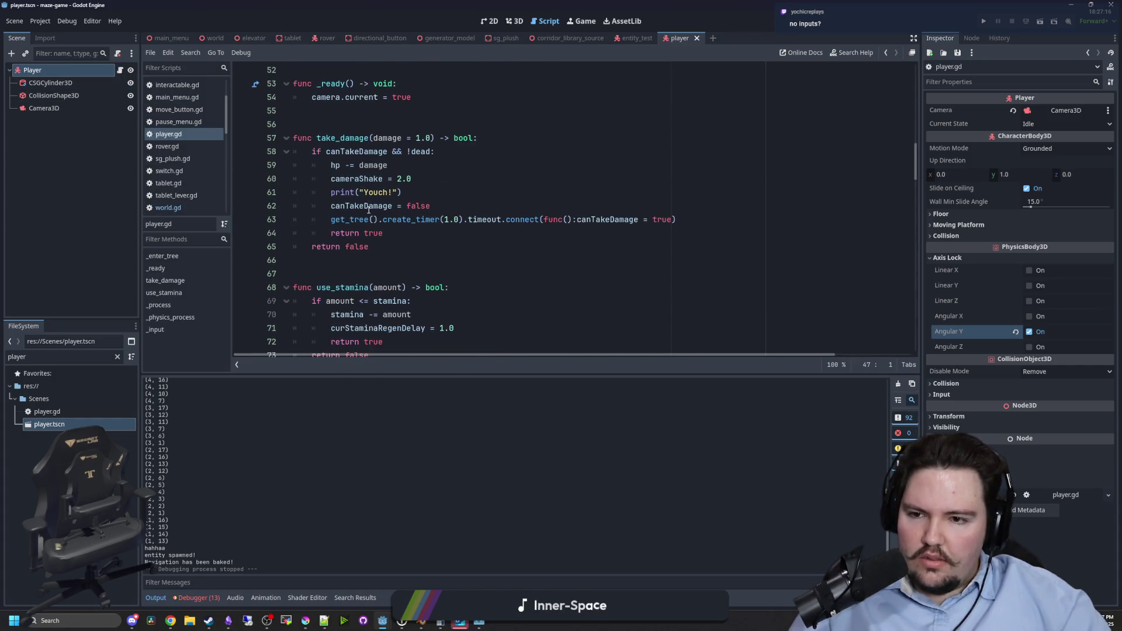
pyautogui.scroll(-4, 368, 209)
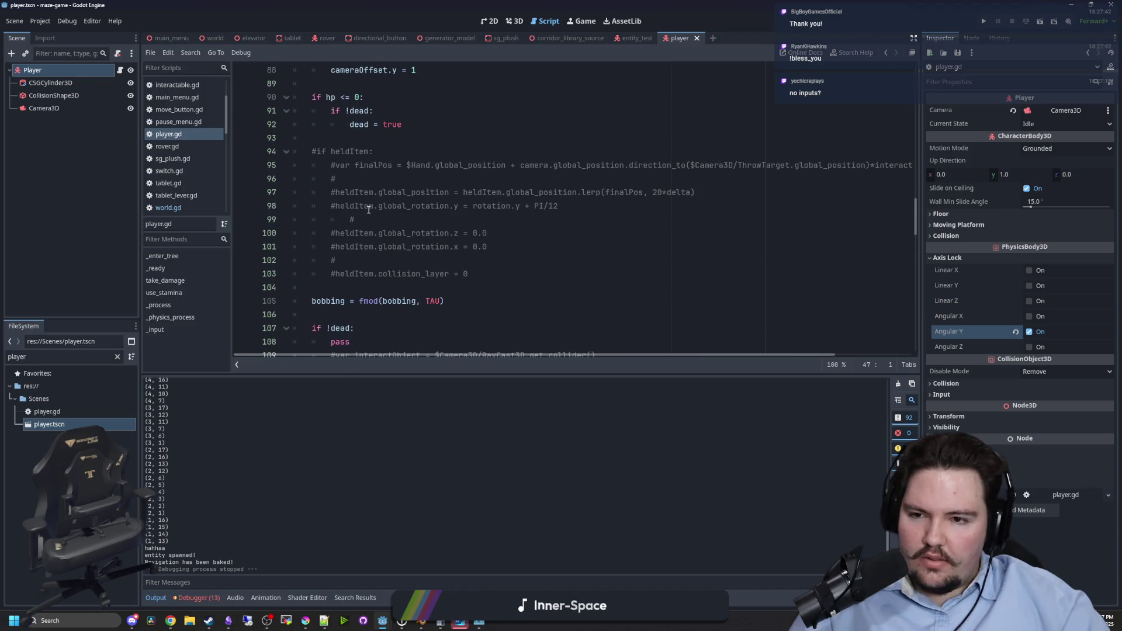
pyautogui.scroll(-1, 369, 209)
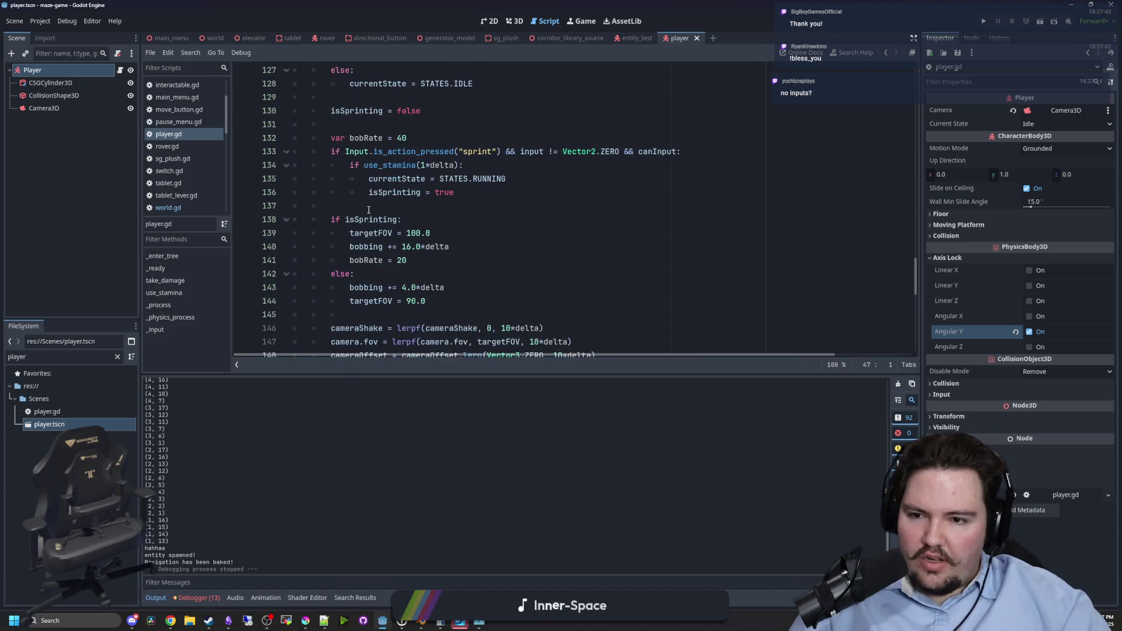
pyautogui.scroll(-10, 369, 209)
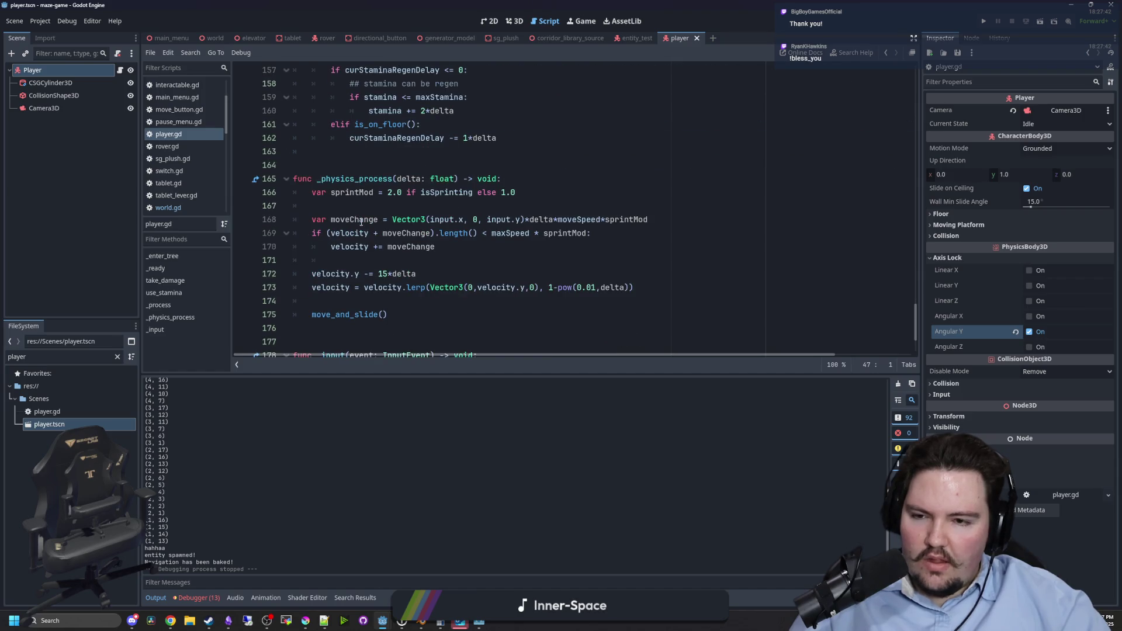
pyautogui.scroll(-1, 361, 222)
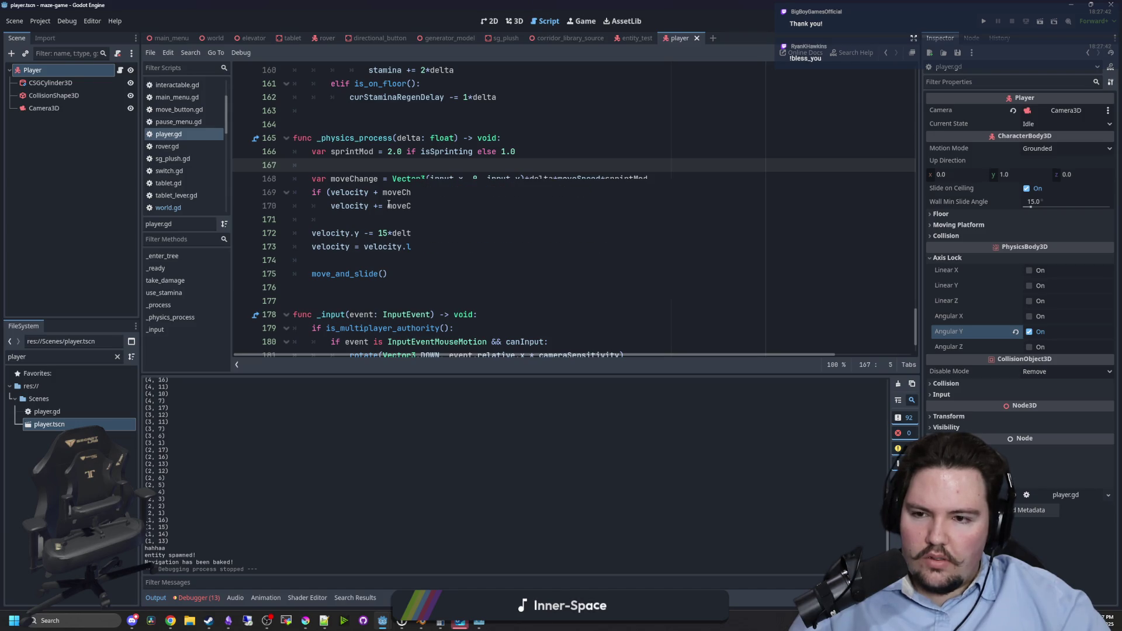
pyautogui.click(364, 217)
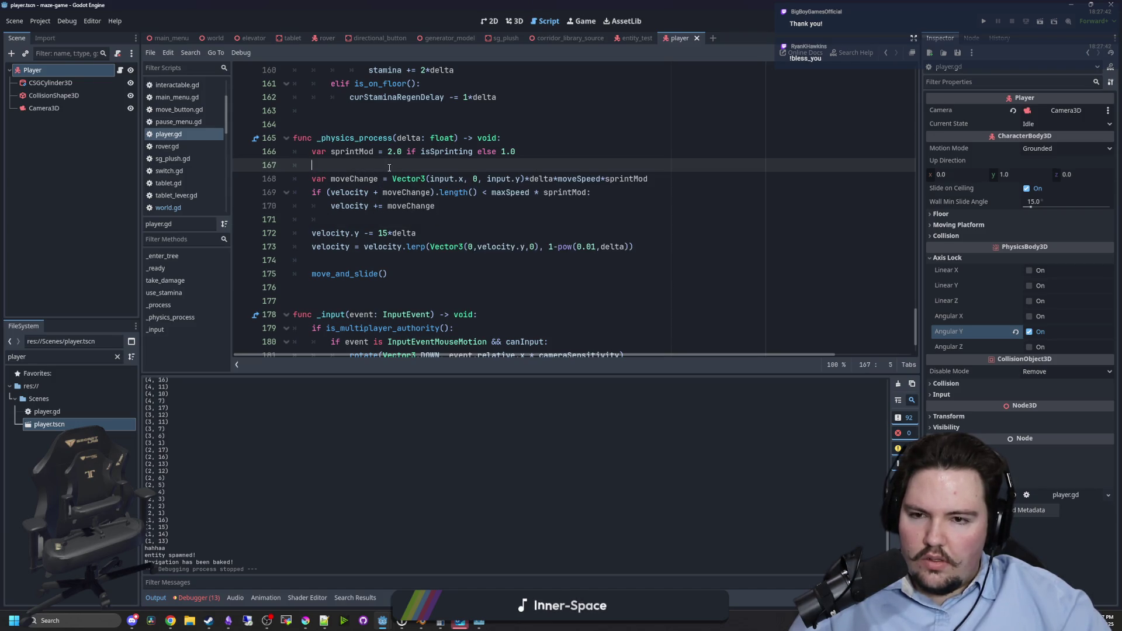
pyautogui.keyDown('ctrl'); pyautogui.click(442, 181); pyautogui.keyUp('ctrl')
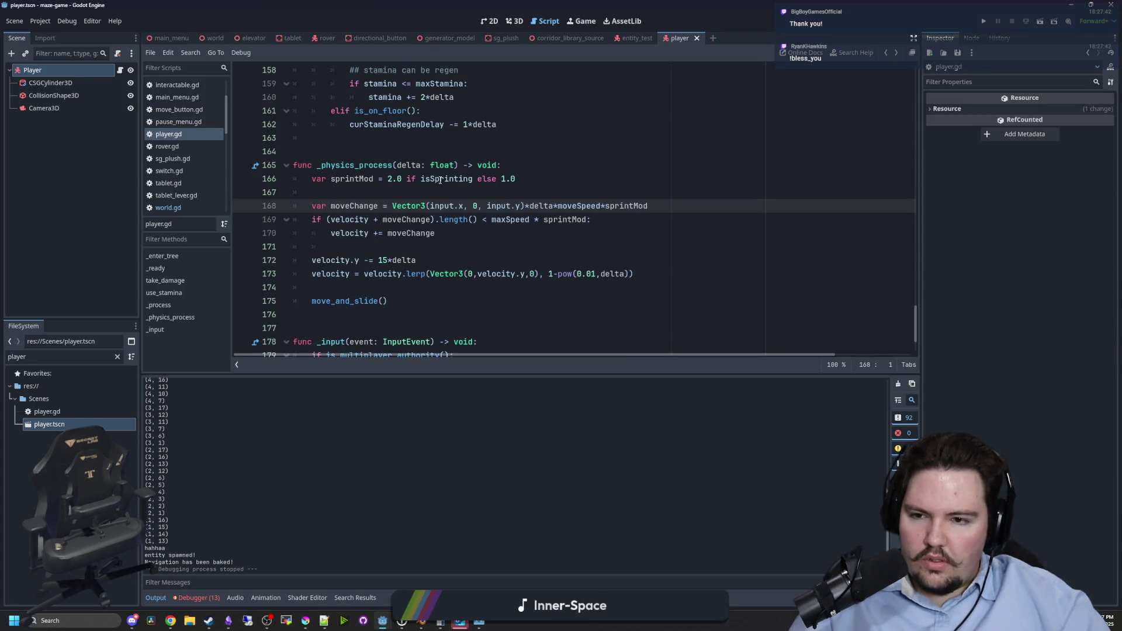
# Search player.gd for 'input', stepping to the zero-reset line and the else branch on line 127.
pyautogui.hotkey('ctrl', 'f')
pyautogui.write('input')
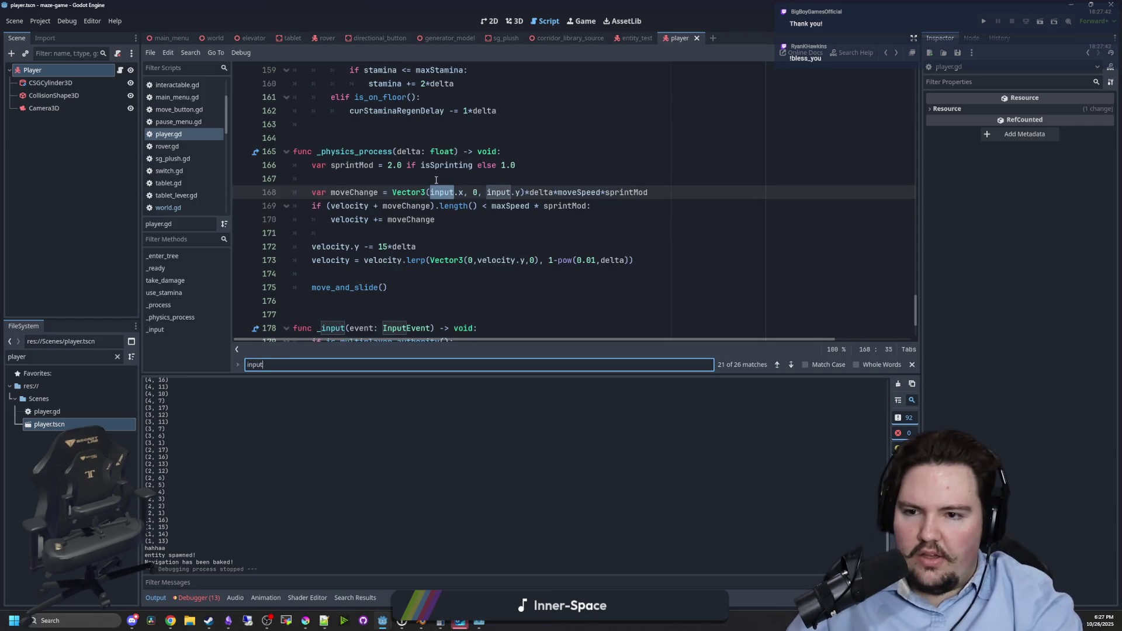
pyautogui.scroll(-2, 436, 214)
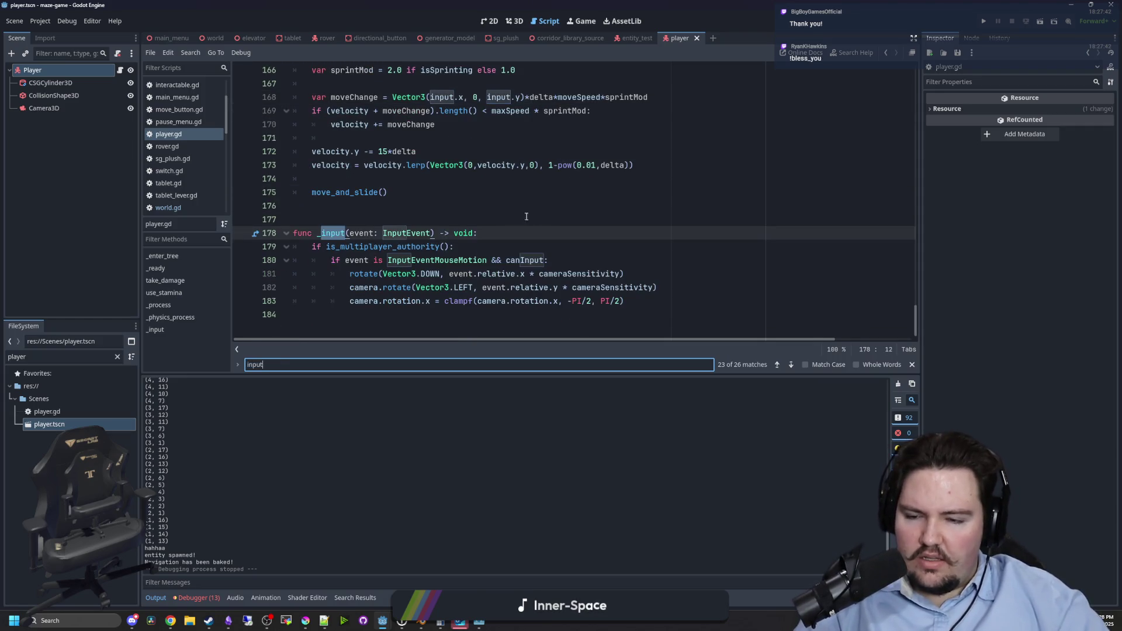
pyautogui.press('Return')
pyautogui.press('Return')
pyautogui.press('Return')
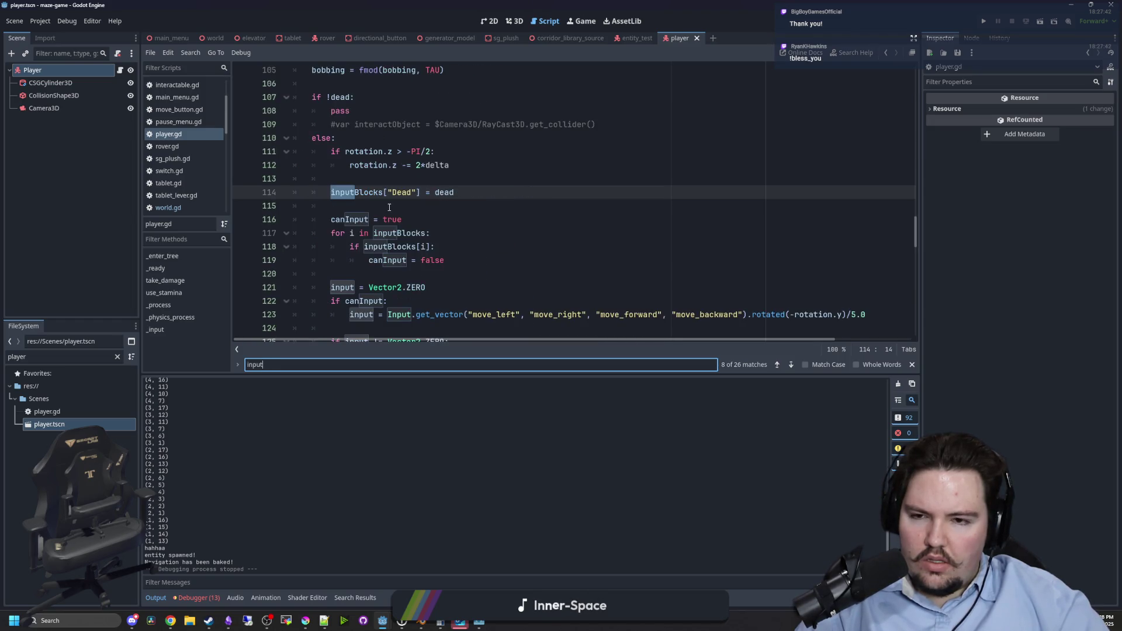
pyautogui.press('Return')
pyautogui.press('Return')
pyautogui.press('Return')
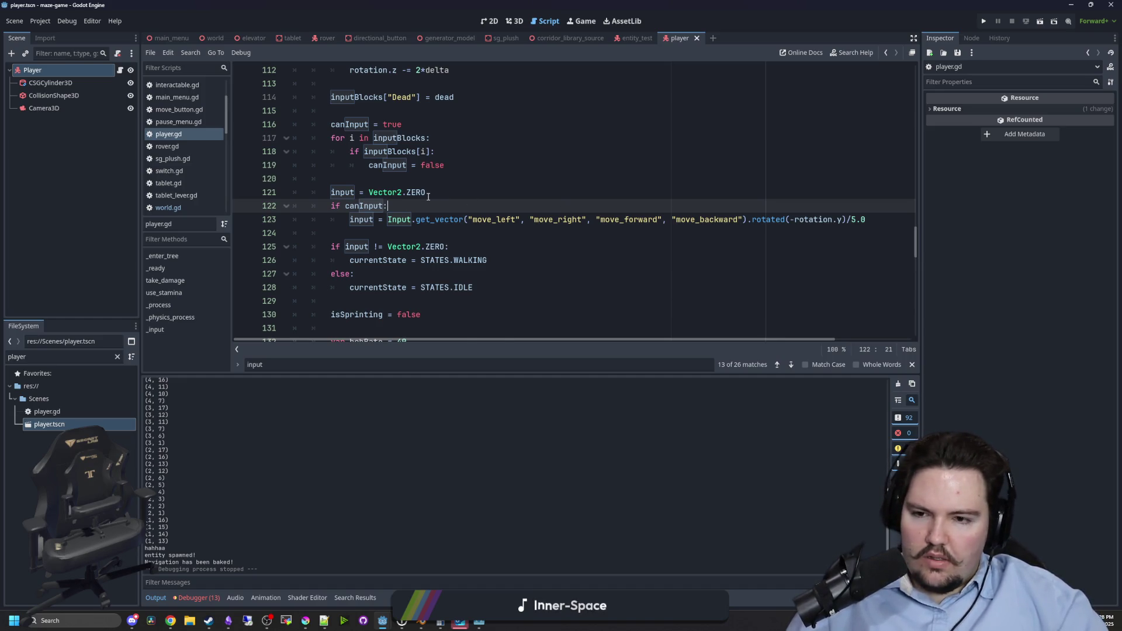
pyautogui.scroll(-1, 428, 197)
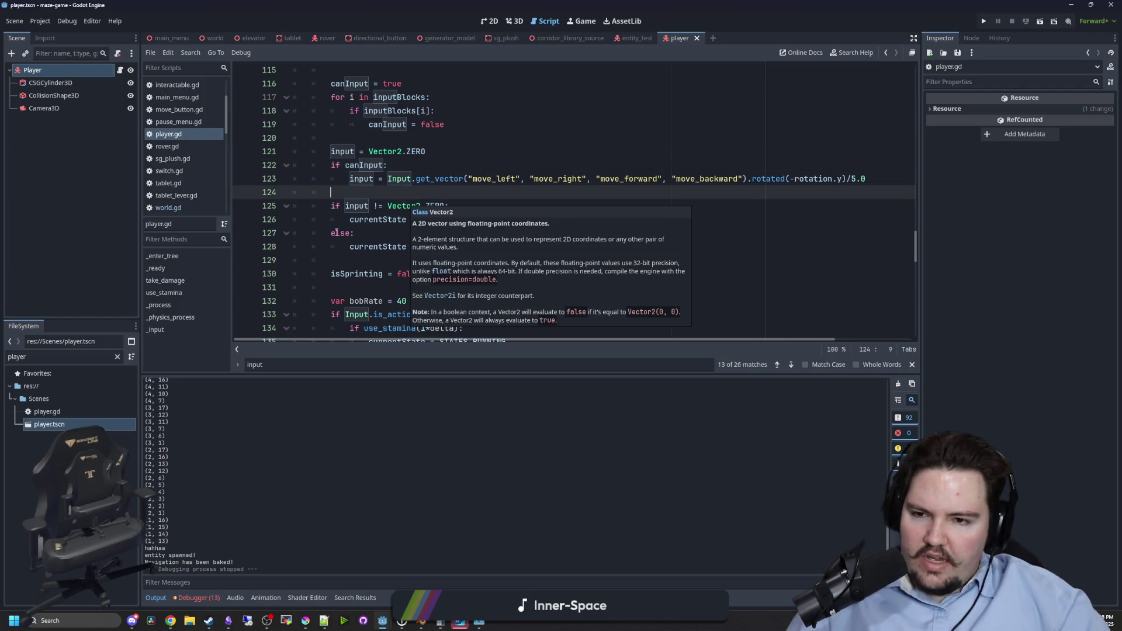
pyautogui.click(392, 232)
pyautogui.scroll(-2, 398, 225)
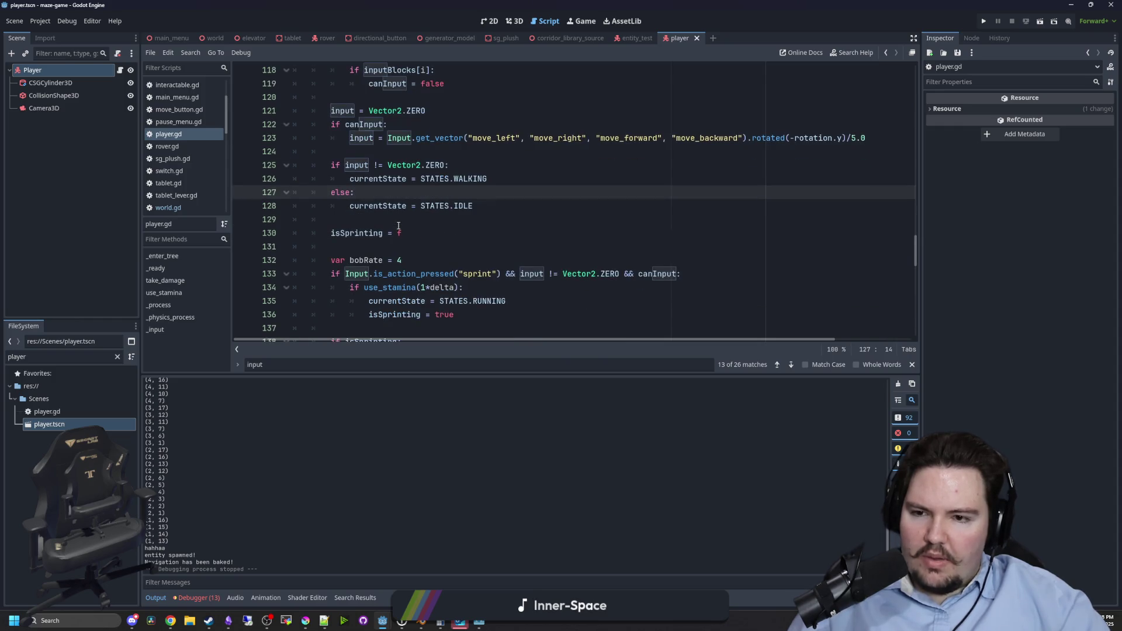
# Delete the print(currentState) debug line and add print(input) in _physics_process.
pyautogui.scroll(-5, 447, 220)
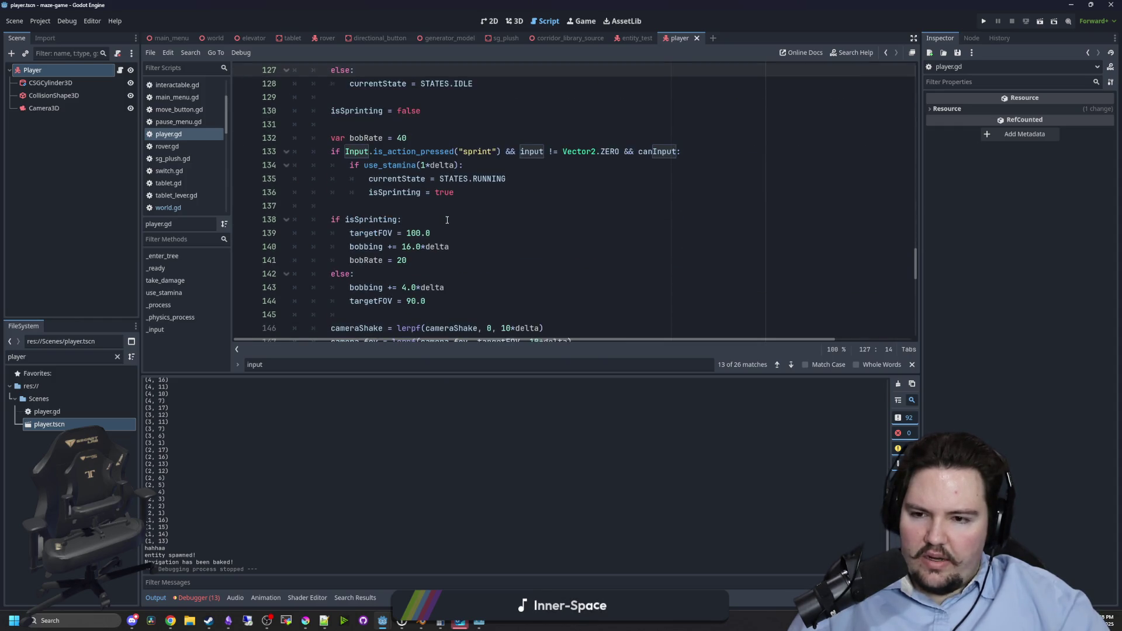
pyautogui.scroll(-3, 447, 219)
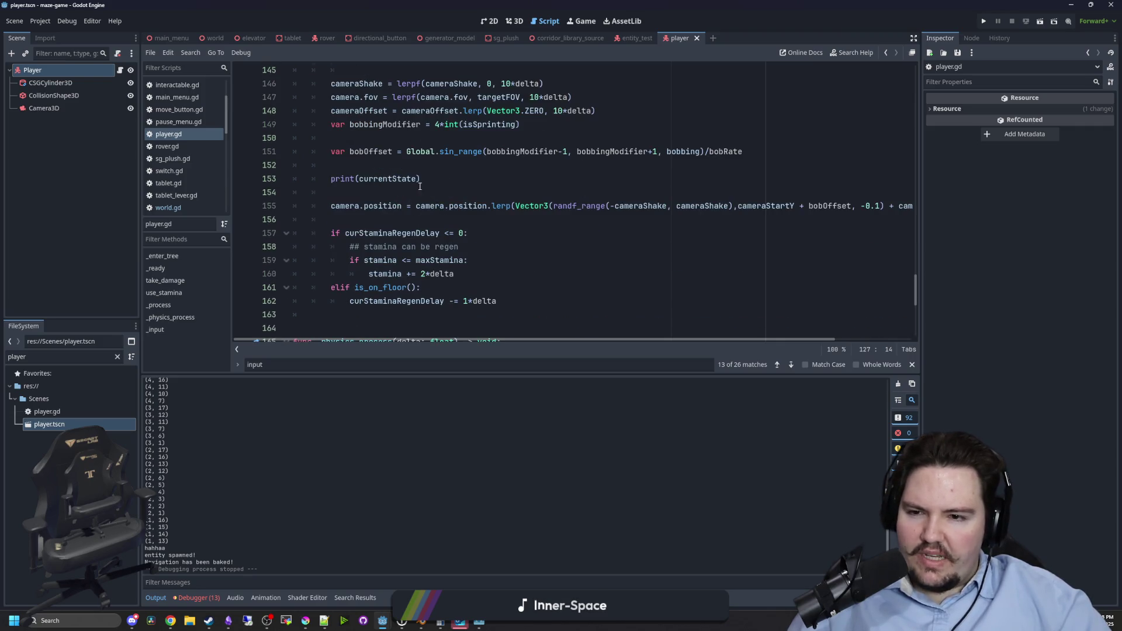
pyautogui.press('BackSpace')
pyautogui.press('BackSpace')
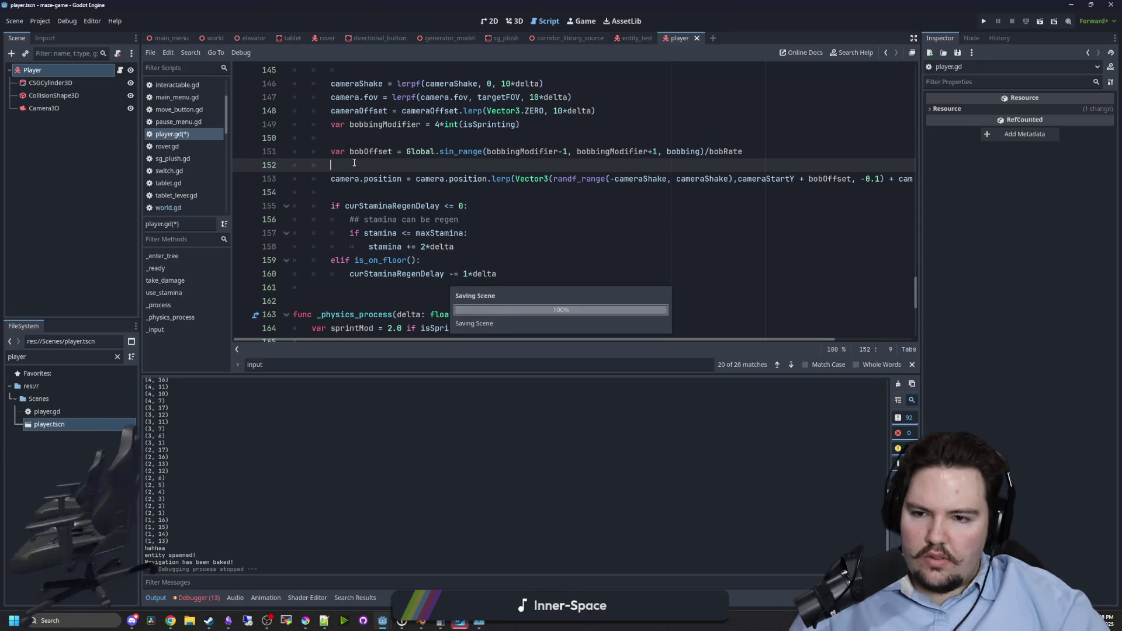
pyautogui.scroll(-3, 355, 163)
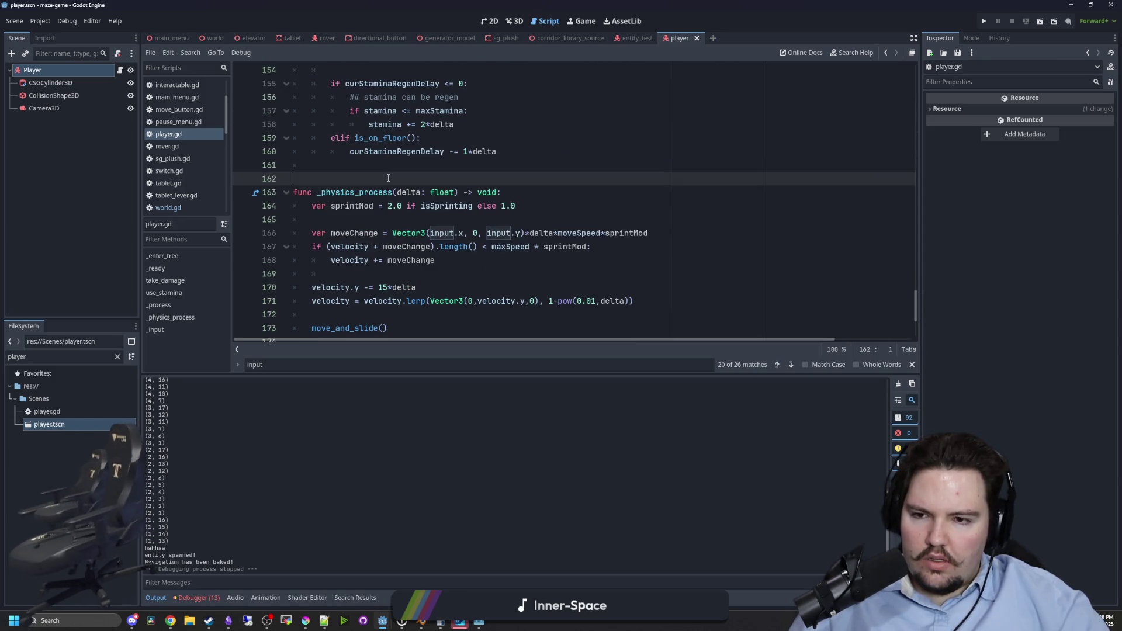
pyautogui.scroll(-2, 388, 178)
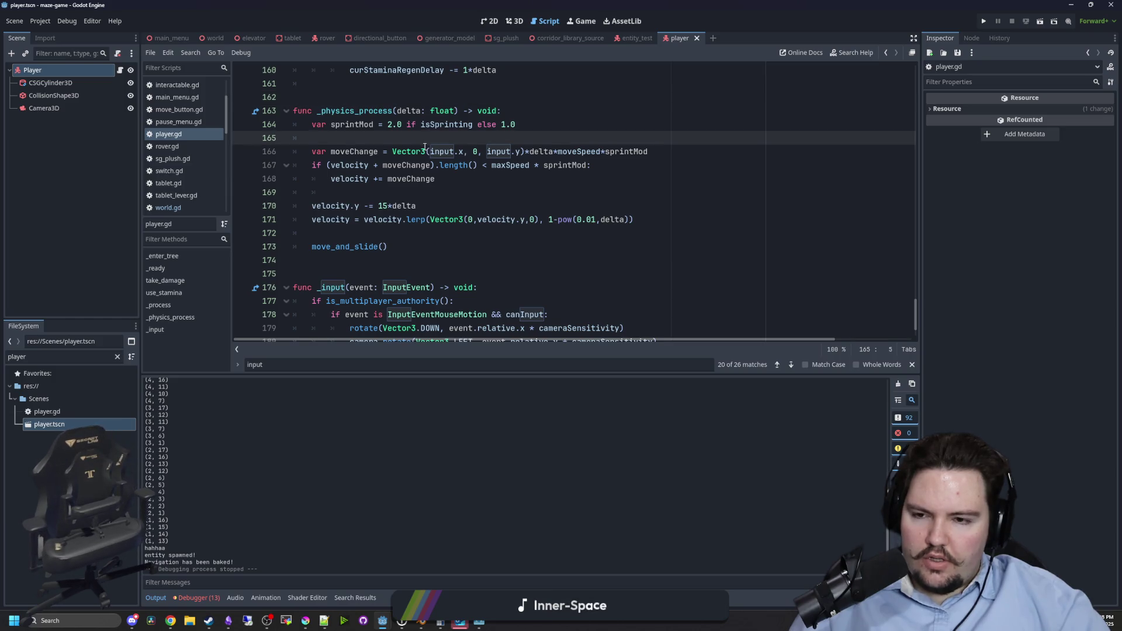
pyautogui.scroll(1, 424, 146)
pyautogui.press('Return')
pyautogui.write('print(i')
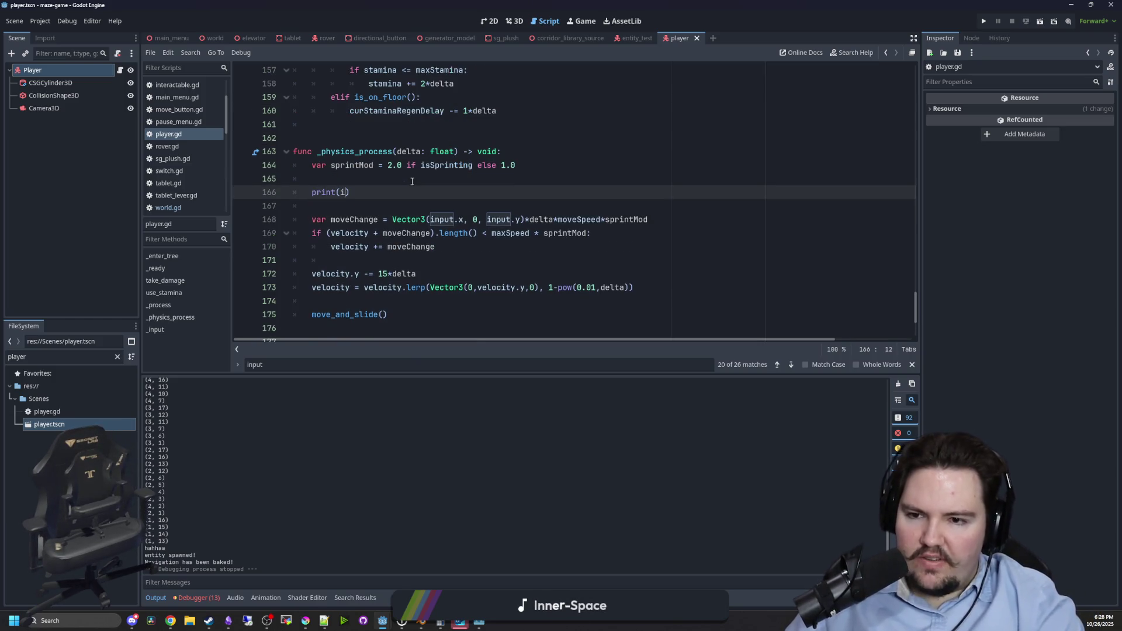
pyautogui.write('nt(inA')
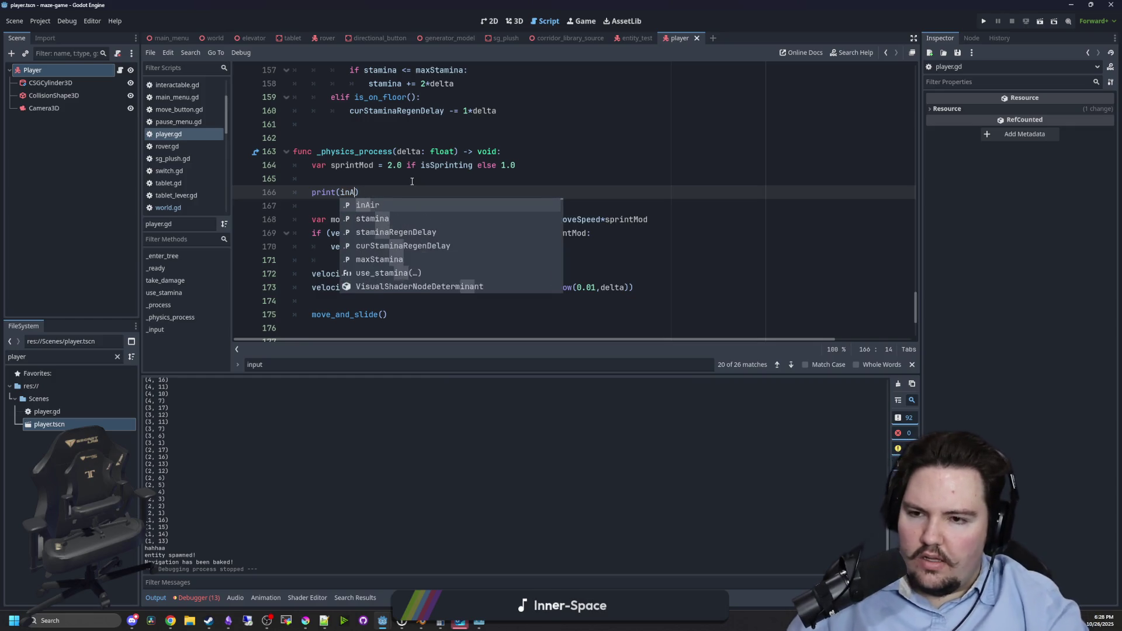
pyautogui.click(412, 181)
# Save, run the scene from the PLAY menu, and stop once it logs (0.0, 0.0).
pyautogui.hotkey('ctrl', 's')
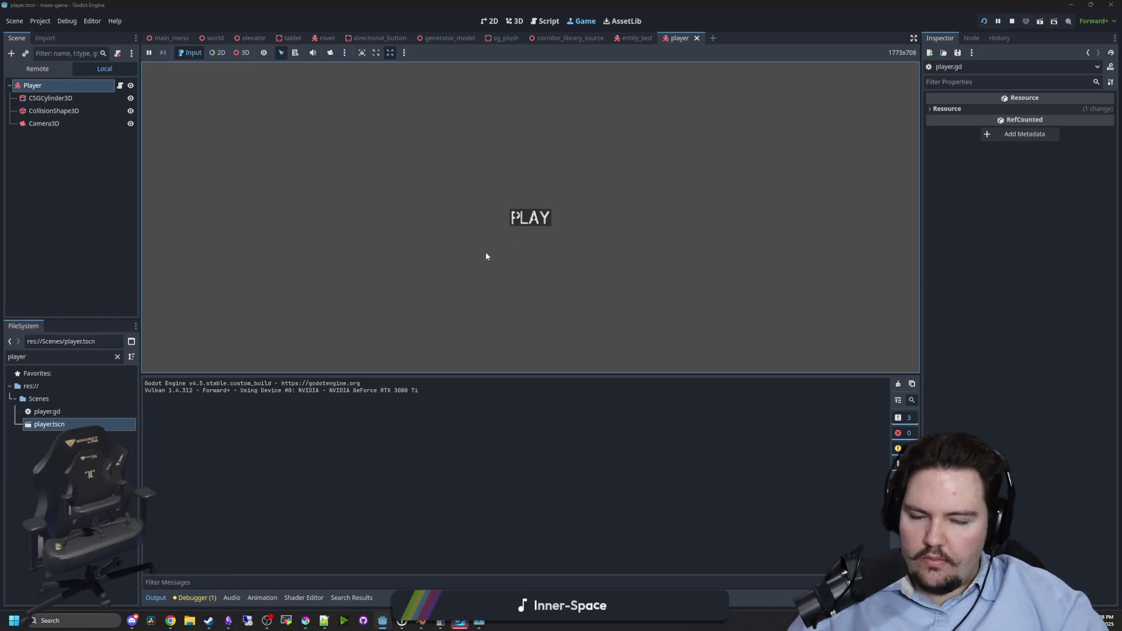
pyautogui.click(513, 217)
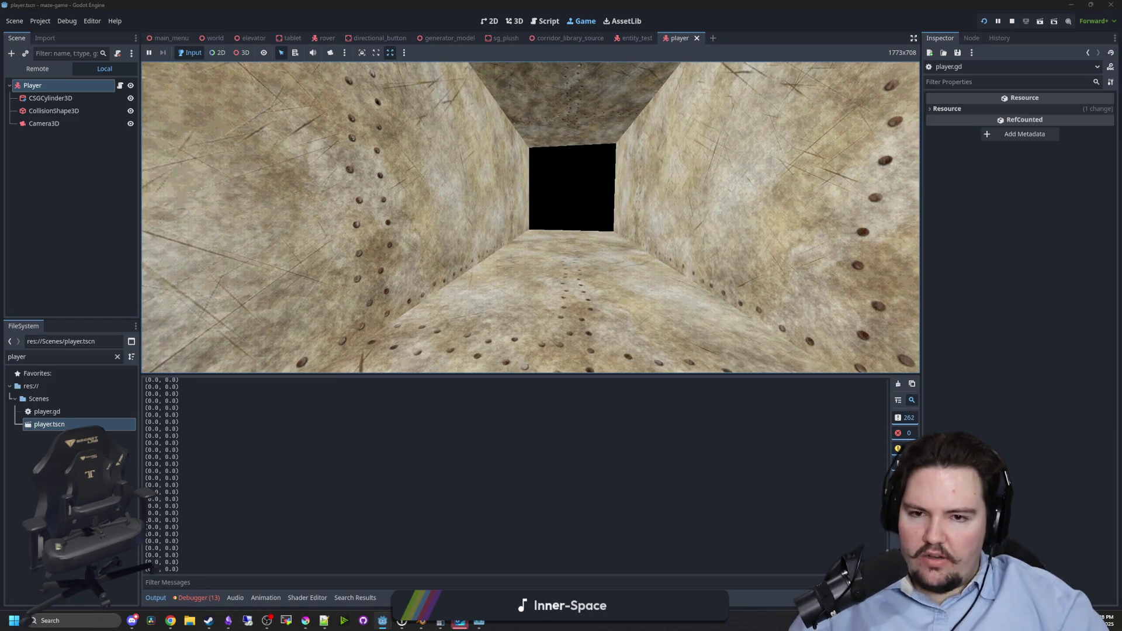
pyautogui.press('super')
# Stop the game and delete the print(input) debug line.
pyautogui.click(1013, 24)
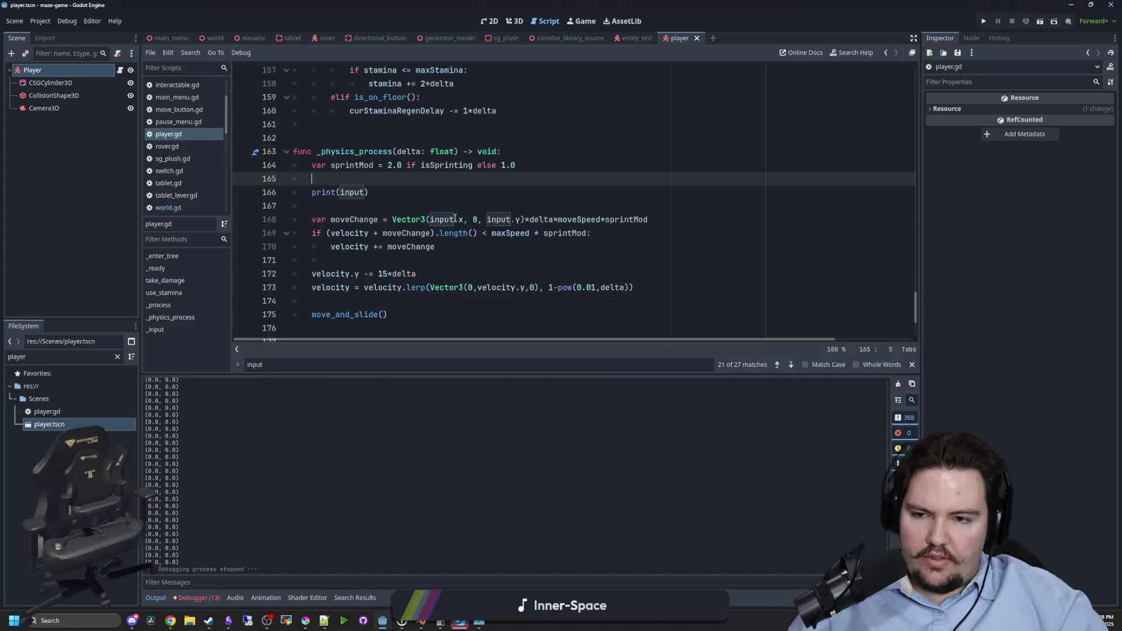
pyautogui.tripleClick(379, 192)
pyautogui.press('BackSpace')
pyautogui.press('BackSpace')
pyautogui.press('BackSpace')
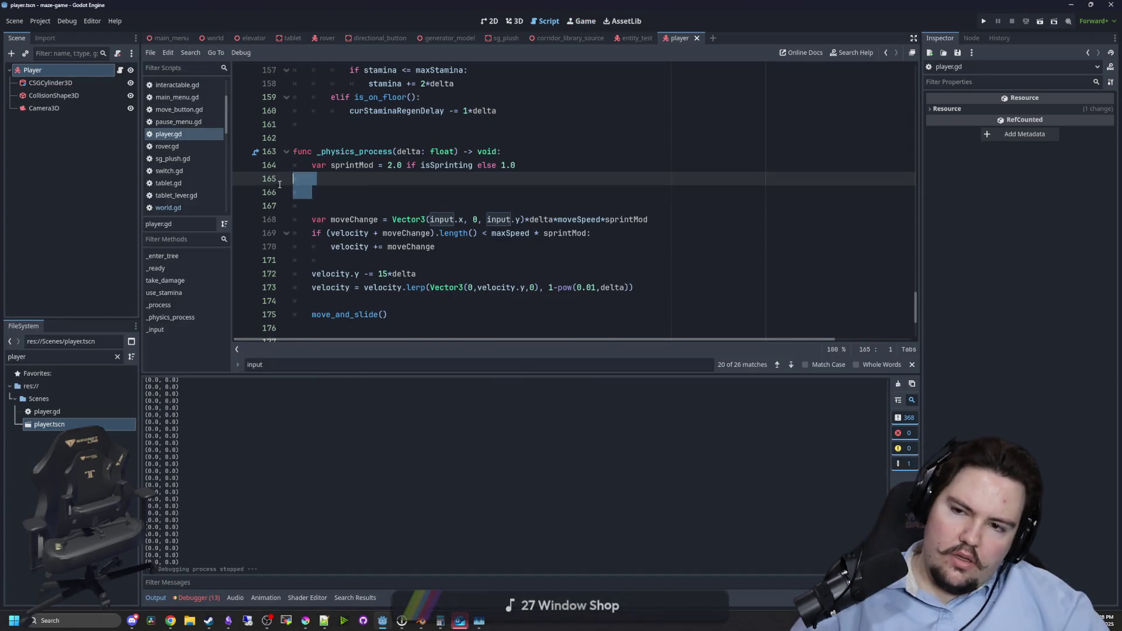
# Step through the 'input' search matches, including _input and inputBlocks.
pyautogui.scroll(4, 456, 206)
pyautogui.click(496, 205)
pyautogui.hotkey('ctrl', 'f')
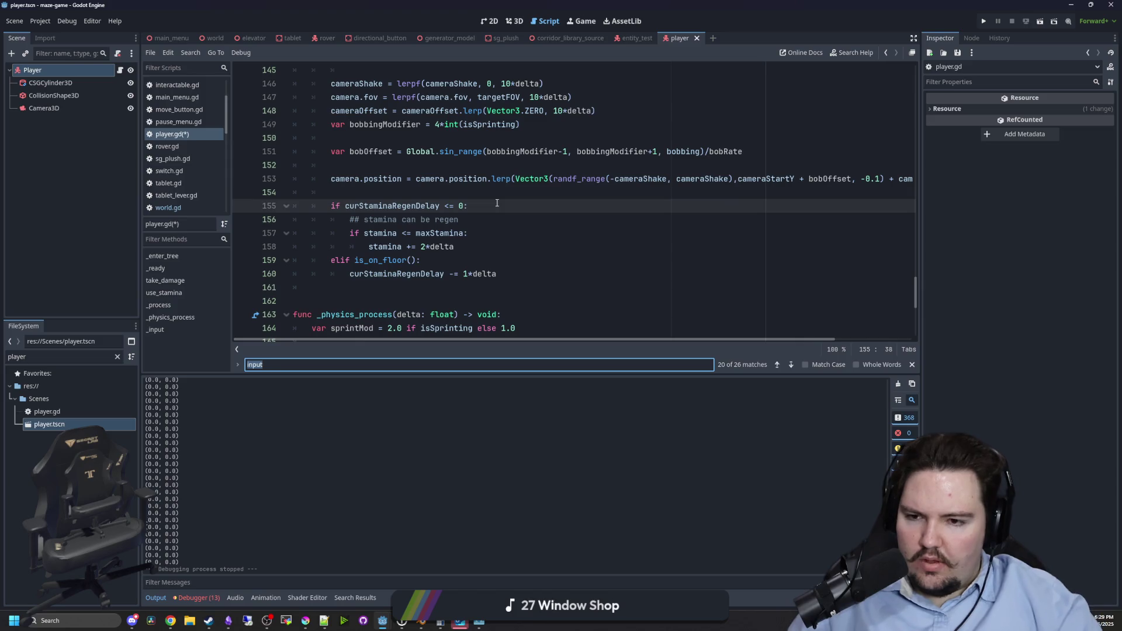
pyautogui.press('Return')
pyautogui.press('Return')
pyautogui.press('Return')
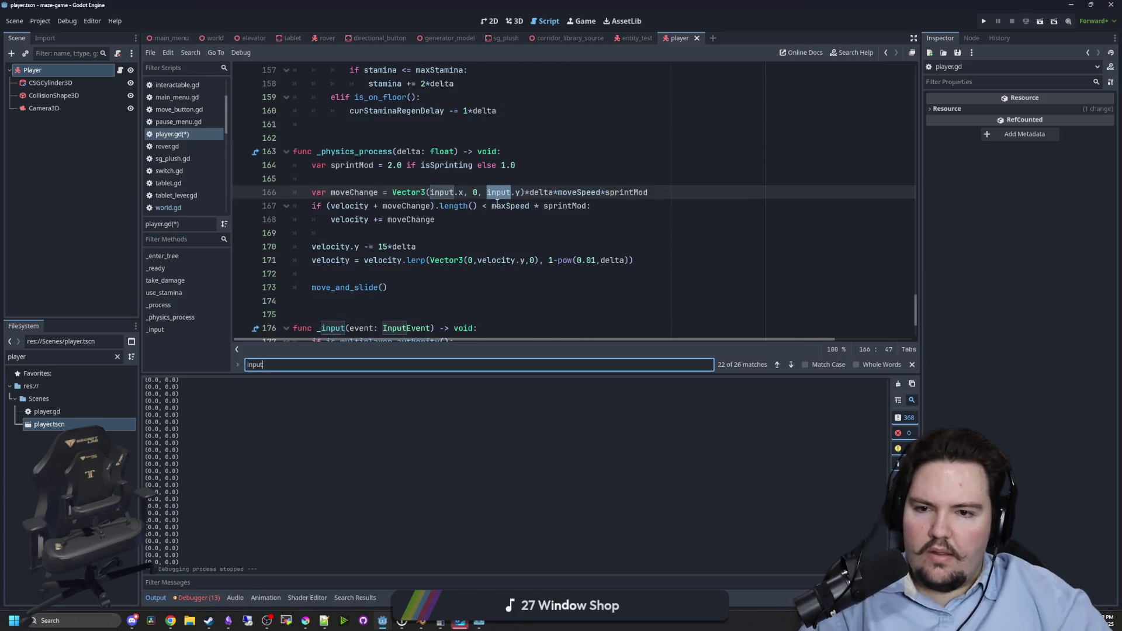
pyautogui.press('Return')
pyautogui.press('Return')
pyautogui.press('Return')
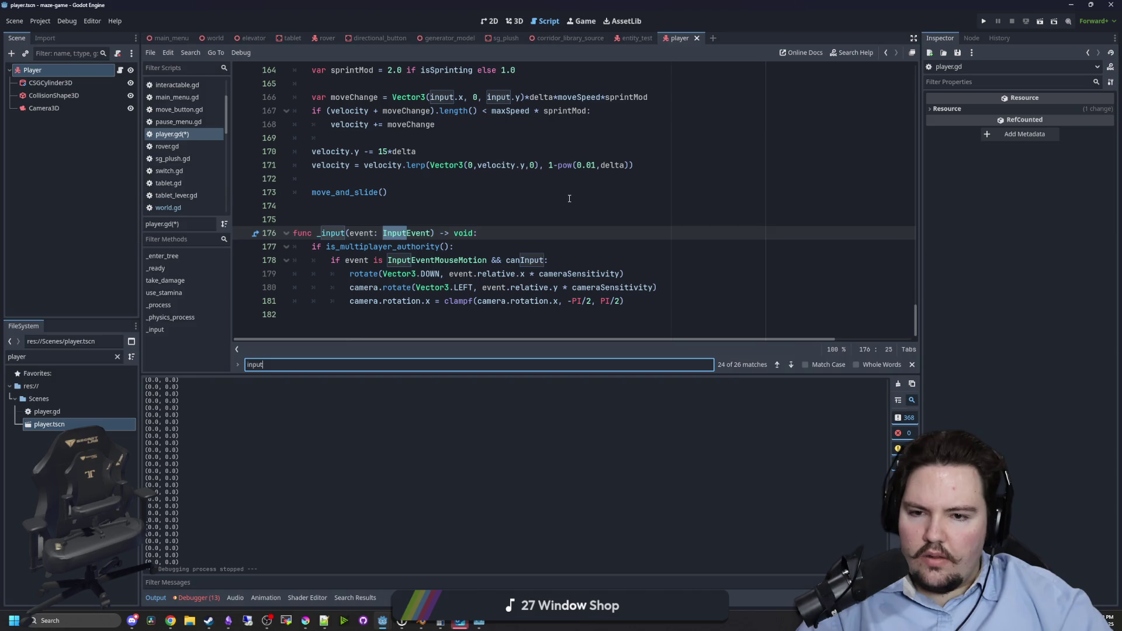
pyautogui.press('Return')
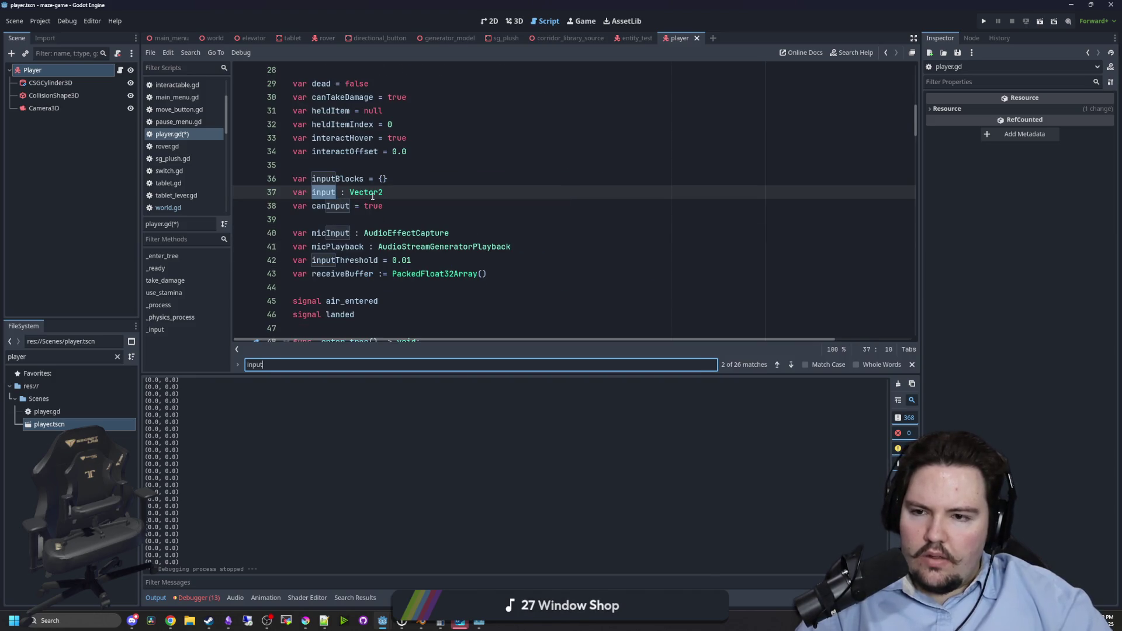
pyautogui.press('Return')
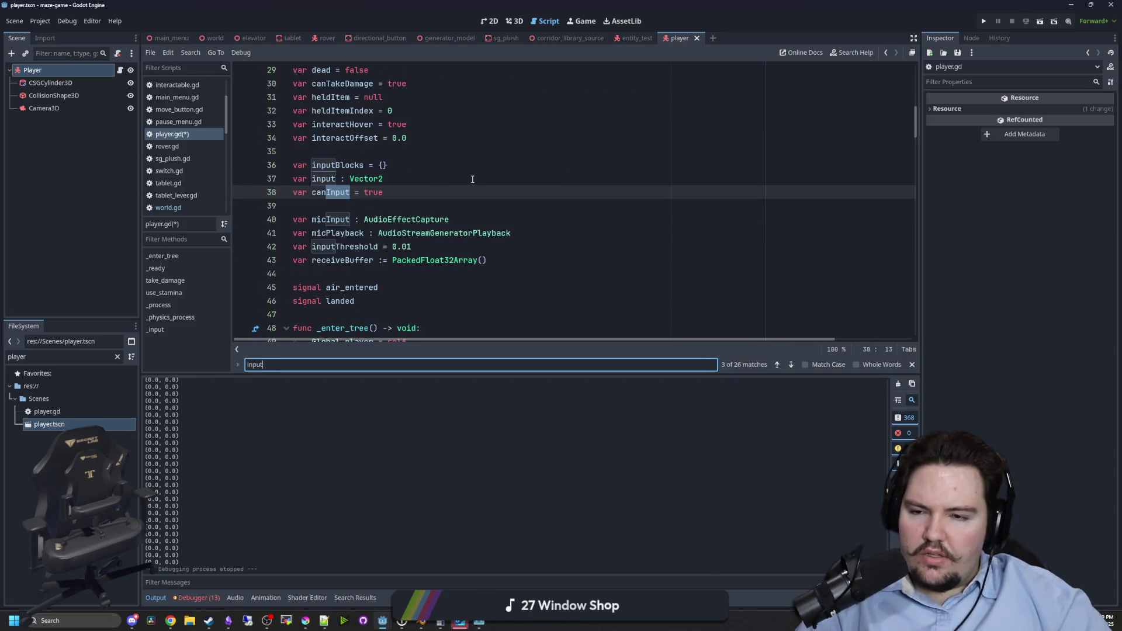
pyautogui.press('Return')
pyautogui.press('Return')
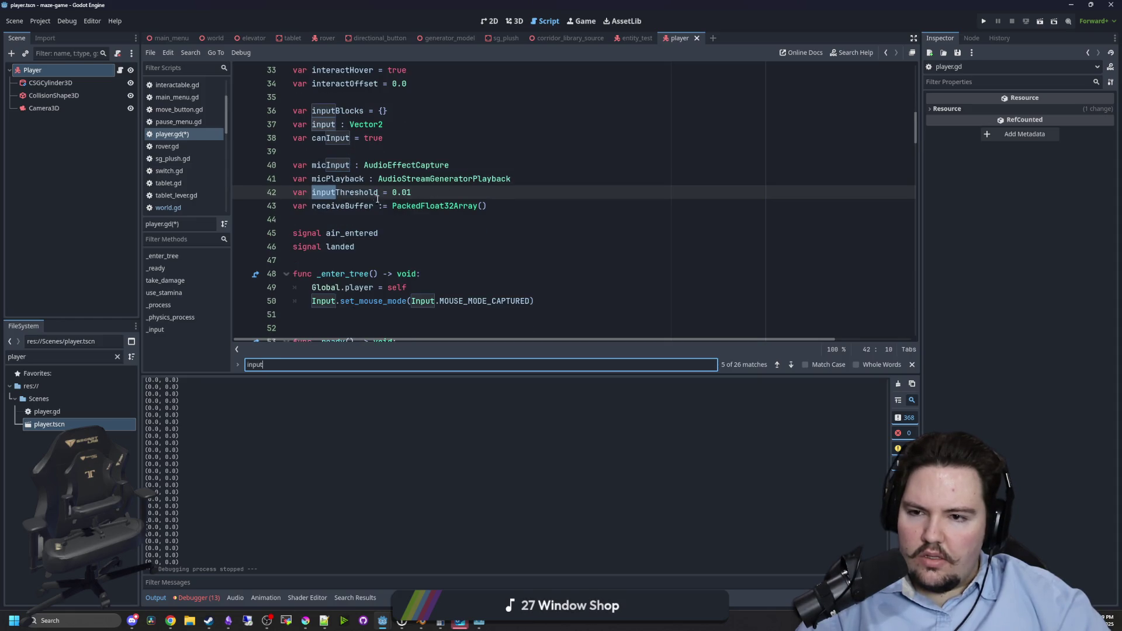
# Delete the micInput, micPlayback, inputThreshold and receiveBuffer variable lines.
pyautogui.click(383, 166)
pyautogui.moveTo(537, 184); pyautogui.dragTo(293, 165)
pyautogui.press('BackSpace')
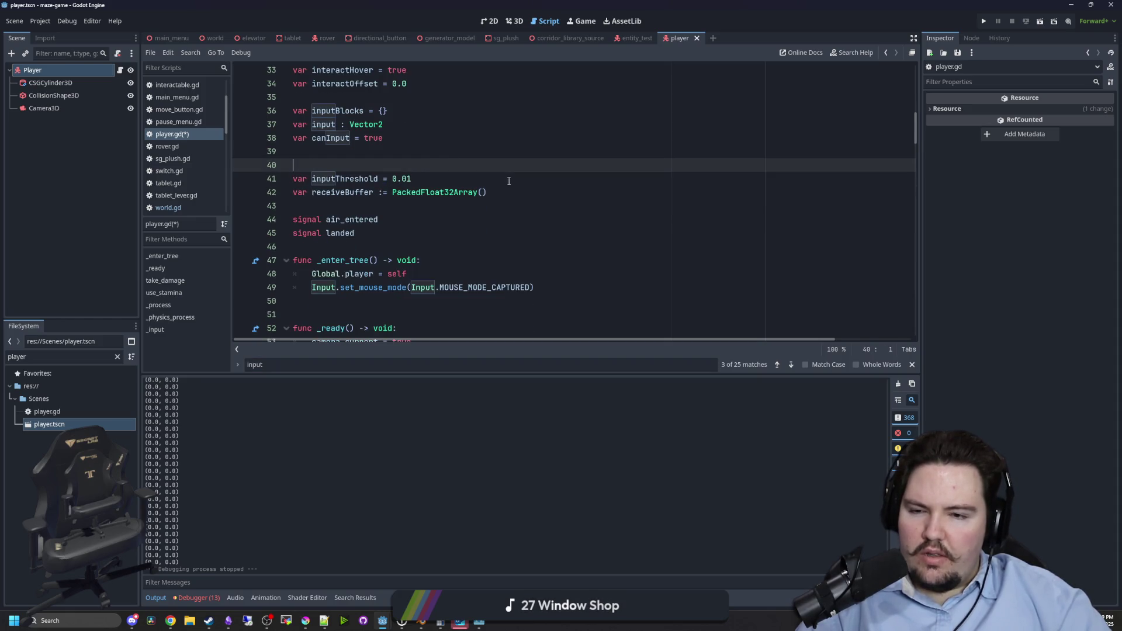
pyautogui.moveTo(490, 193); pyautogui.dragTo(350, 165)
pyautogui.press('BackSpace')
pyautogui.press('BackSpace')
pyautogui.press('BackSpace')
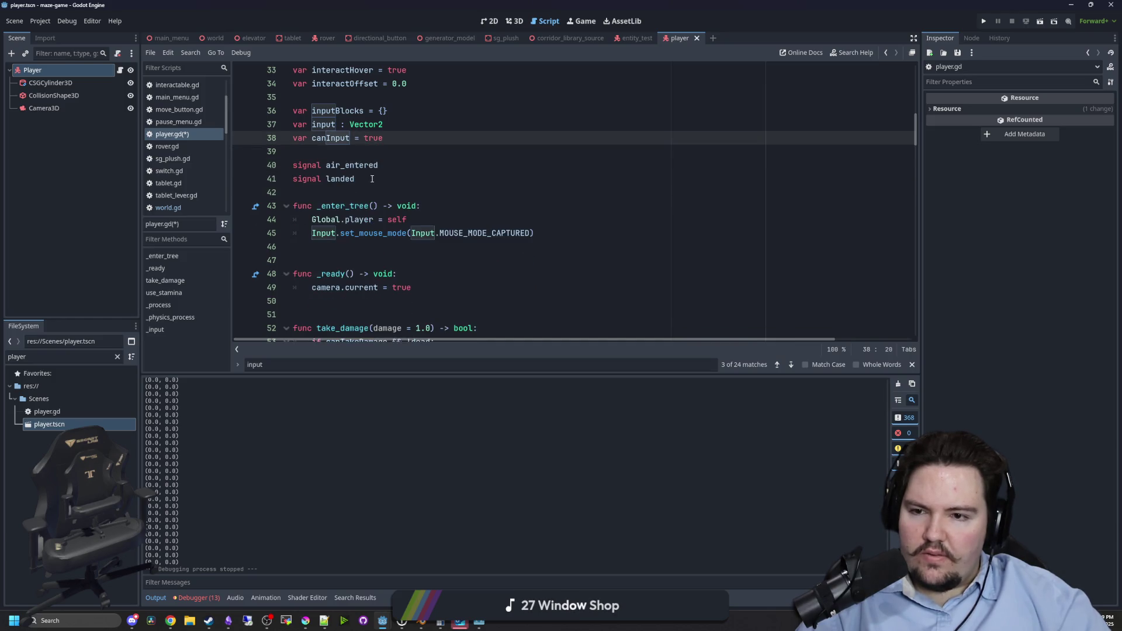
# Scroll through player.gd reviewing the dead and canInput input-blocking code.
pyautogui.scroll(-1, 419, 284)
pyautogui.scroll(-2, 390, 250)
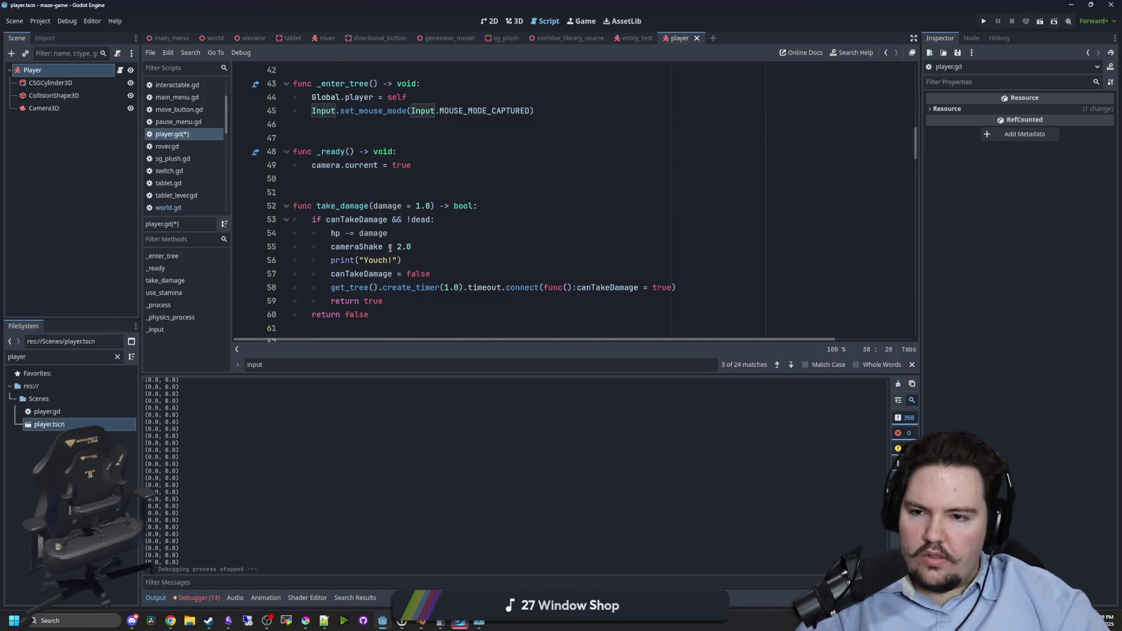
pyautogui.scroll(-1, 380, 238)
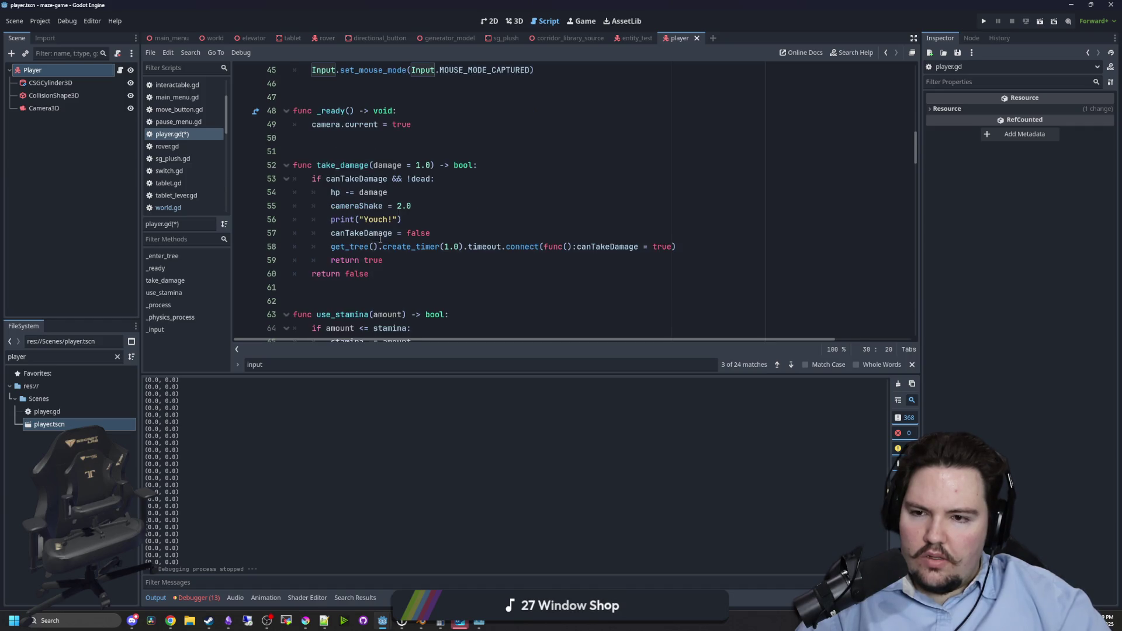
pyautogui.scroll(-7, 395, 259)
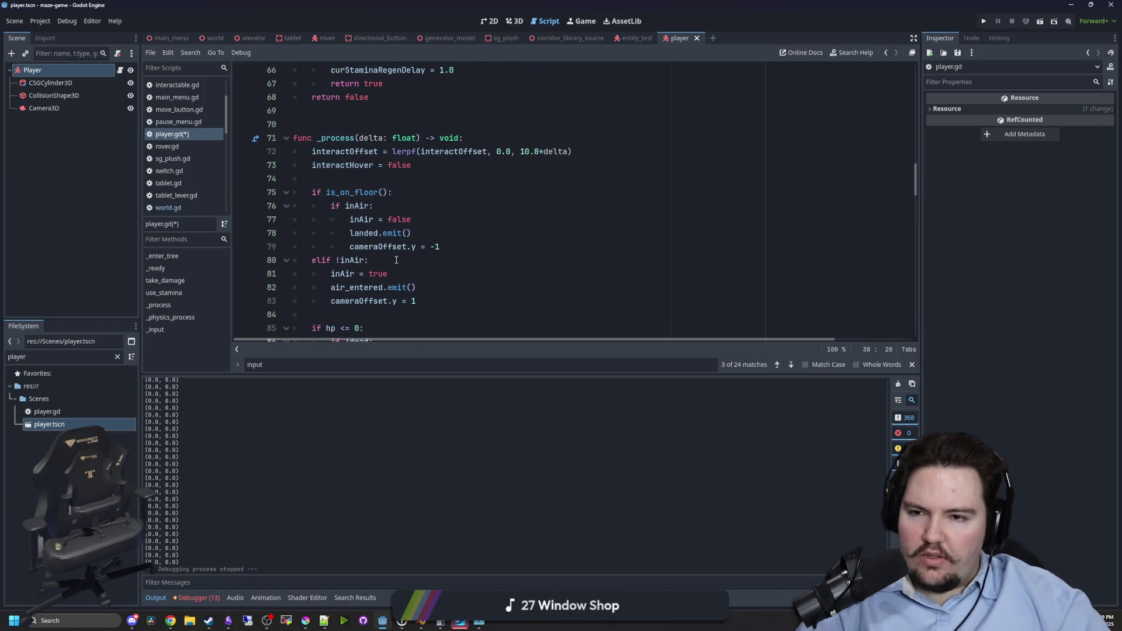
pyautogui.scroll(-2, 396, 260)
pyautogui.scroll(-7, 396, 259)
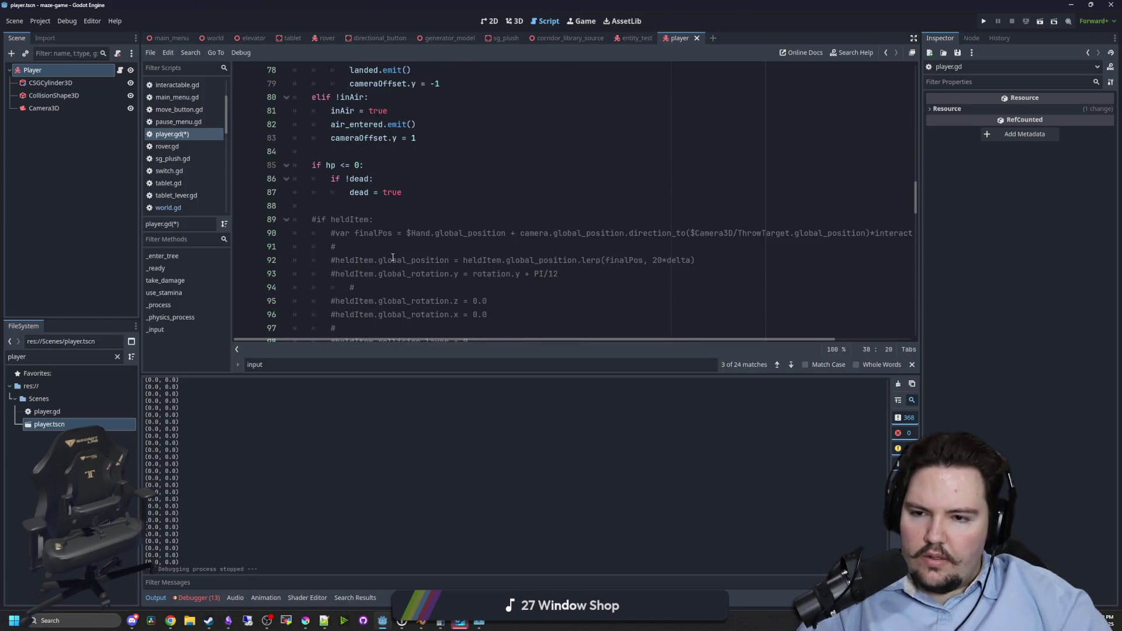
pyautogui.scroll(-1, 387, 234)
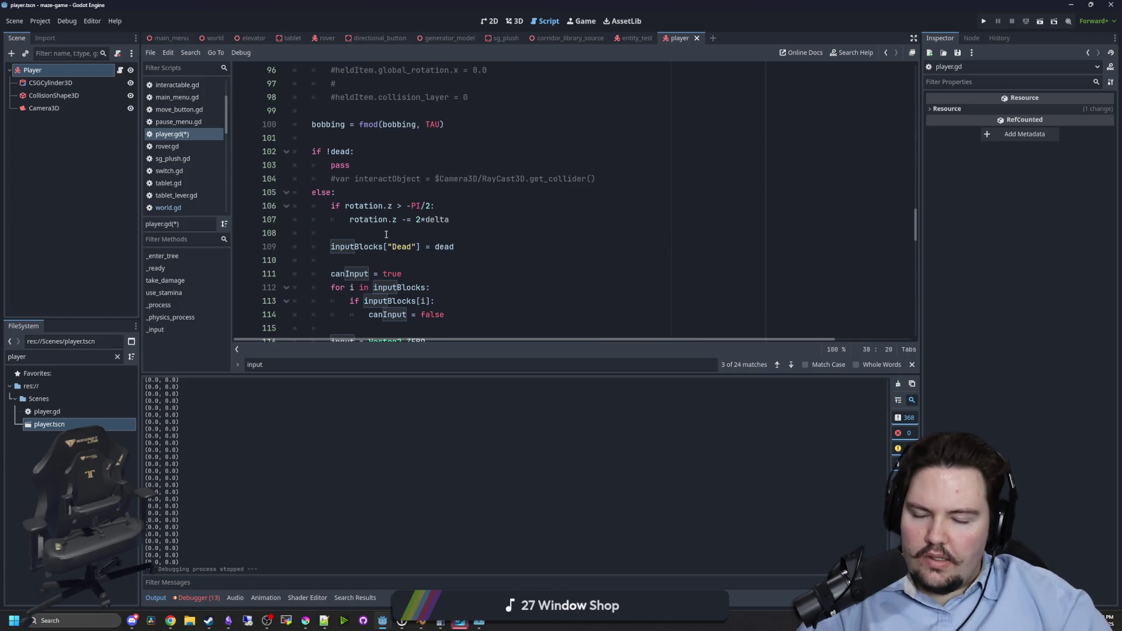
pyautogui.scroll(-4, 386, 235)
pyautogui.scroll(3, 386, 234)
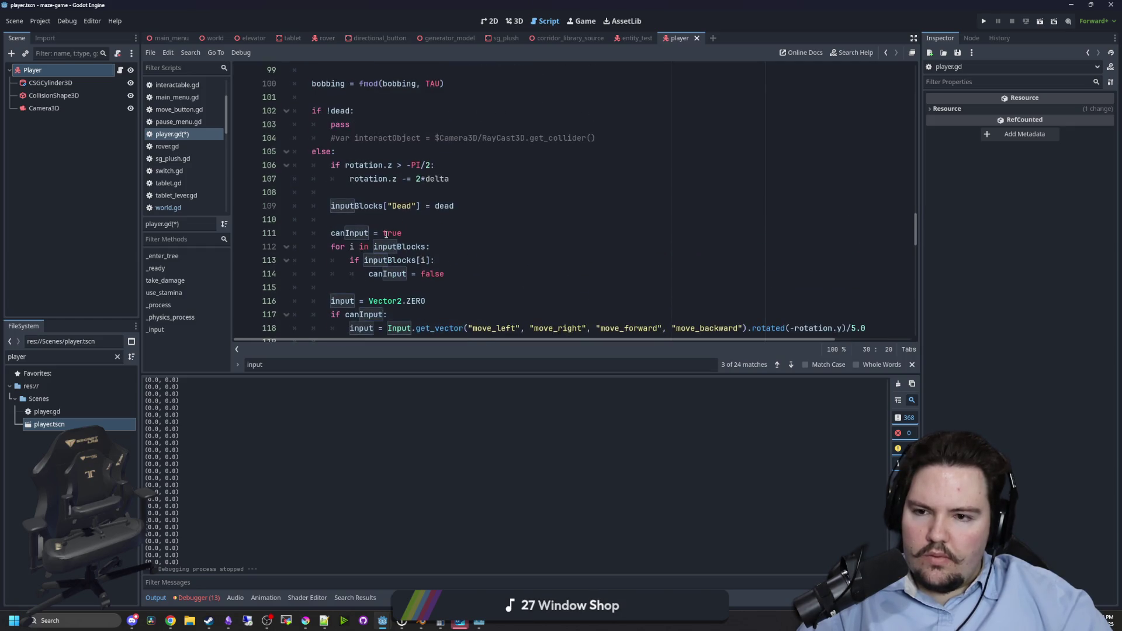
pyautogui.scroll(-1, 385, 234)
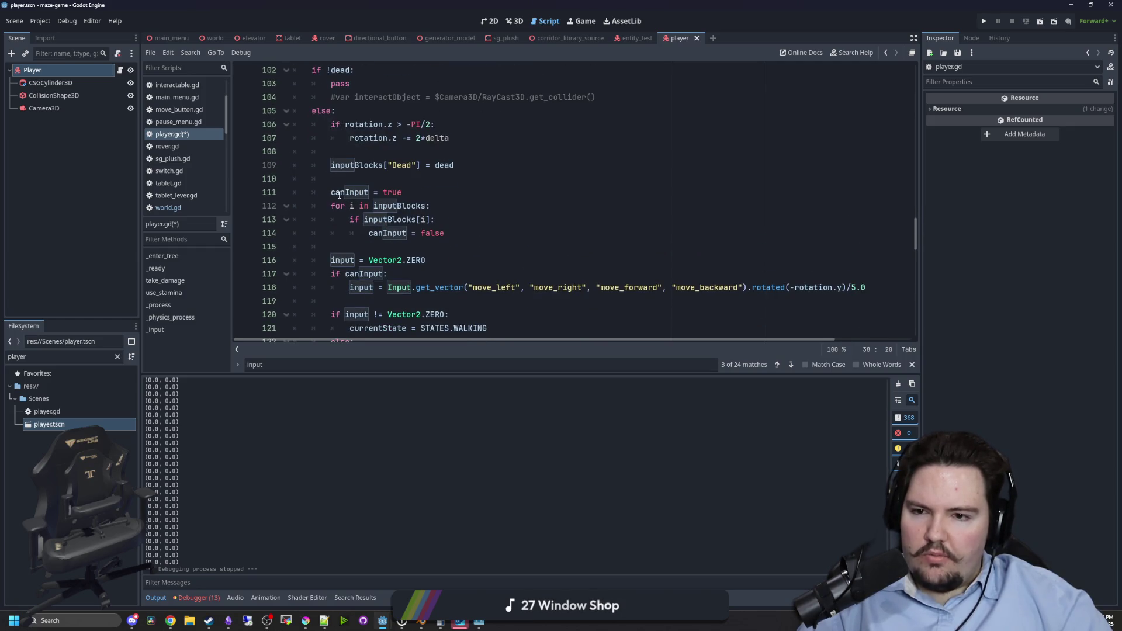
pyautogui.scroll(-1, 389, 220)
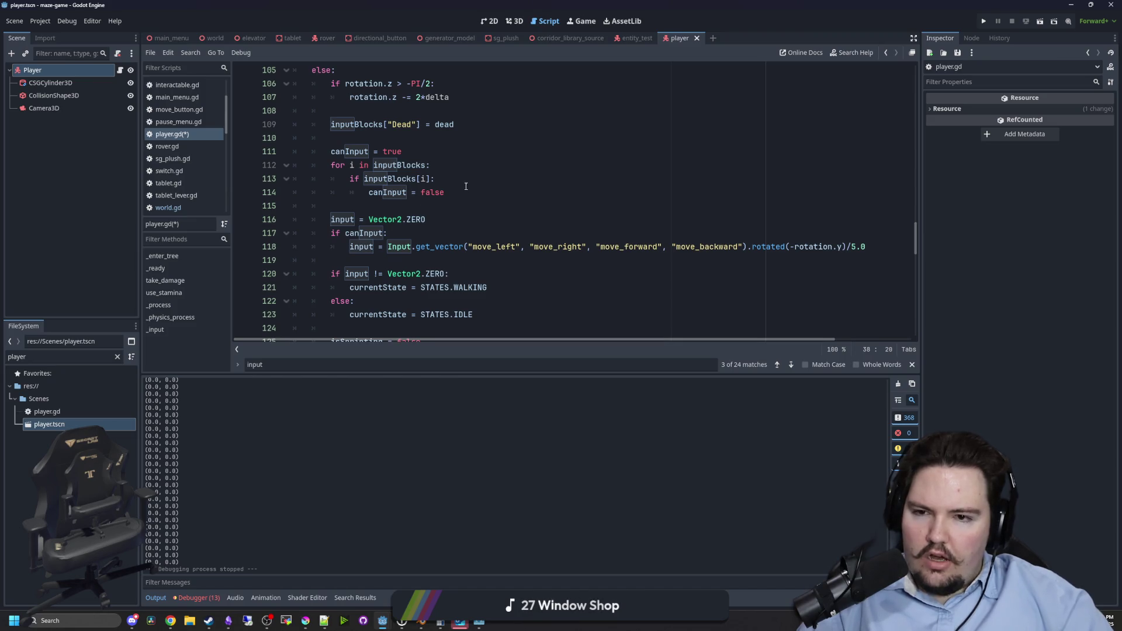
# Return to the inputBlocks, input and canInput declarations and reopen the find bar.
pyautogui.moveTo(466, 186); pyautogui.dragTo(339, 165)
pyautogui.scroll(10, 614, 186)
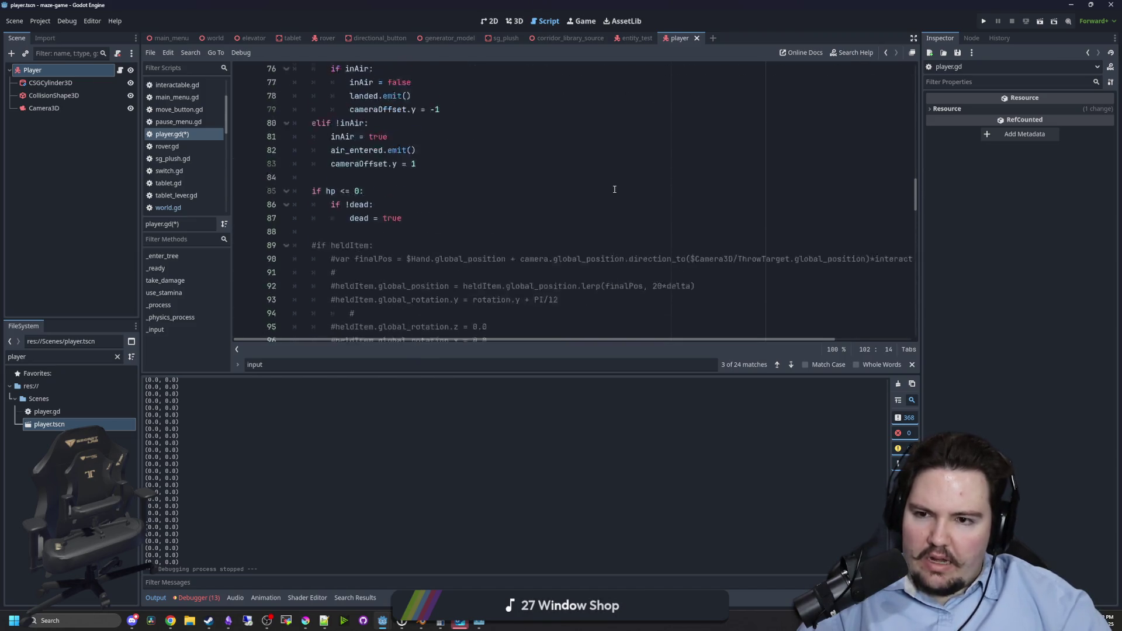
pyautogui.scroll(18, 614, 189)
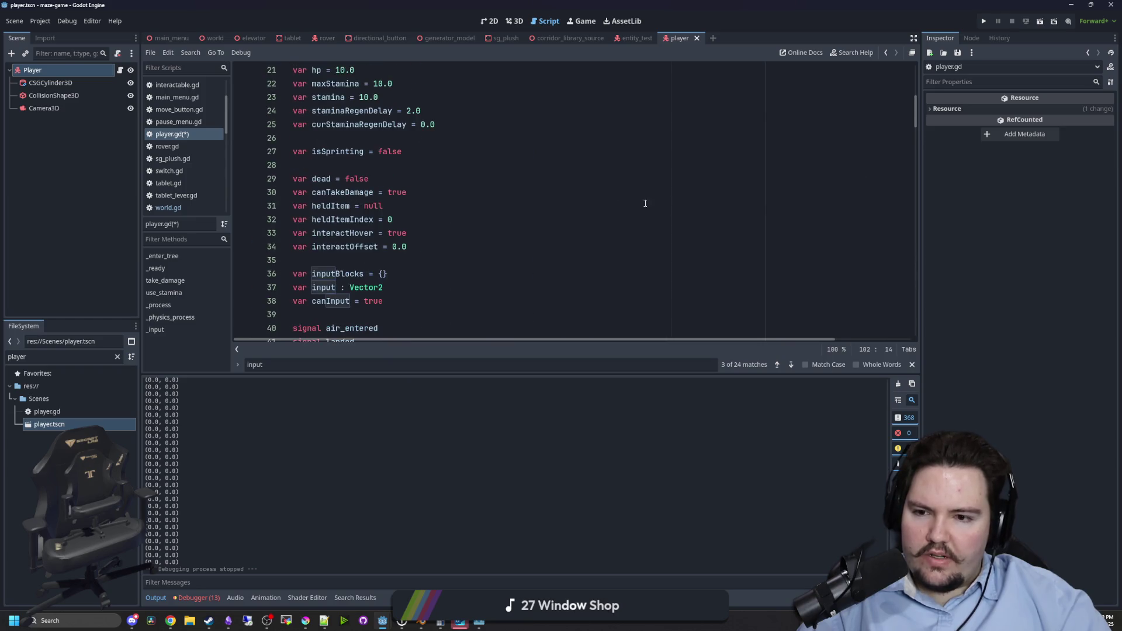
pyautogui.scroll(-3, 502, 206)
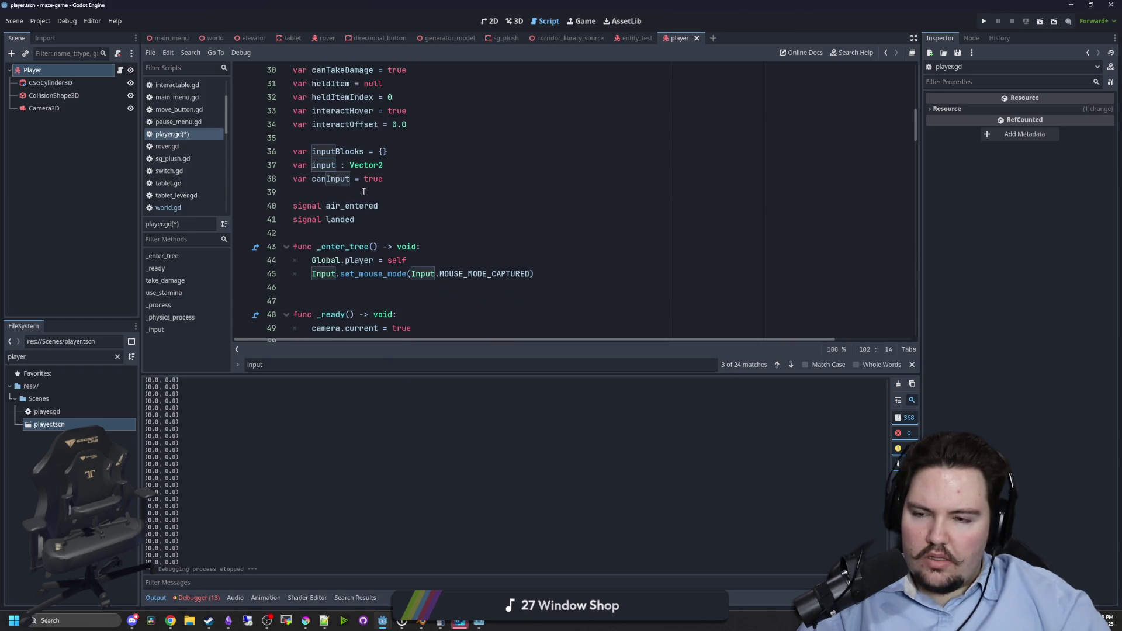
pyautogui.scroll(7, 364, 192)
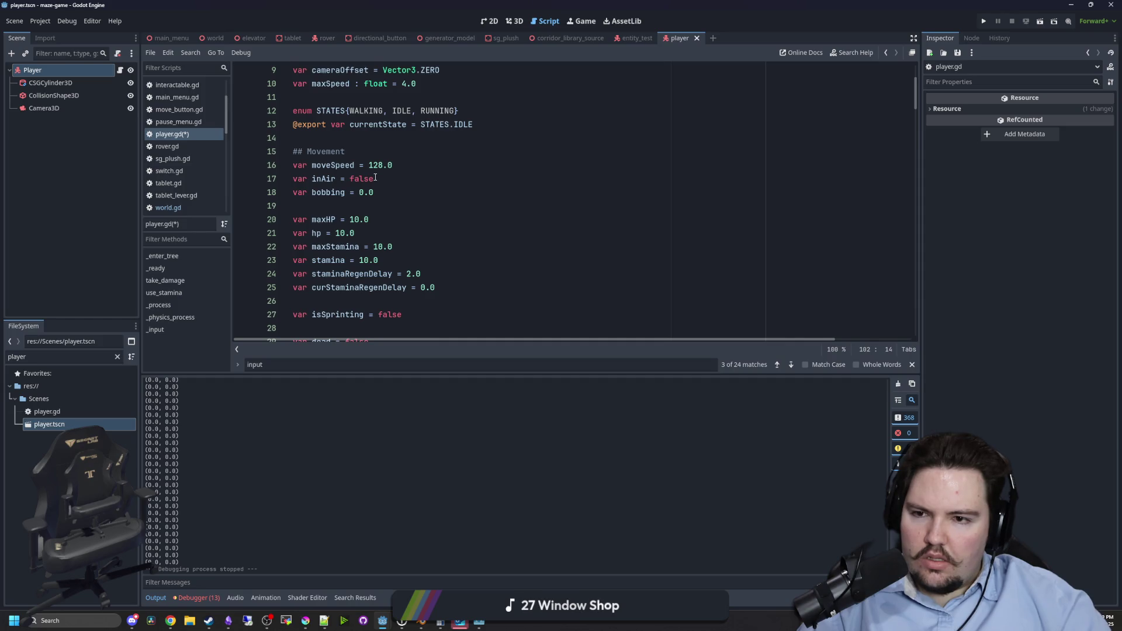
pyautogui.scroll(3, 375, 178)
pyautogui.scroll(-4, 503, 187)
pyautogui.click(508, 190)
pyautogui.hotkey('ctrl', 'f')
# Find the inputBlocks loop and add print(canInput) below it on line 116.
pyautogui.write('in')
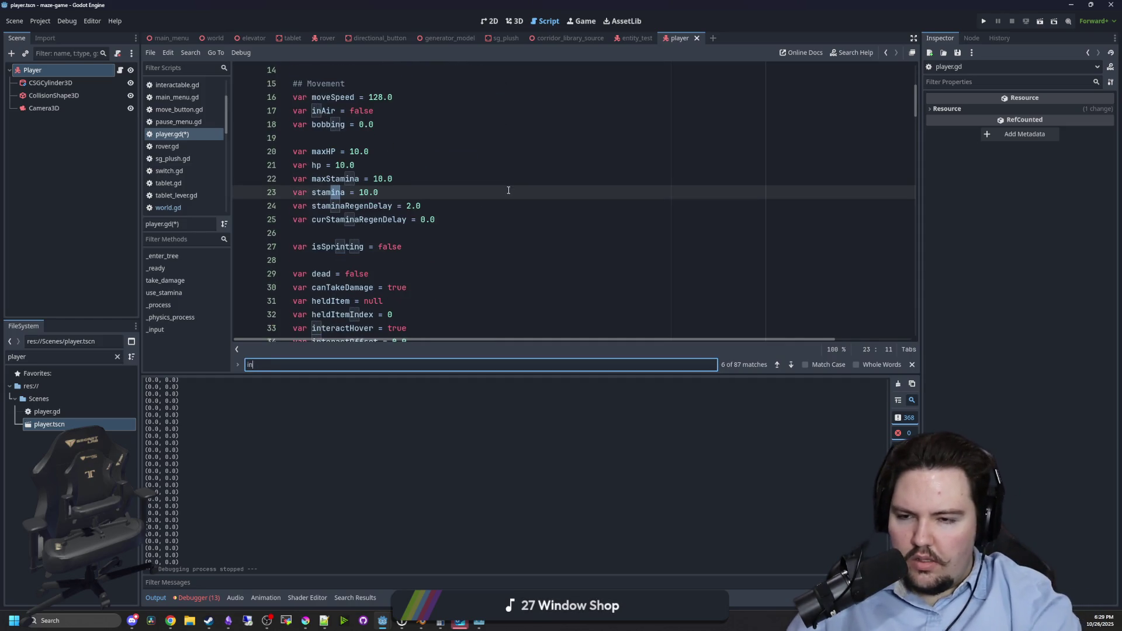
pyautogui.write('putBl')
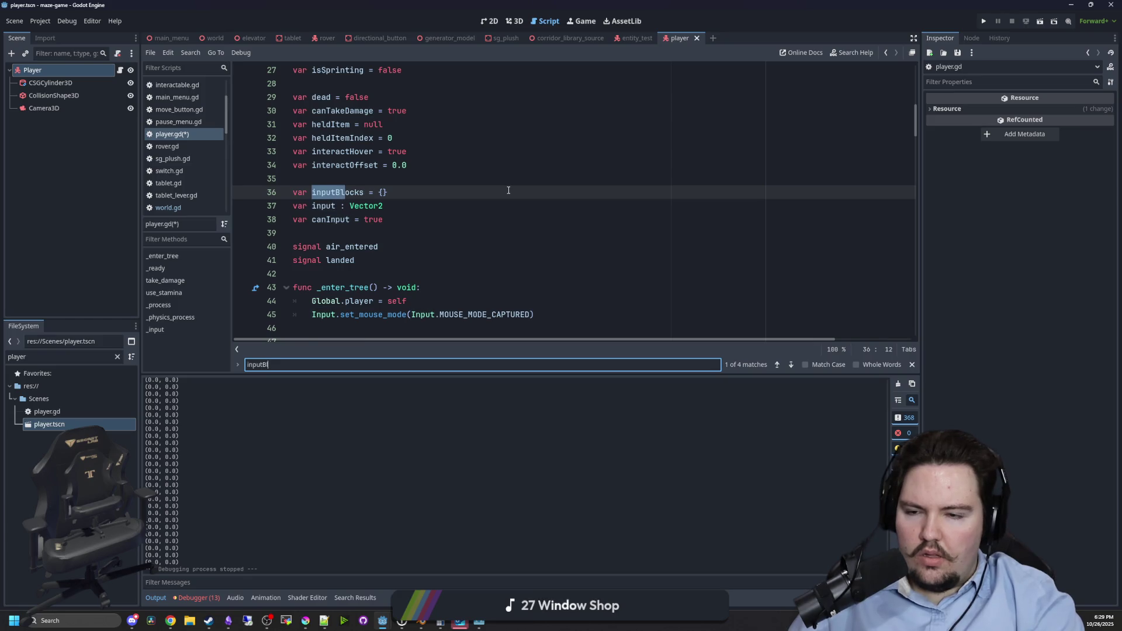
pyautogui.write('ocks')
pyautogui.press('Return')
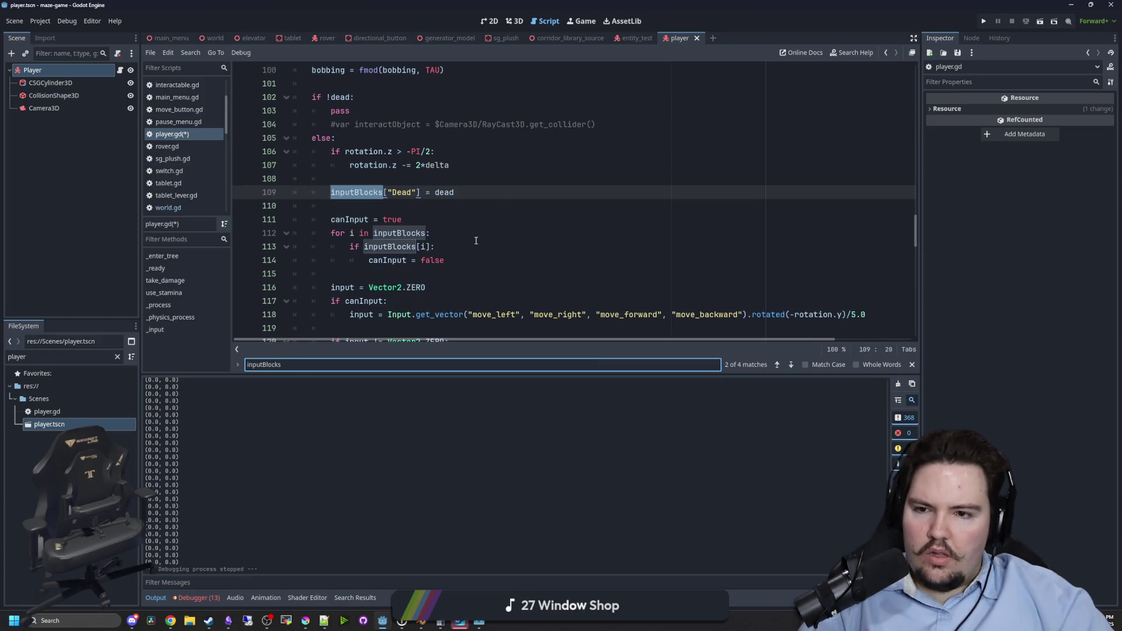
pyautogui.press('Return')
pyautogui.press('Return')
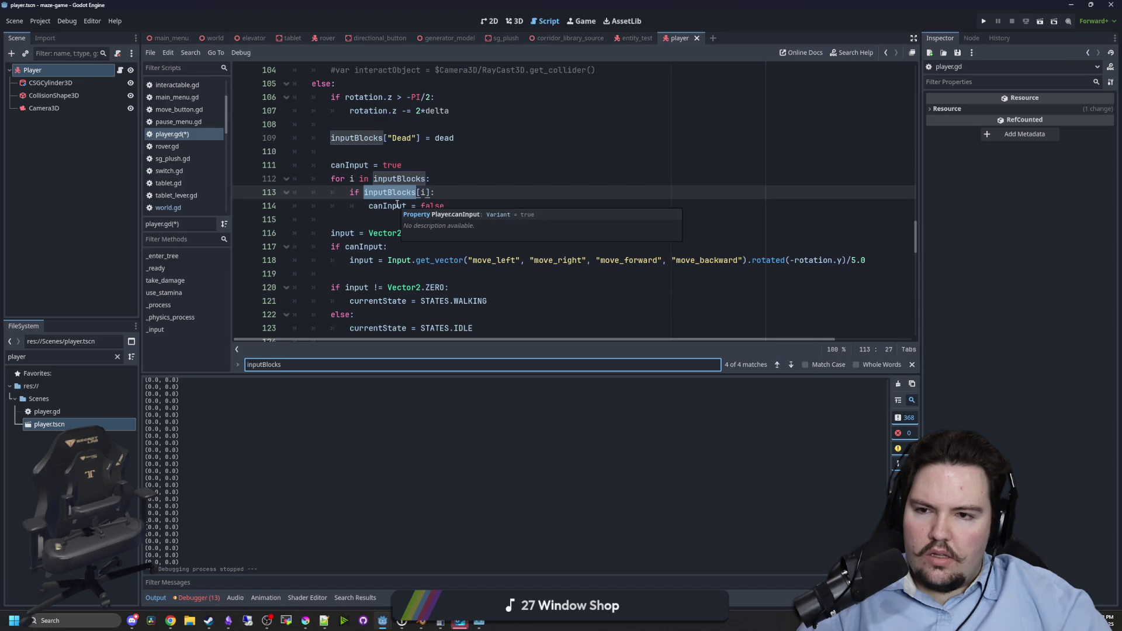
pyautogui.press('Return')
pyautogui.press('Return')
pyautogui.press('Return')
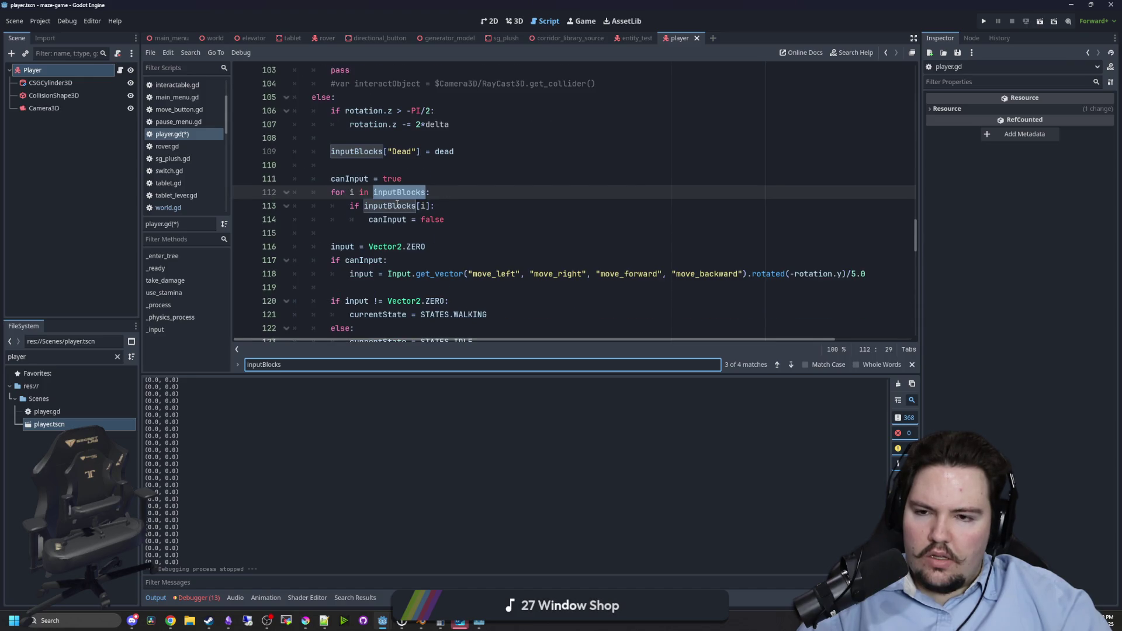
pyautogui.press('Return')
pyautogui.click(383, 216)
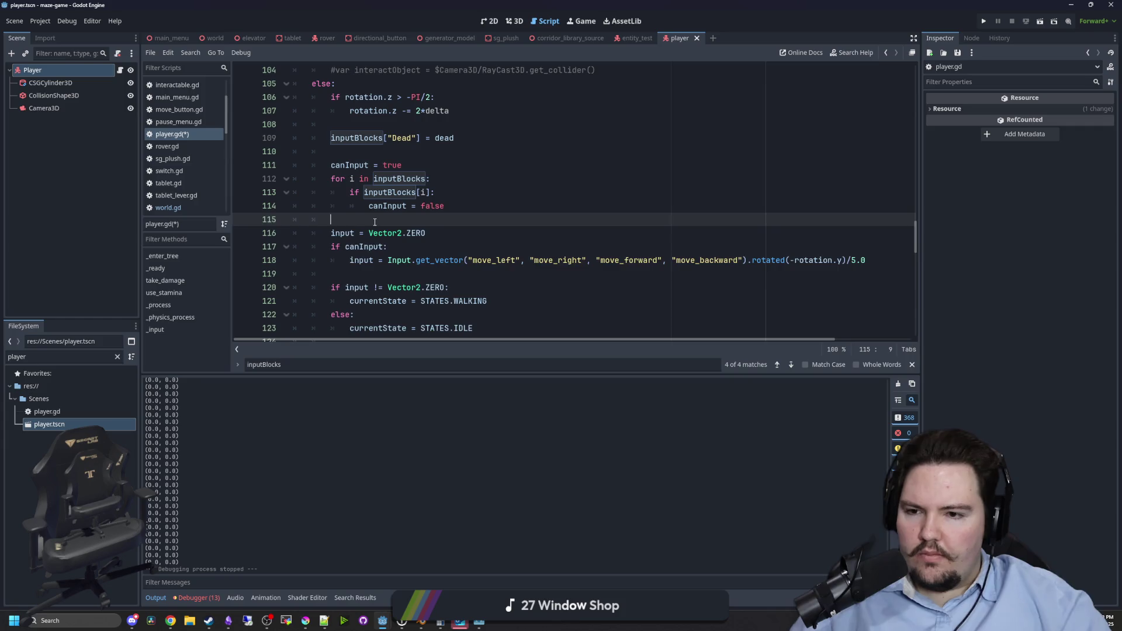
pyautogui.press('Return')
pyautogui.write('print(canI')
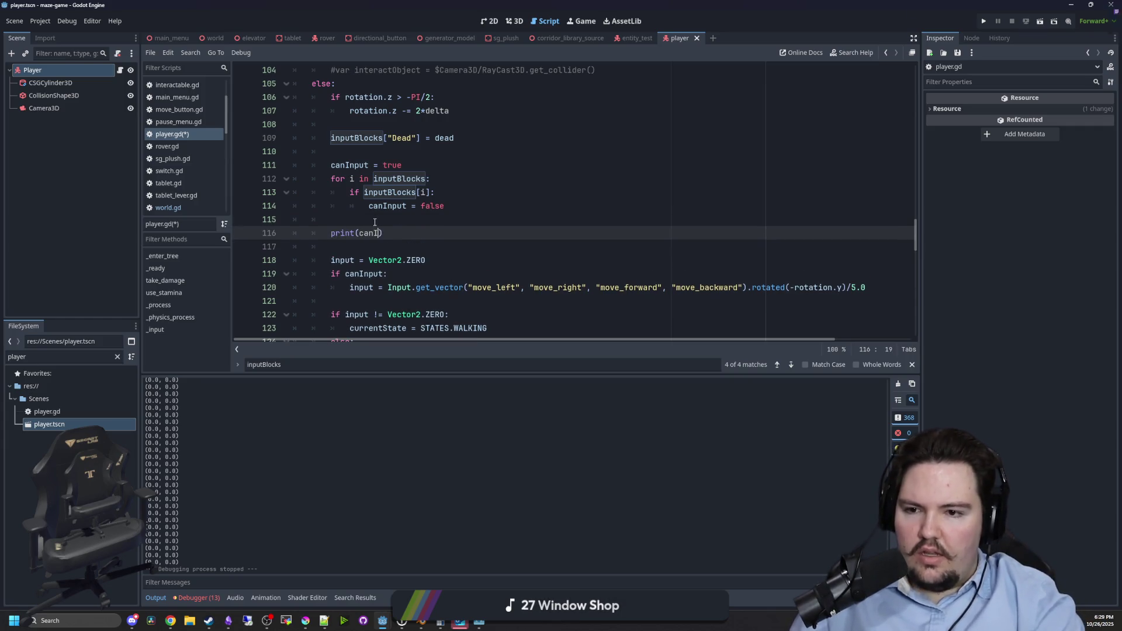
pyautogui.write('nput')
# Run the project, start the maze from PLAY, then return to player.gd.
pyautogui.click(983, 21)
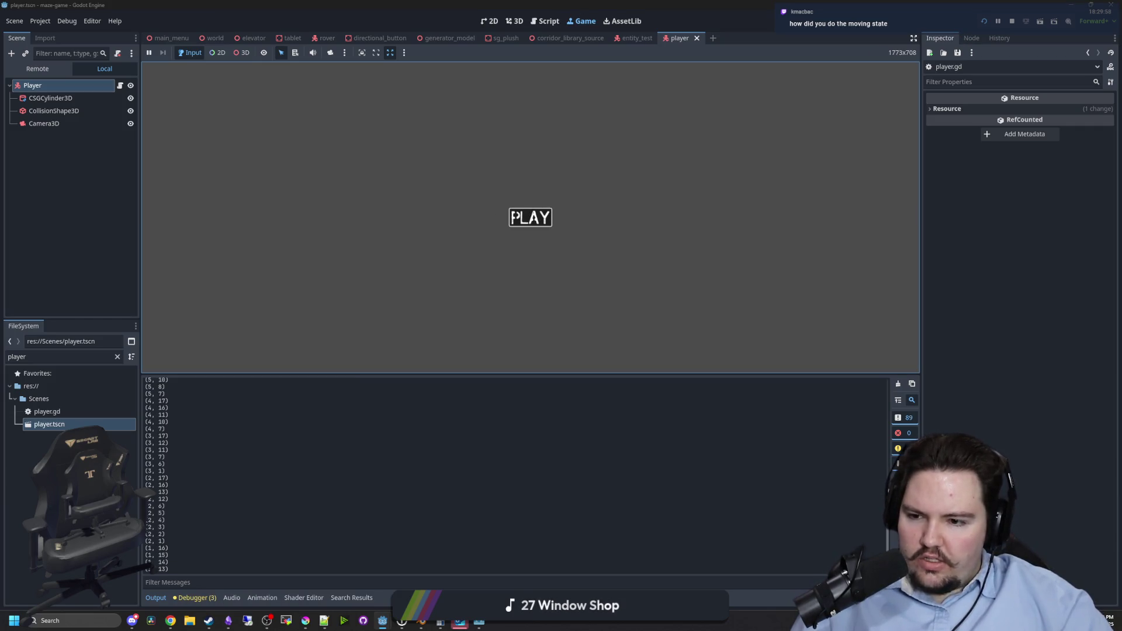
pyautogui.click(530, 217)
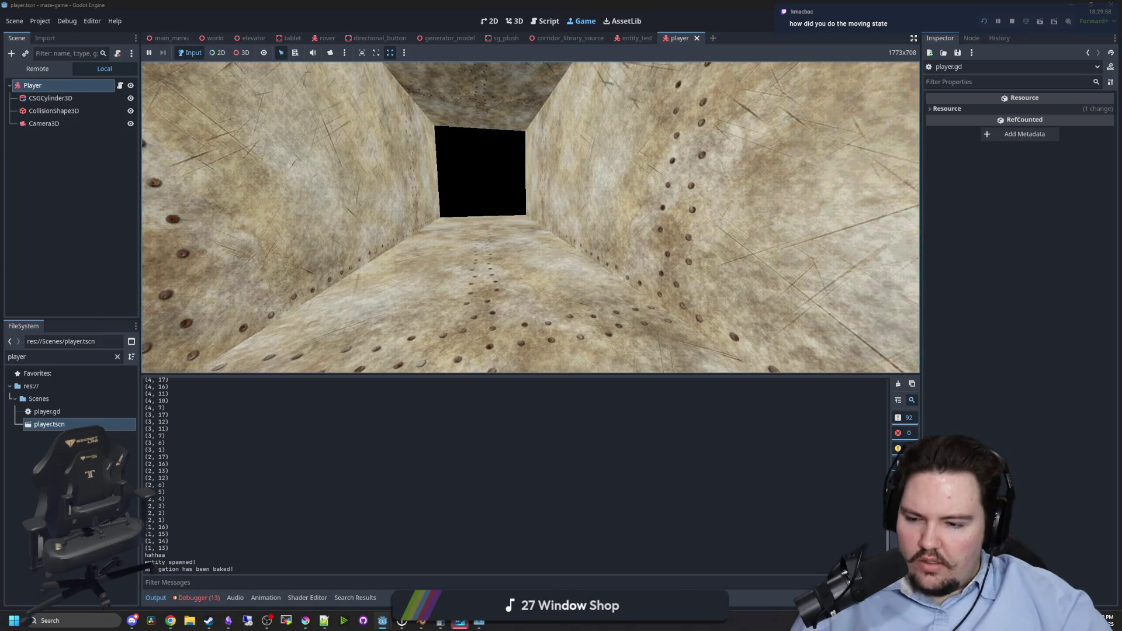
pyautogui.press('super')
pyautogui.click(120, 87)
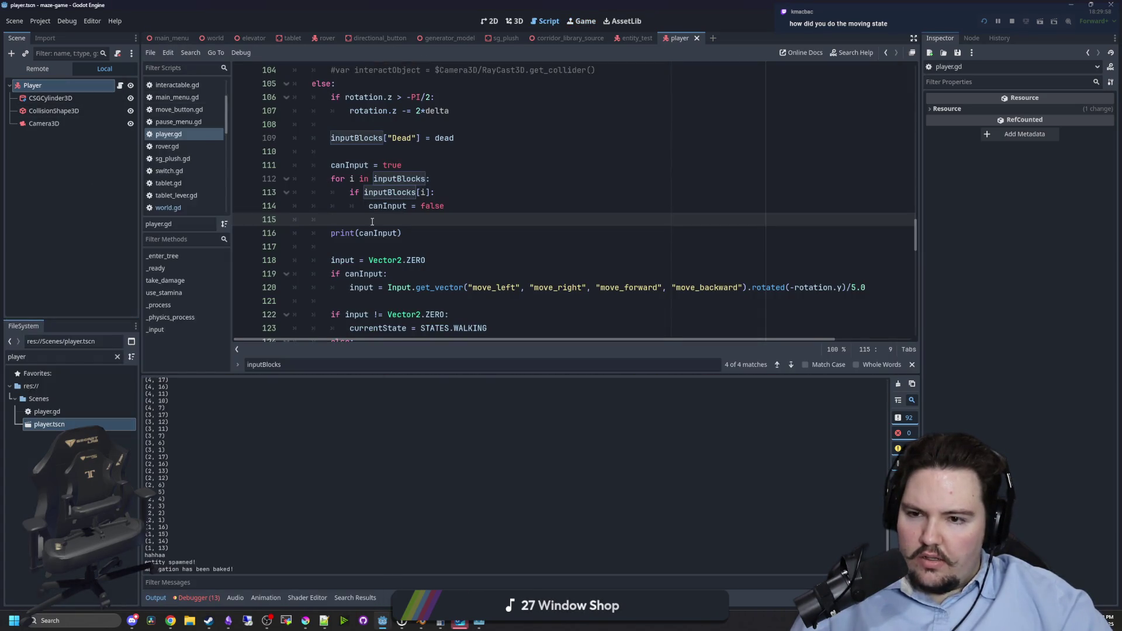
# Add a temporary print("ha") under if !dead: and save it into the running game.
pyautogui.moveTo(415, 230); pyautogui.dragTo(332, 223)
pyautogui.scroll(4, 332, 225)
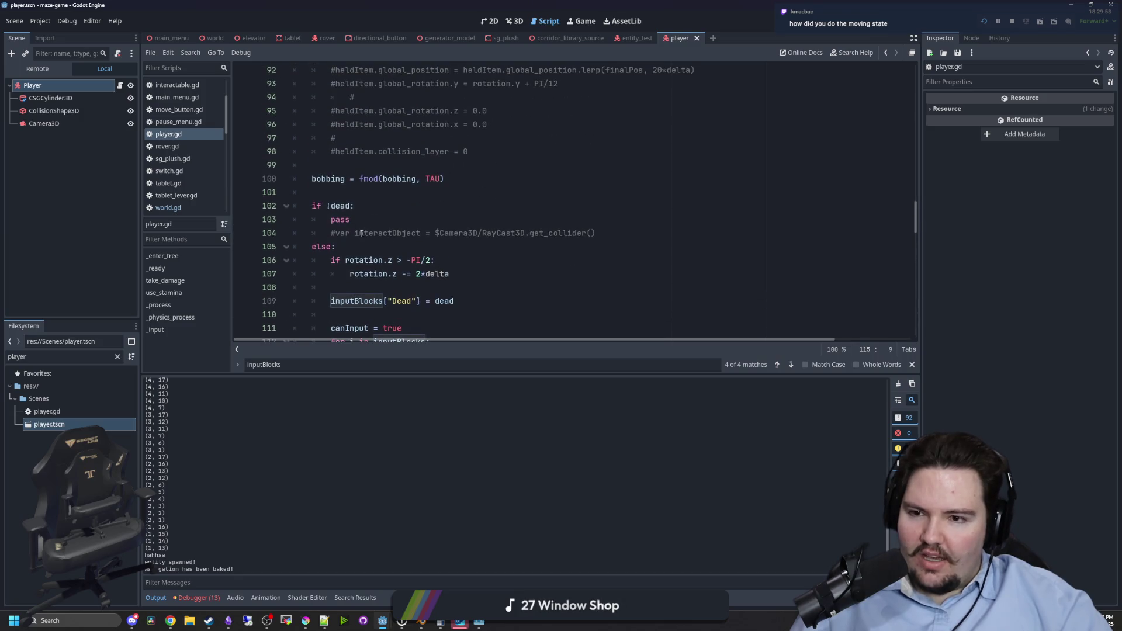
pyautogui.click(383, 210)
pyautogui.press('Return')
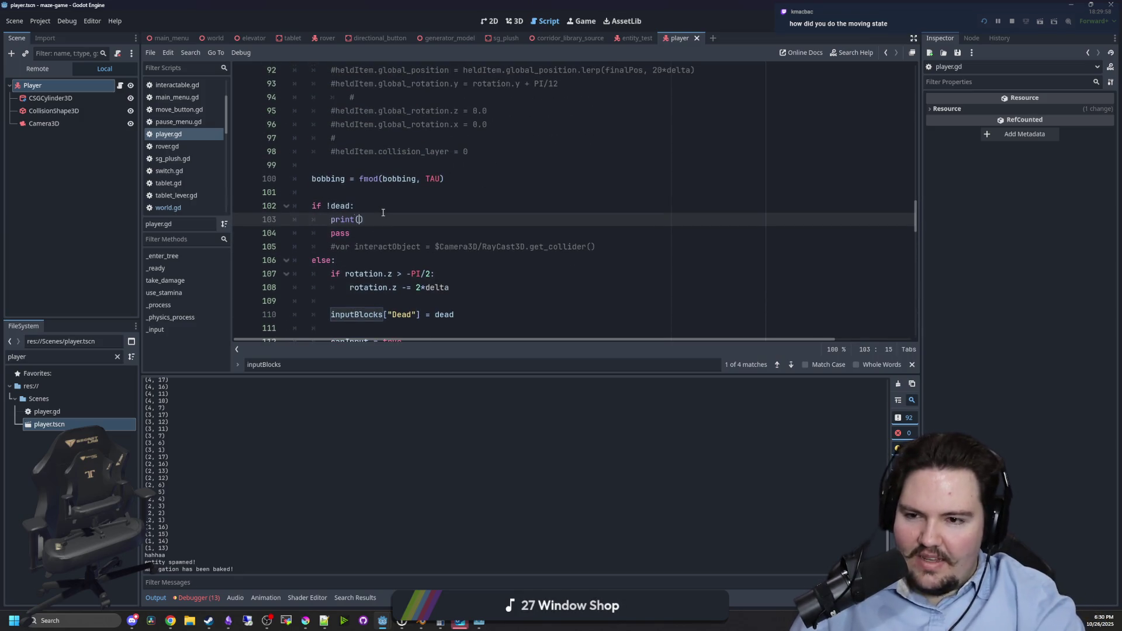
pyautogui.write('"ha')
pyautogui.hotkey('ctrl', 's')
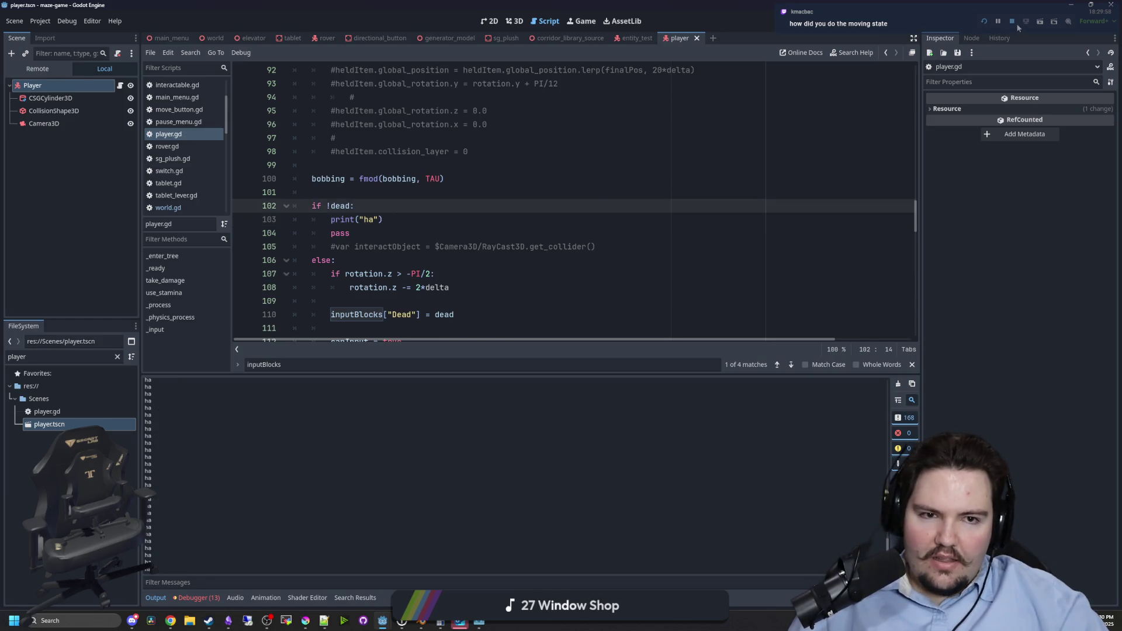
# Stop the game and delete the print("ha") and print(canInput) debug lines.
pyautogui.press('F8')
pyautogui.click(359, 221)
pyautogui.hotkey('shift', 'Home')
pyautogui.press('BackSpace')
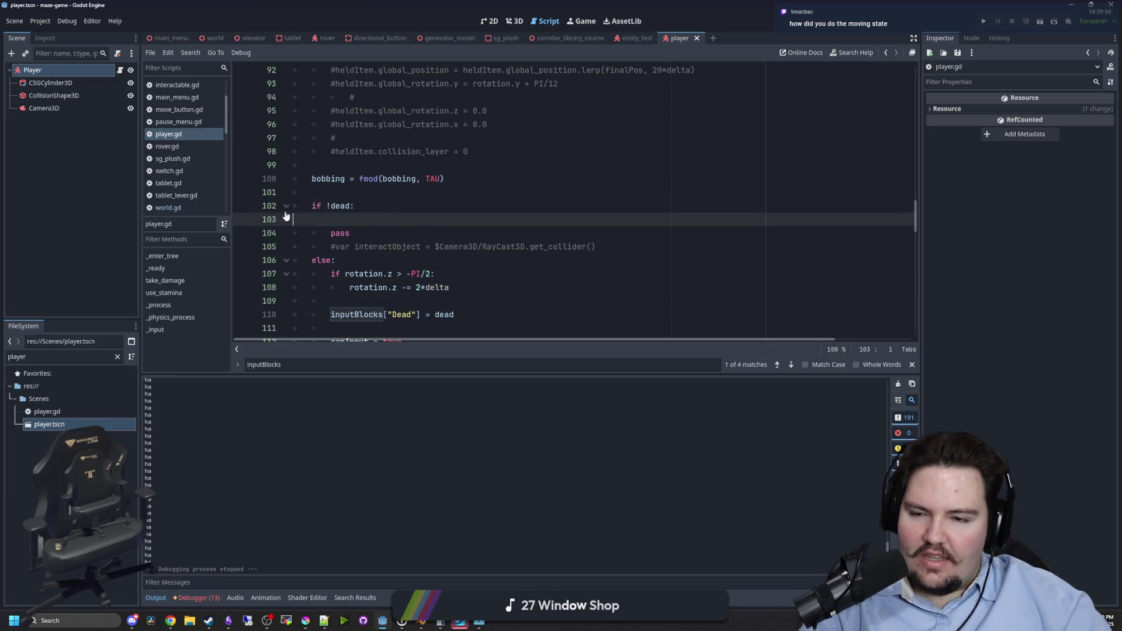
pyautogui.press('BackSpace')
pyautogui.scroll(-3, 359, 225)
pyautogui.click(277, 263)
pyautogui.hotkey('ctrl', 'shift', 'k')
pyautogui.hotkey('ctrl', 'shift', 'k')
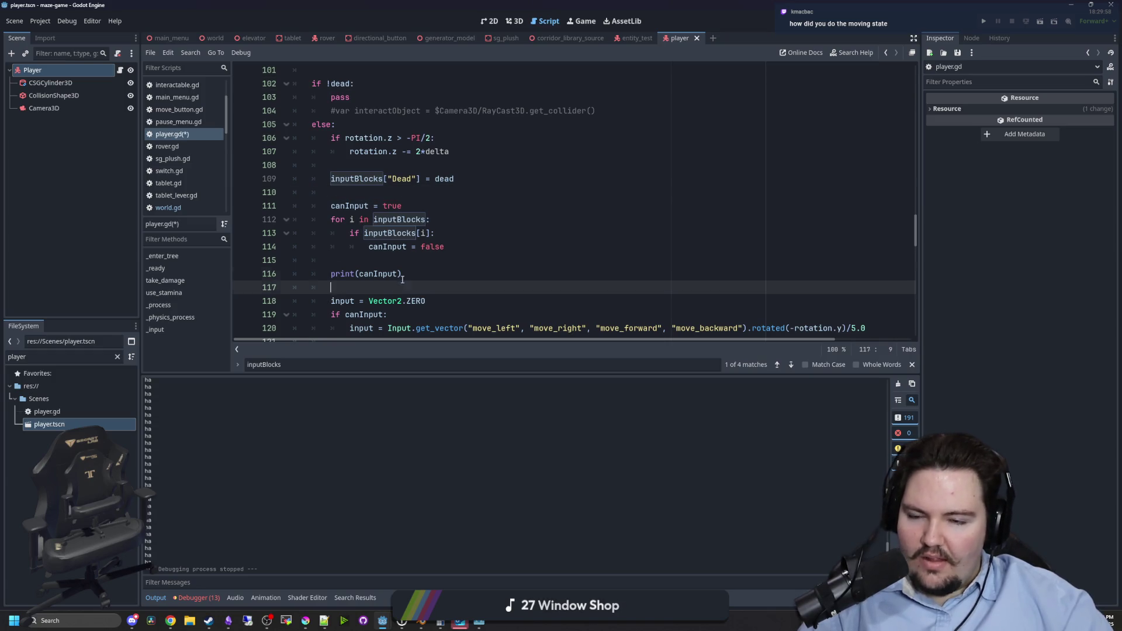
pyautogui.scroll(10, 397, 238)
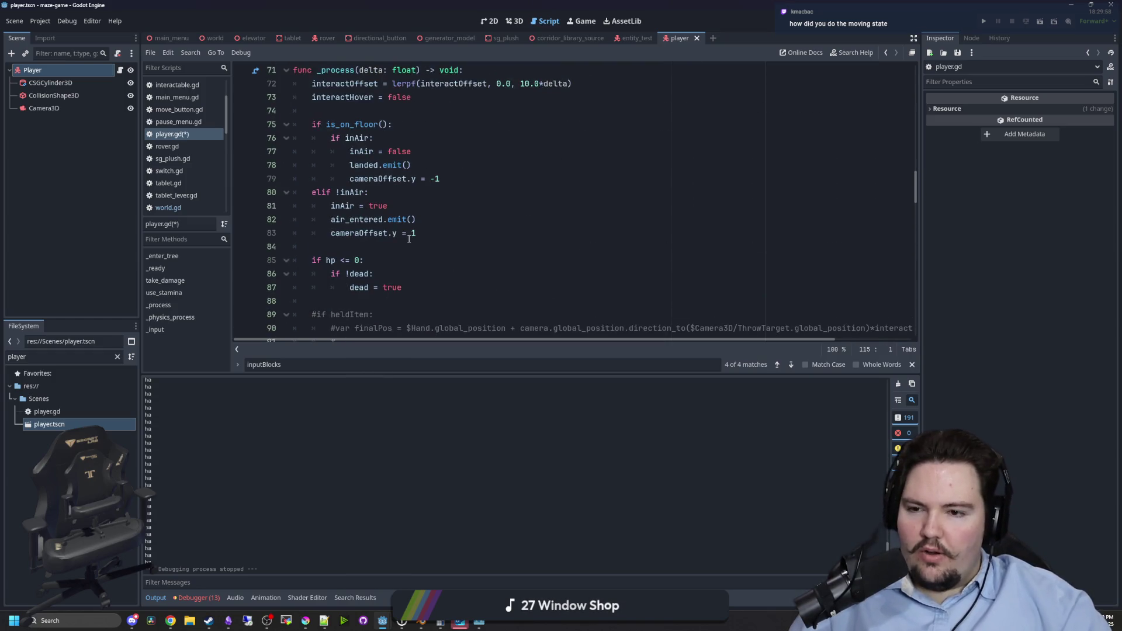
pyautogui.scroll(20, 377, 258)
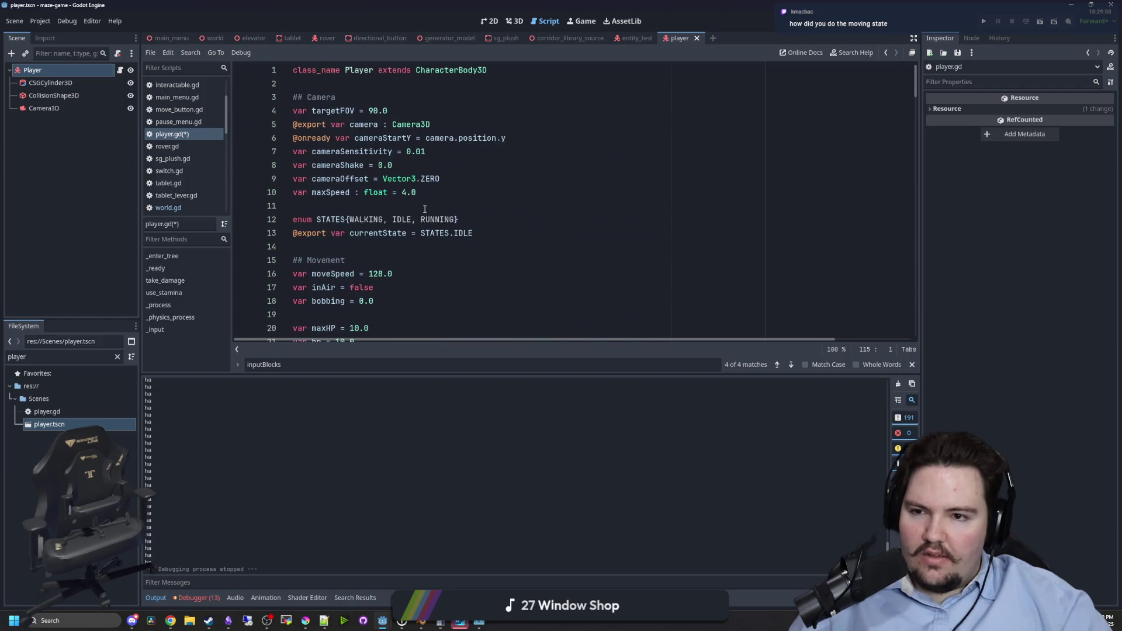
pyautogui.scroll(-2, 405, 210)
pyautogui.click(362, 257)
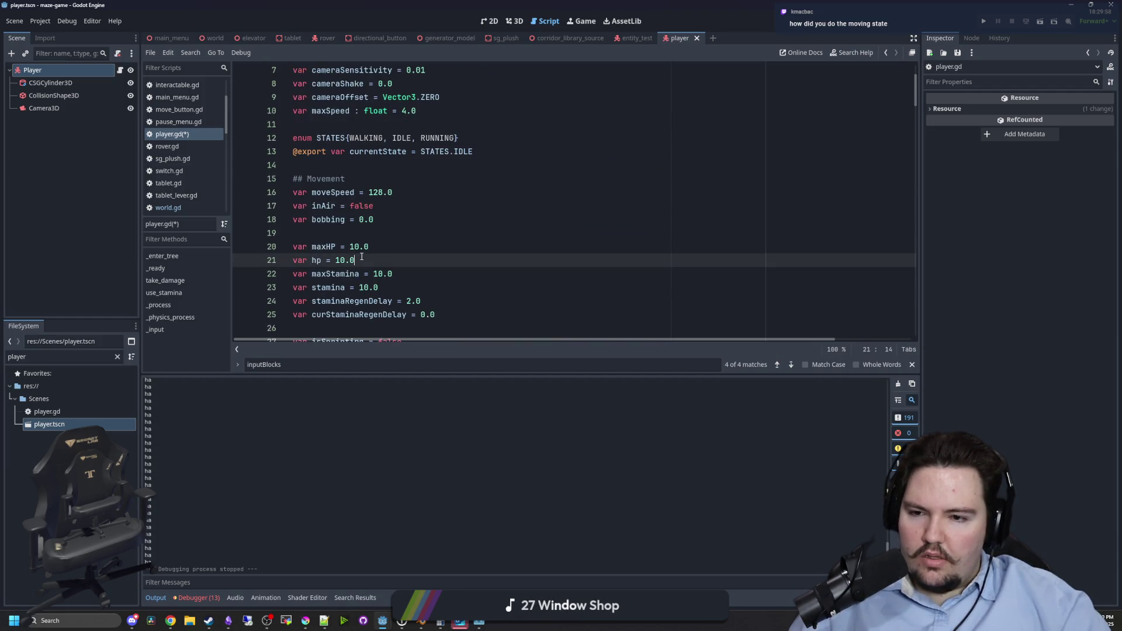
pyautogui.scroll(-4, 361, 257)
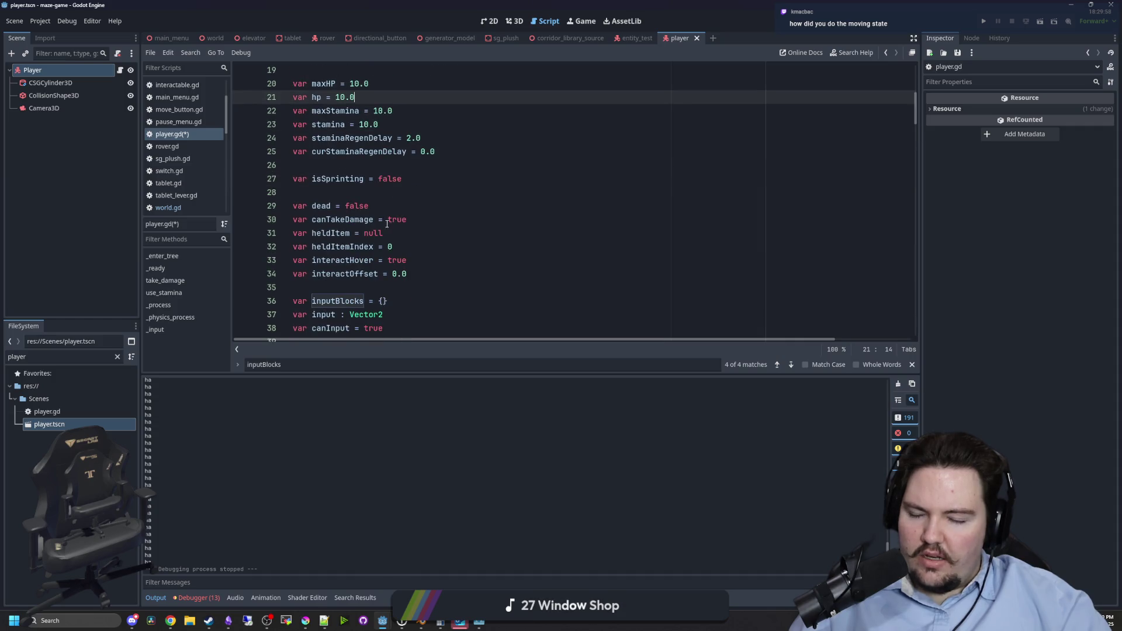
pyautogui.scroll(-8, 337, 207)
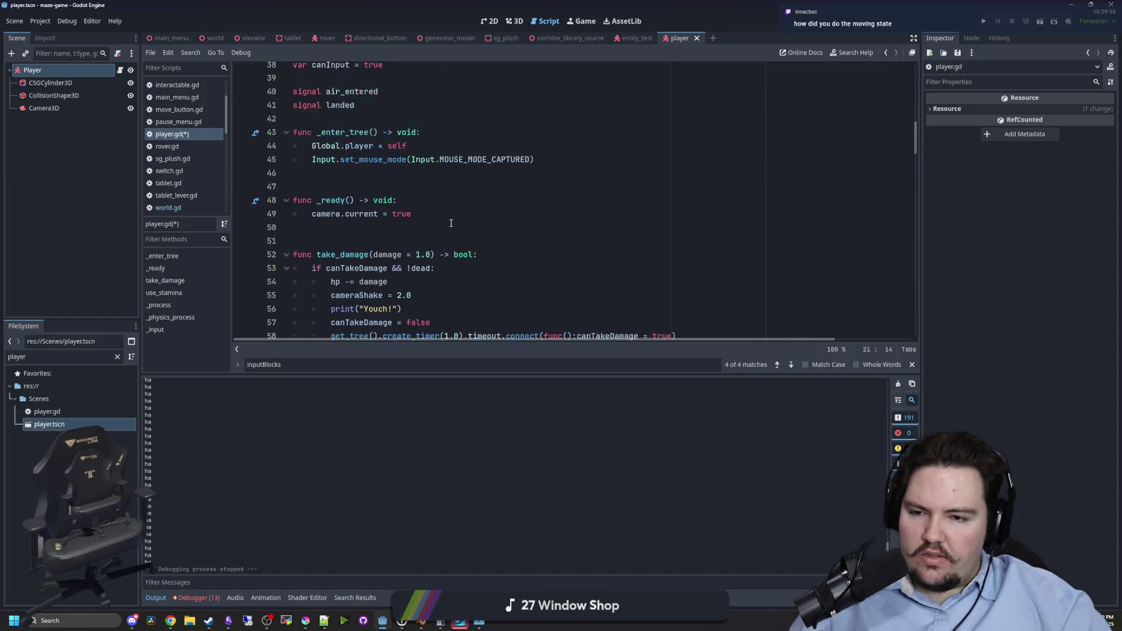
pyautogui.click(487, 206)
pyautogui.hotkey('ctrl', 'f')
pyautogui.write('dead = true')
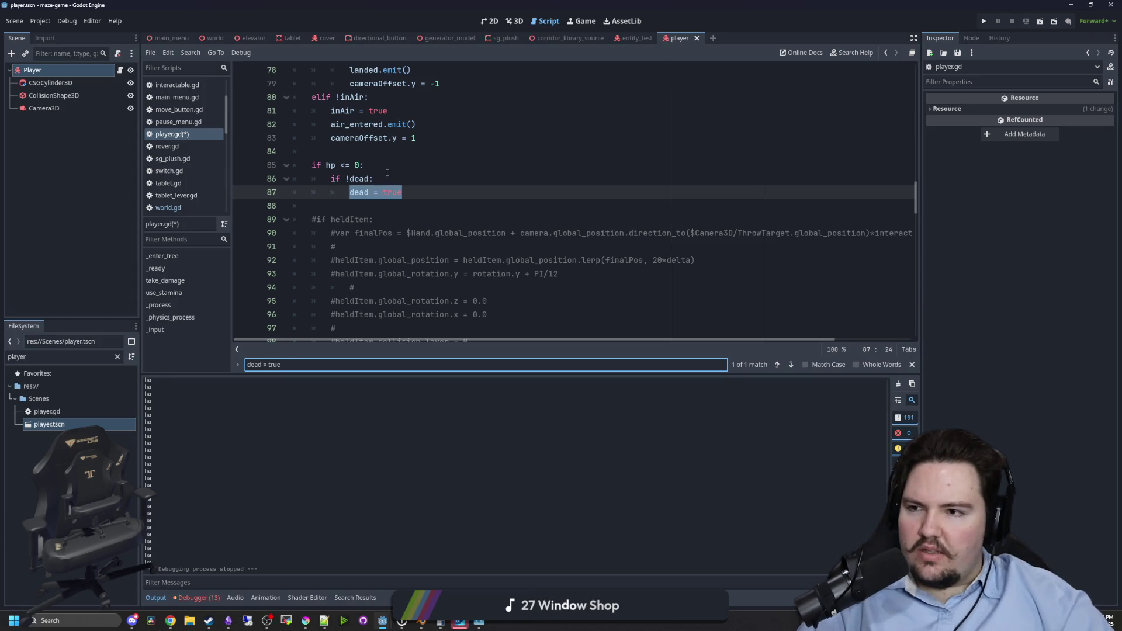
pyautogui.scroll(-5, 374, 179)
pyautogui.scroll(5, 453, 210)
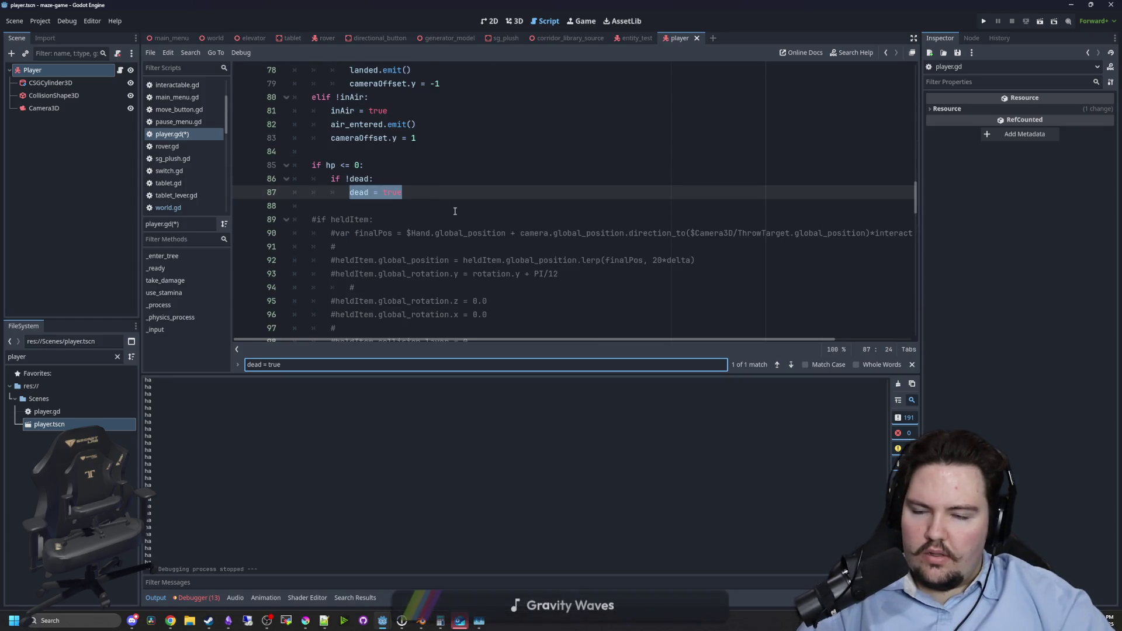
pyautogui.scroll(2, 798, 232)
pyautogui.scroll(11, 521, 232)
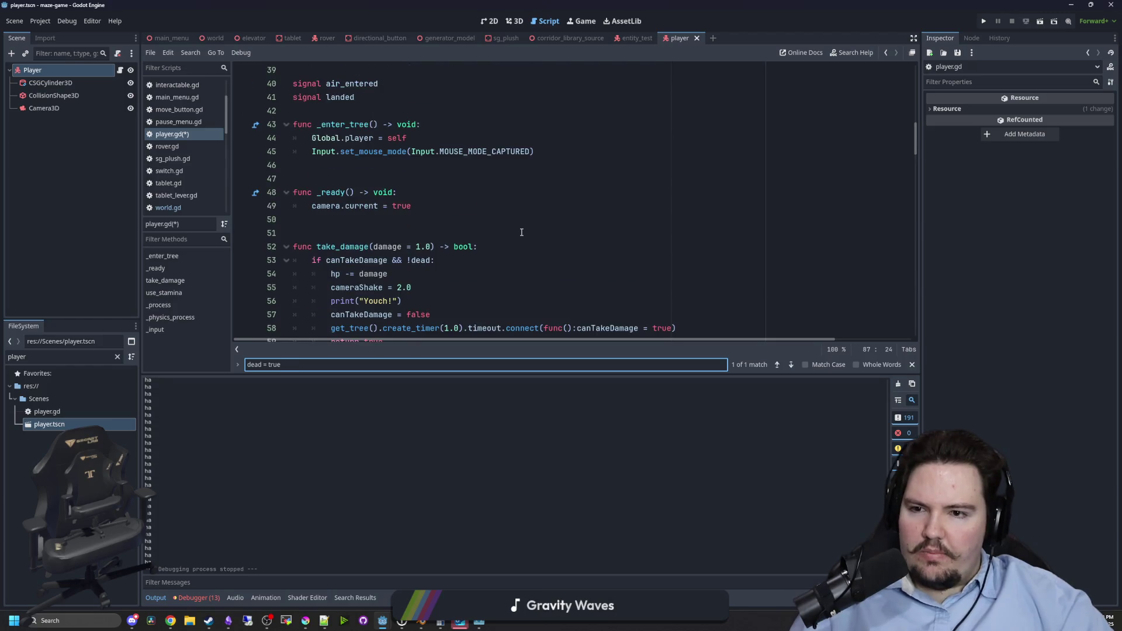
pyautogui.scroll(-3, 521, 232)
pyautogui.click(562, 178)
pyautogui.write('_process')
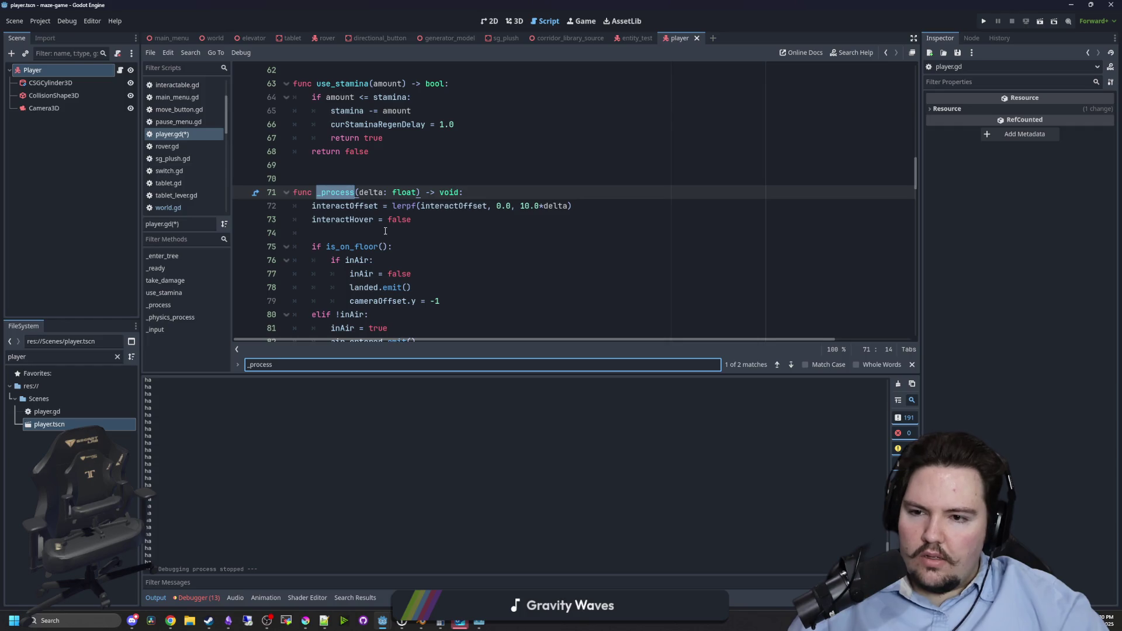
pyautogui.scroll(-3, 385, 231)
pyautogui.scroll(-5, 397, 208)
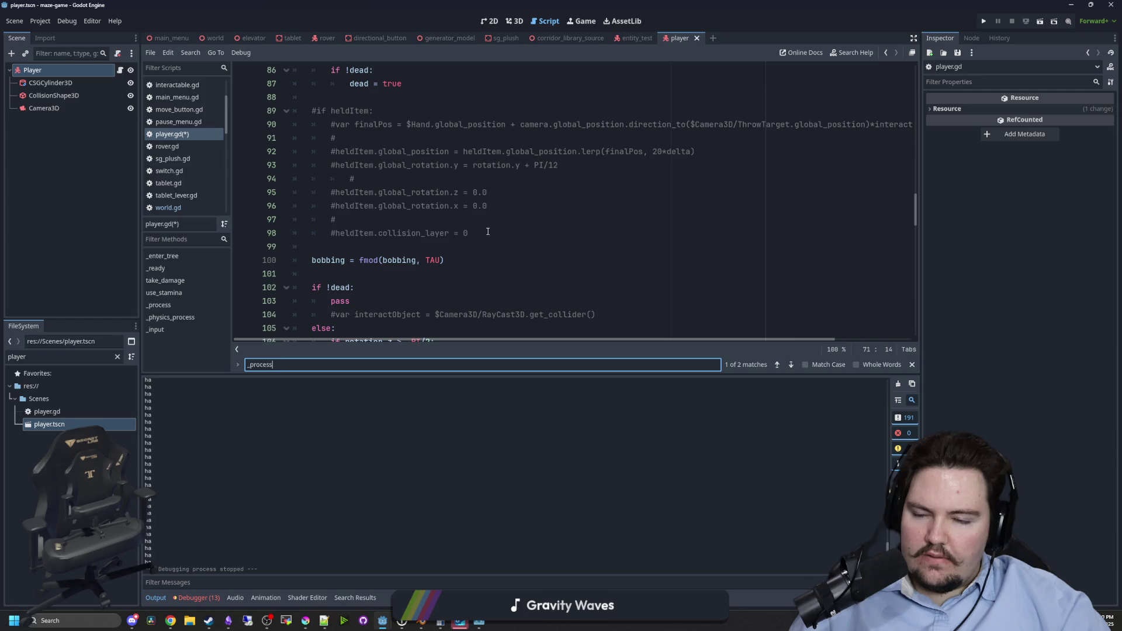
# Delete the commented #if heldItem block, change if !dead: to if dead:, and save player.gd.
pyautogui.moveTo(491, 232); pyautogui.dragTo(312, 108)
pyautogui.press('BackSpace')
pyautogui.press('Up')
pyautogui.press('Up')
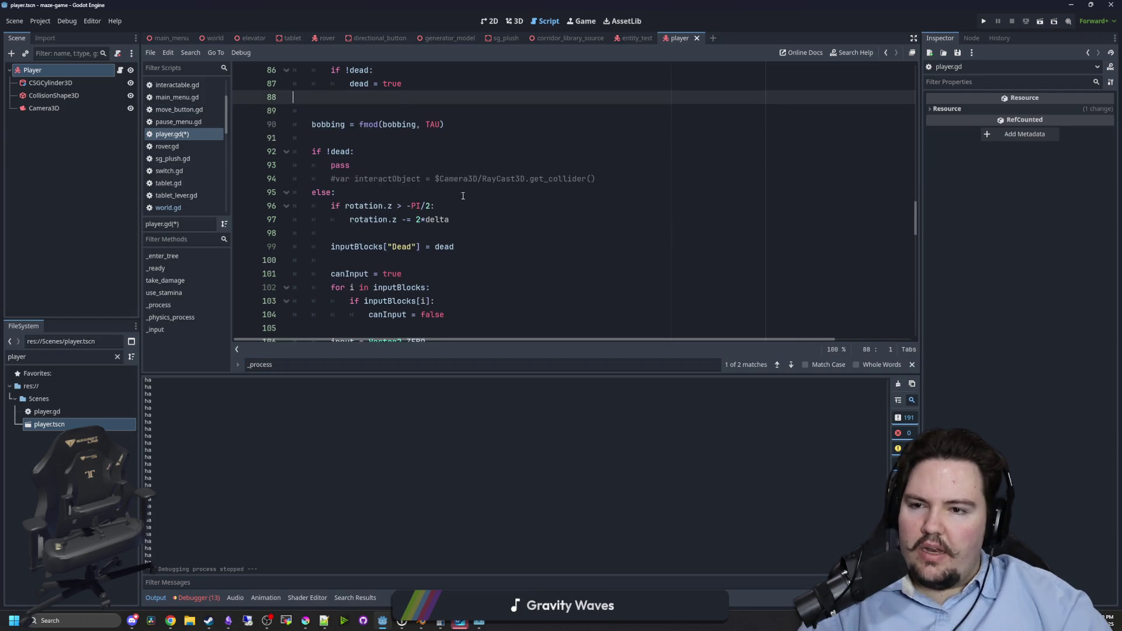
pyautogui.moveTo(639, 178)
pyautogui.mouseDown()
pyautogui.moveTo(363, 165)
pyautogui.moveTo(365, 178)
pyautogui.mouseUp()
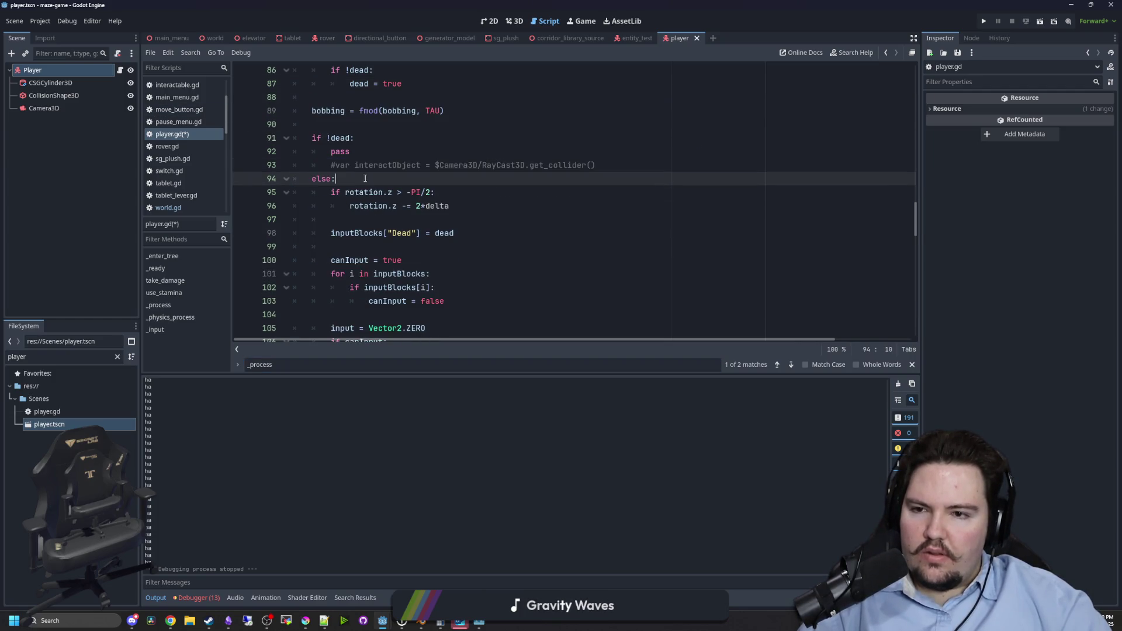
pyautogui.click(331, 138)
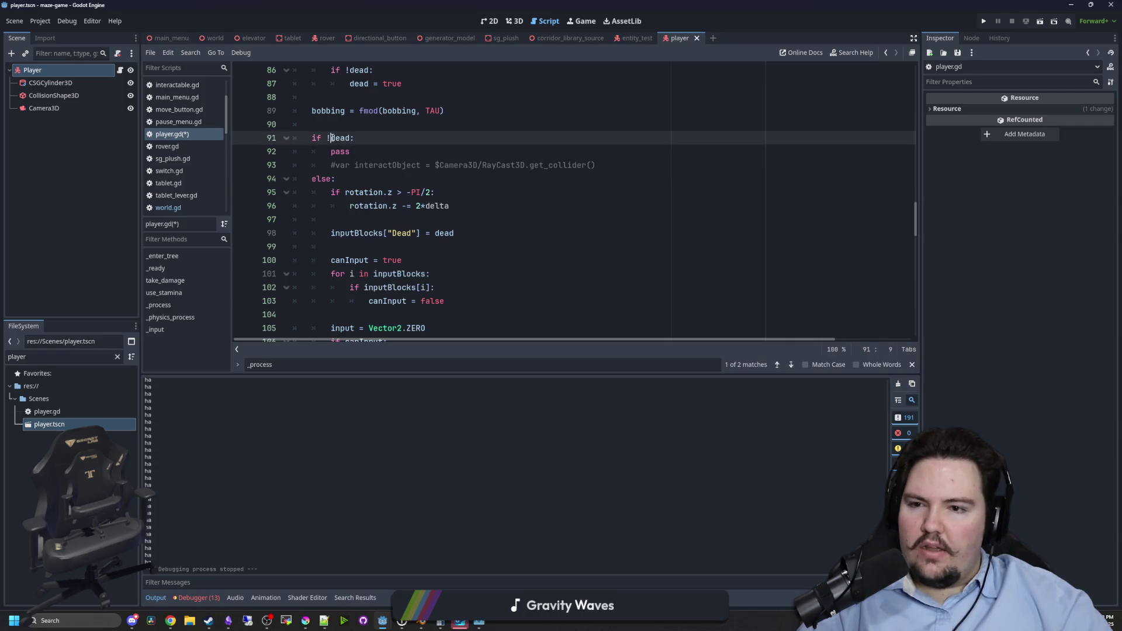
pyautogui.click(342, 129)
pyautogui.hotkey('ctrl', 's')
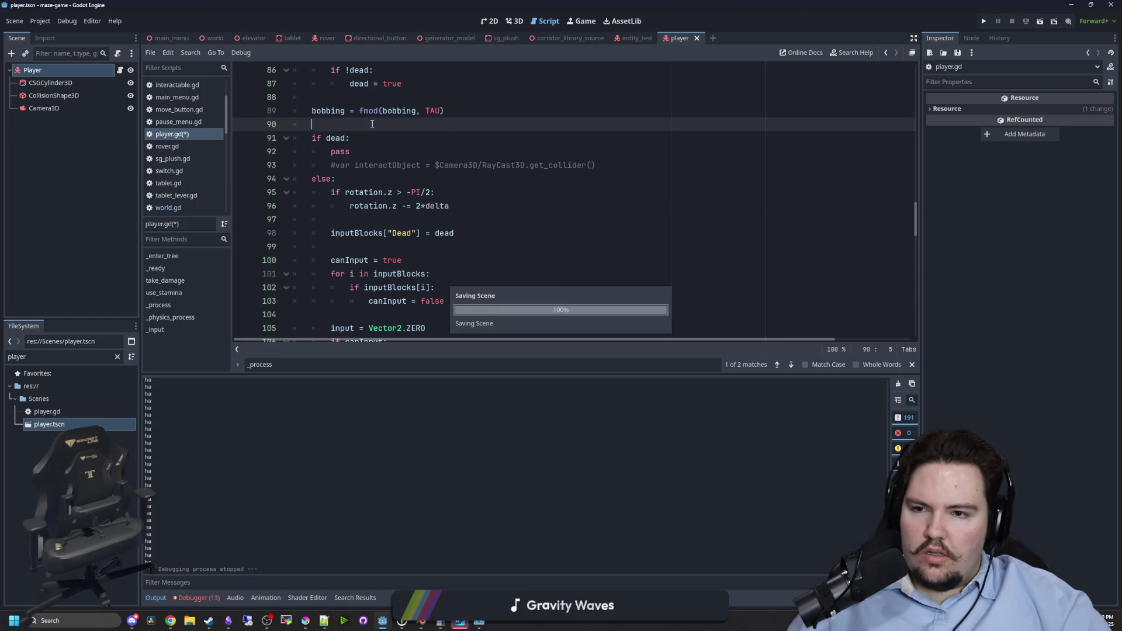
# Run the project, start the maze from PLAY, then stop the test run.
pyautogui.click(986, 19)
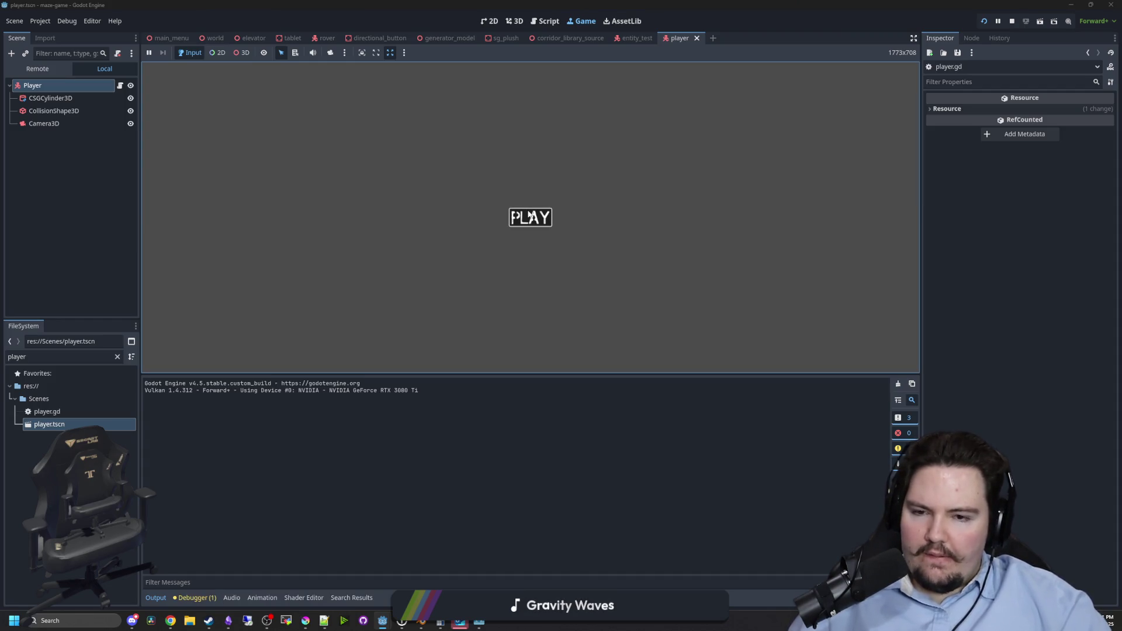
pyautogui.click(530, 217)
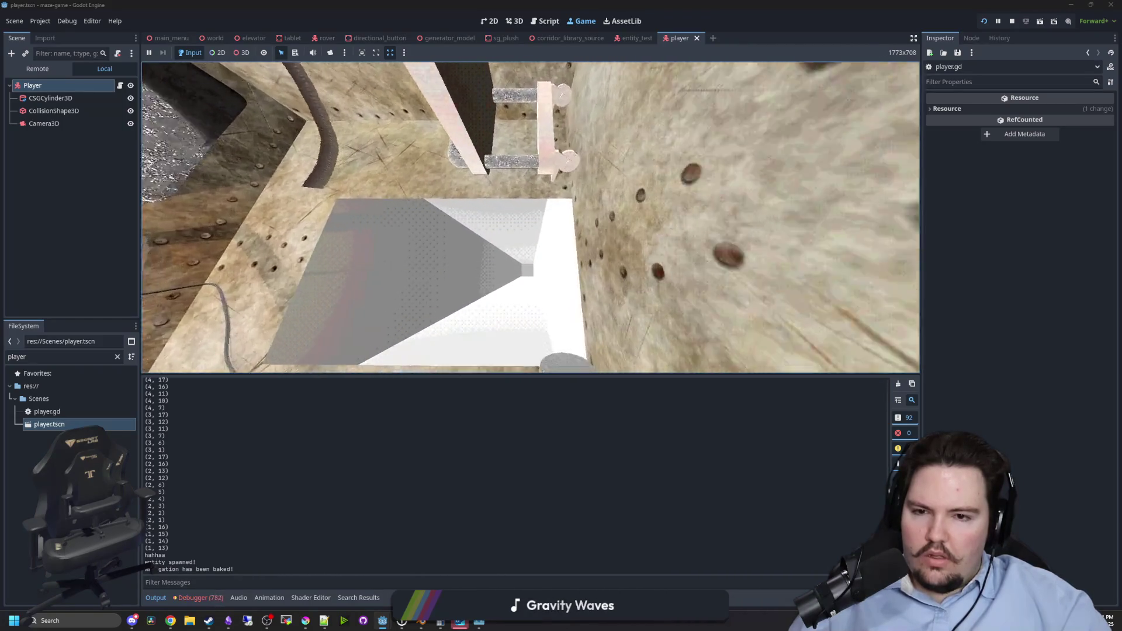
pyautogui.press('Escape')
pyautogui.press('super')
pyautogui.click(1011, 21)
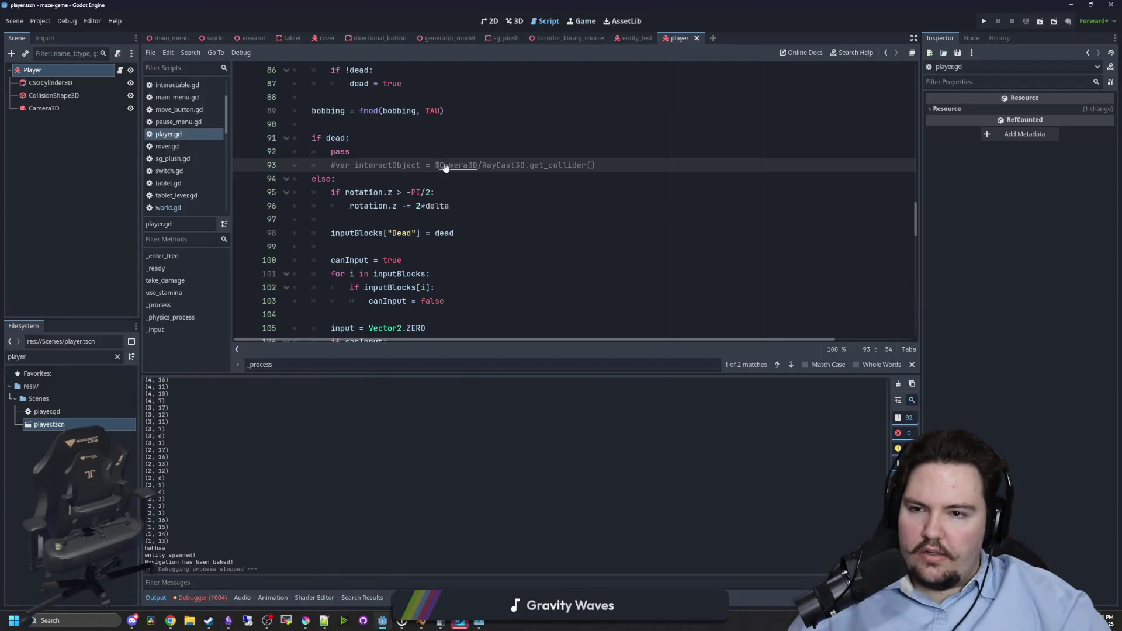
# Move the rotation tilt lines from the else branch into the if !dead: block, replacing pass.
pyautogui.scroll(-5, 403, 135)
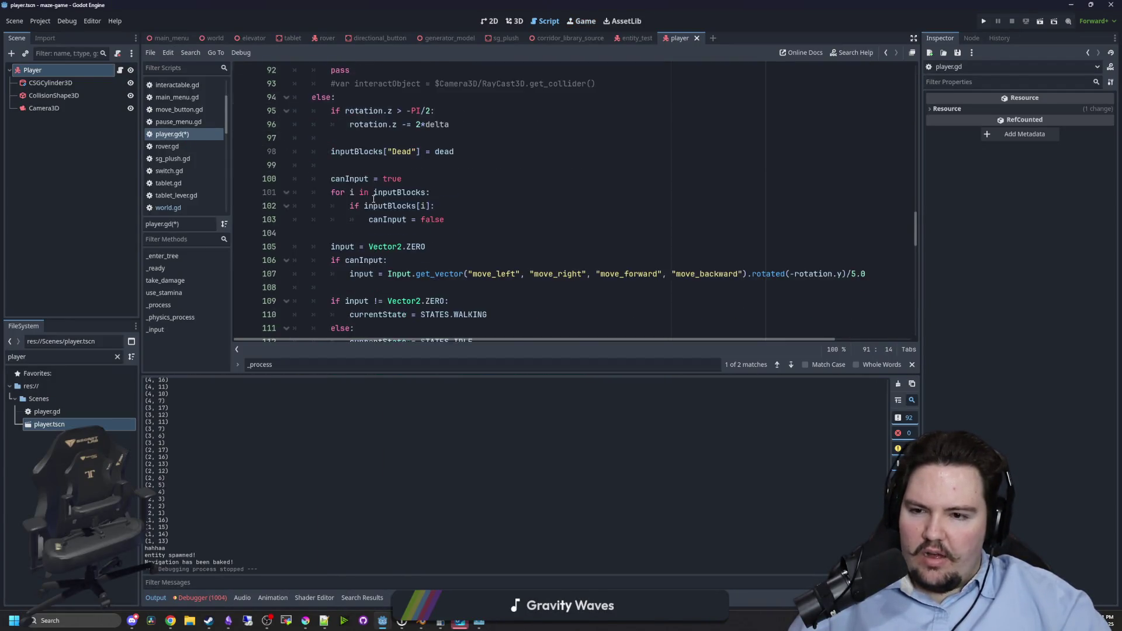
pyautogui.scroll(-6, 374, 233)
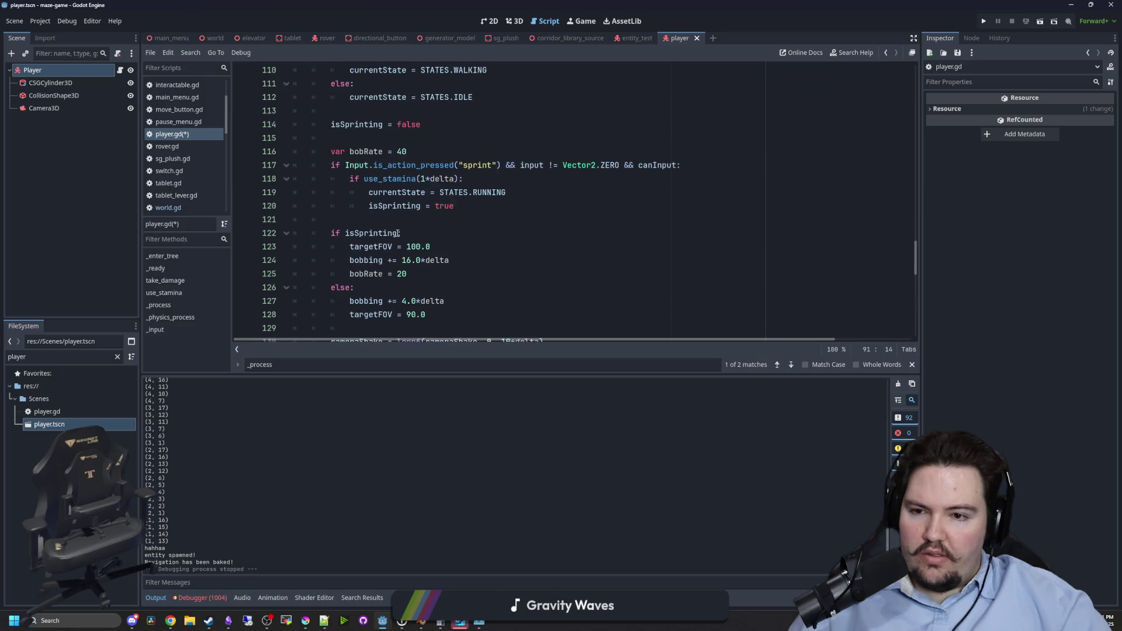
pyautogui.moveTo(435, 201)
pyautogui.mouseDown()
pyautogui.moveTo(315, 179)
pyautogui.moveTo(326, 174)
pyautogui.mouseUp()
pyautogui.scroll(2, 319, 176)
pyautogui.scroll(8, 435, 190)
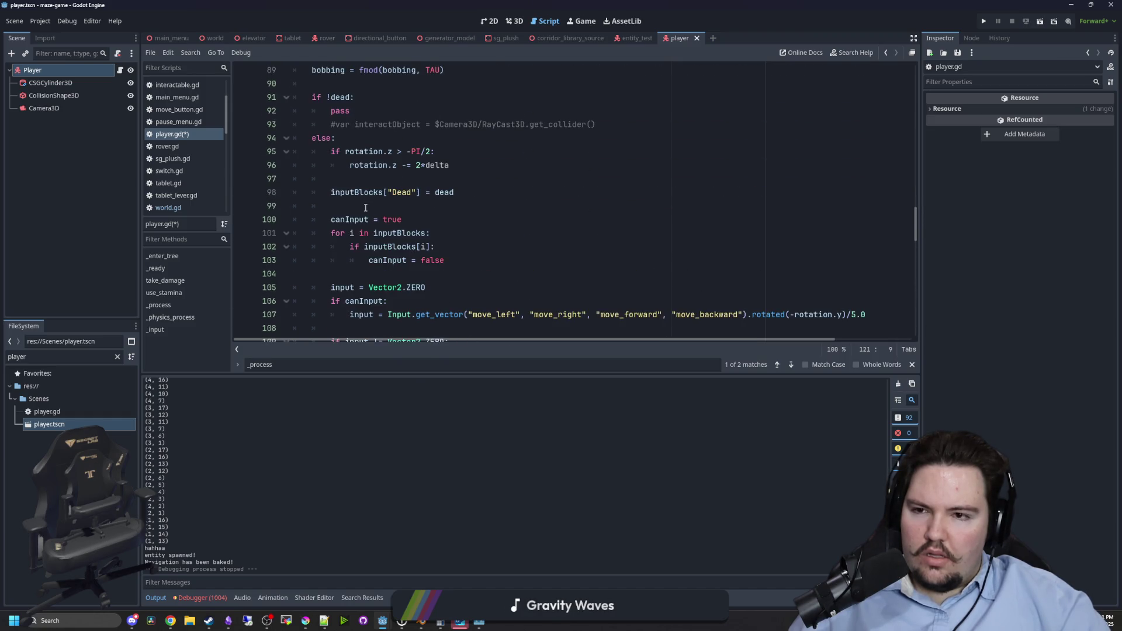
pyautogui.hotkey('ctrl', 'c')
pyautogui.scroll(6, 365, 207)
pyautogui.click(367, 181)
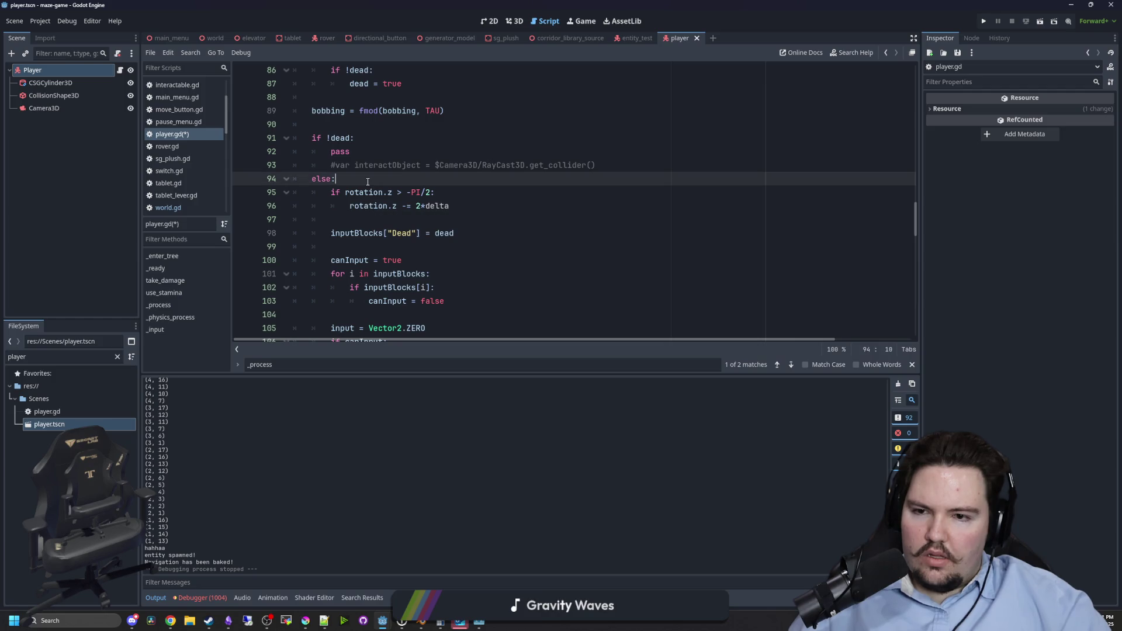
pyautogui.moveTo(450, 206); pyautogui.dragTo(251, 197)
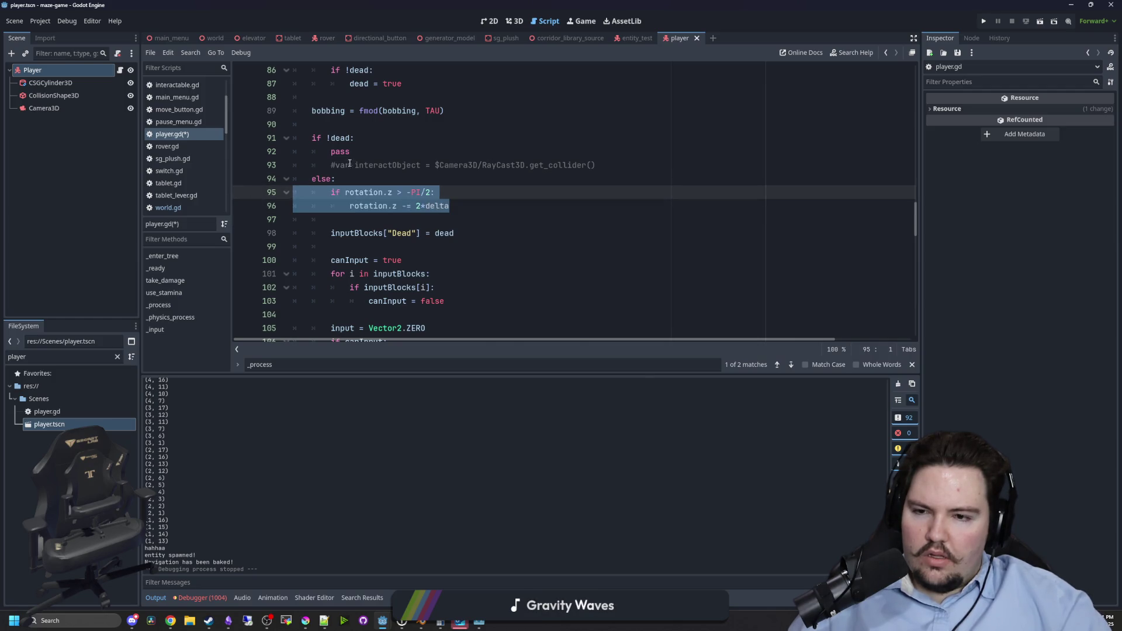
pyautogui.hotkey('ctrl', 'x')
pyautogui.moveTo(349, 151); pyautogui.dragTo(331, 151)
pyautogui.hotkey('ctrl', 'v')
# Move the inputBlocks["Dead"] line below the tilt code, set it to true, and dedent it.
pyautogui.moveTo(454, 233); pyautogui.dragTo(338, 234)
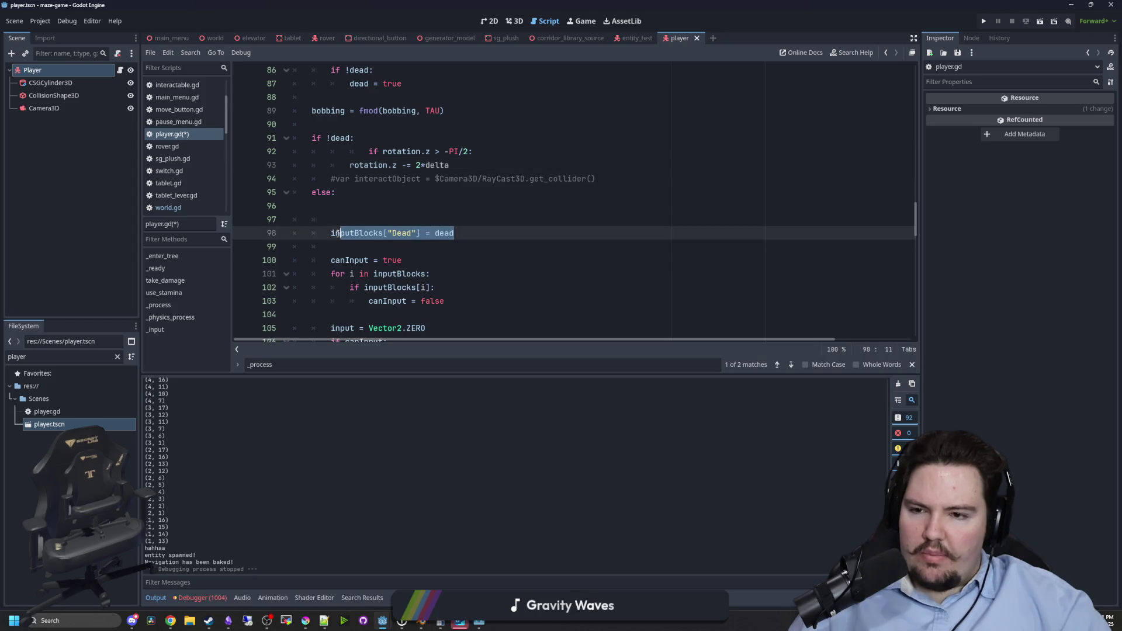
pyautogui.hotkey('ctrl', 'x')
pyautogui.click(464, 153)
pyautogui.click(463, 160)
pyautogui.press('Return')
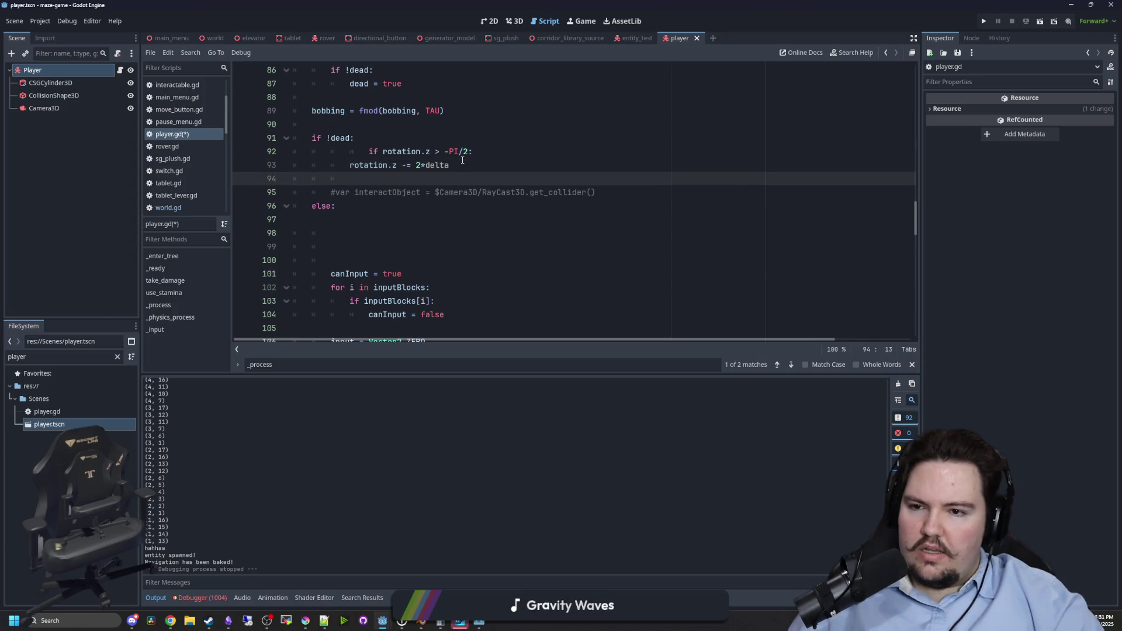
pyautogui.hotkey('ctrl', 'v')
pyautogui.doubleClick(456, 179)
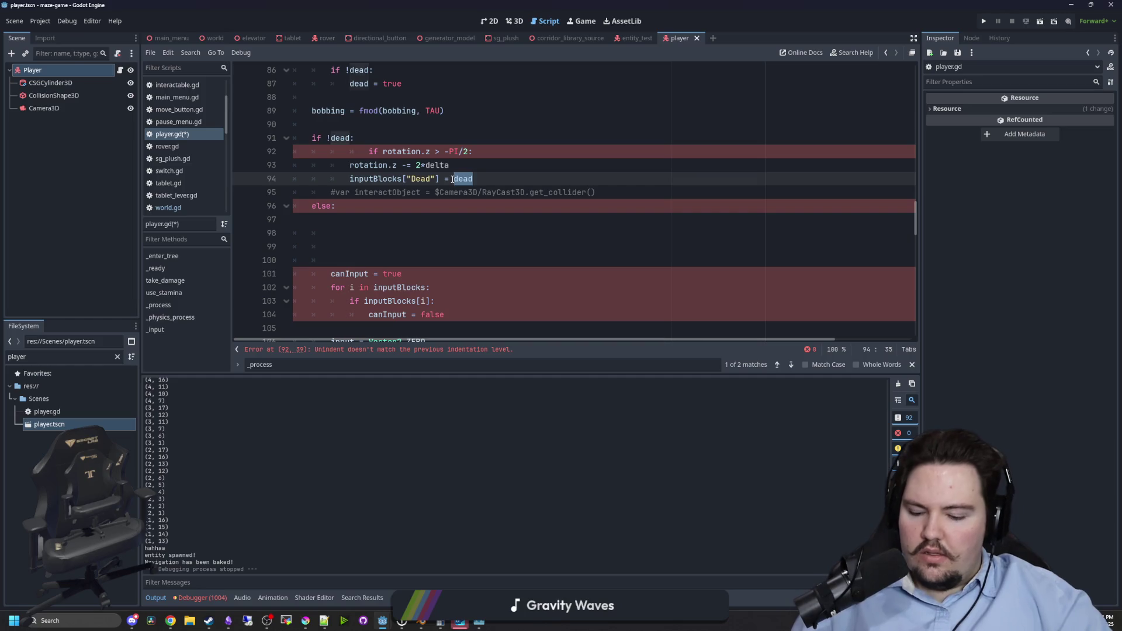
pyautogui.write('true')
pyautogui.hotkey('shift', 'Up')
pyautogui.hotkey('shift', 'Tab')
# Fix the rotation check's indentation, delete the blank lines after else, and save player.gd.
pyautogui.click(367, 151)
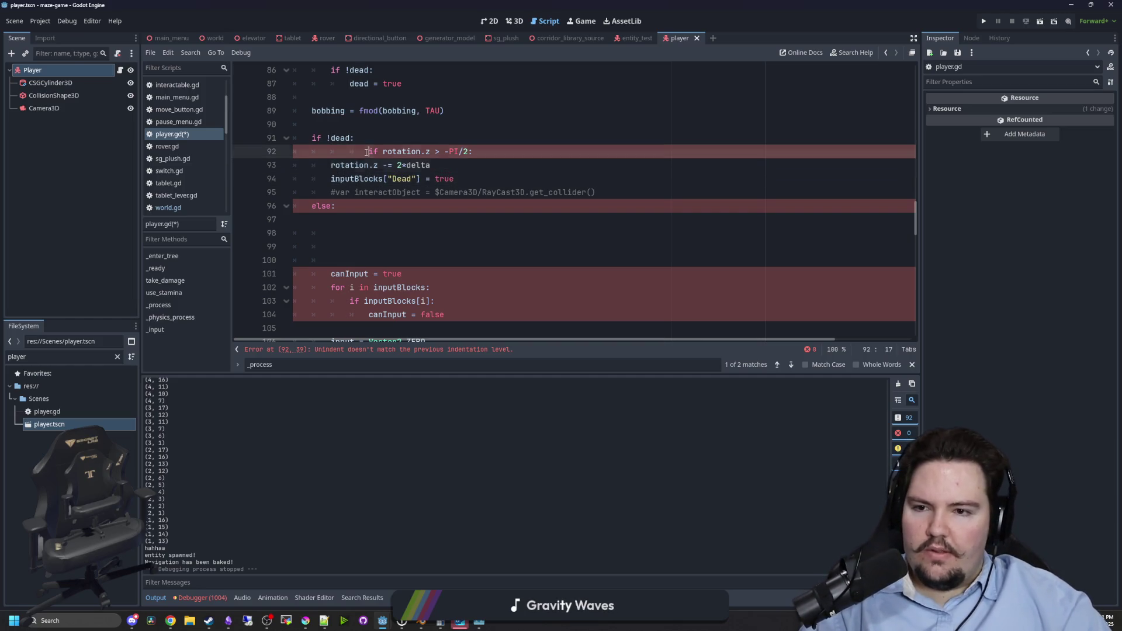
pyautogui.press('BackSpace')
pyautogui.press('BackSpace')
pyautogui.press('Down')
pyautogui.press('Tab')
pyautogui.press('Up')
pyautogui.press('Up')
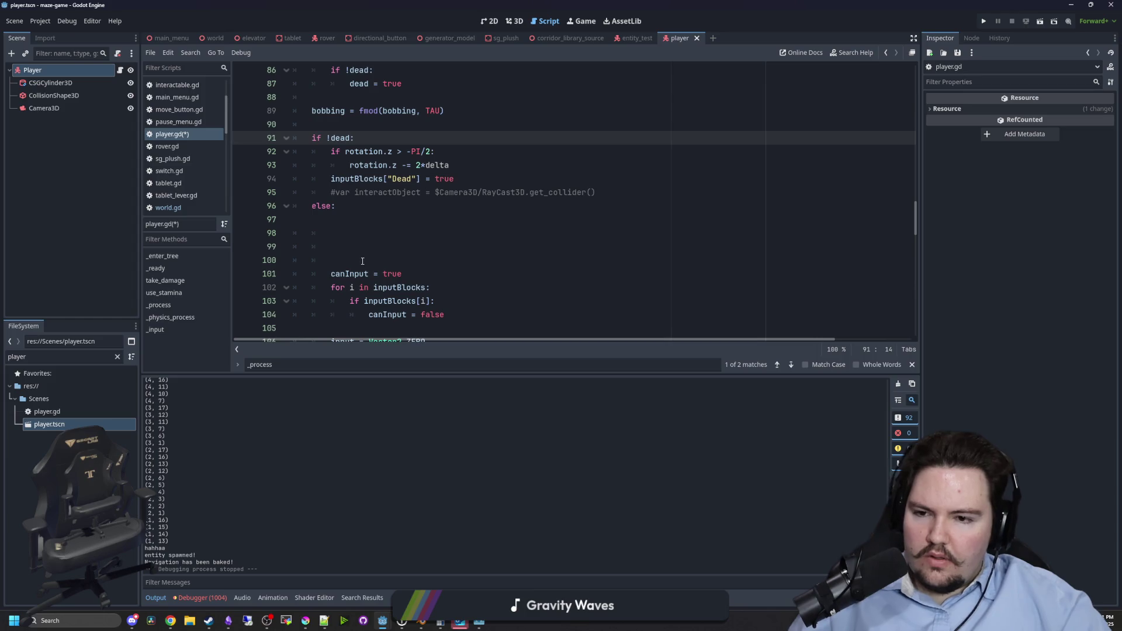
pyautogui.moveTo(362, 262); pyautogui.dragTo(315, 219)
pyautogui.press('BackSpace')
pyautogui.press('BackSpace')
pyautogui.scroll(-1, 387, 208)
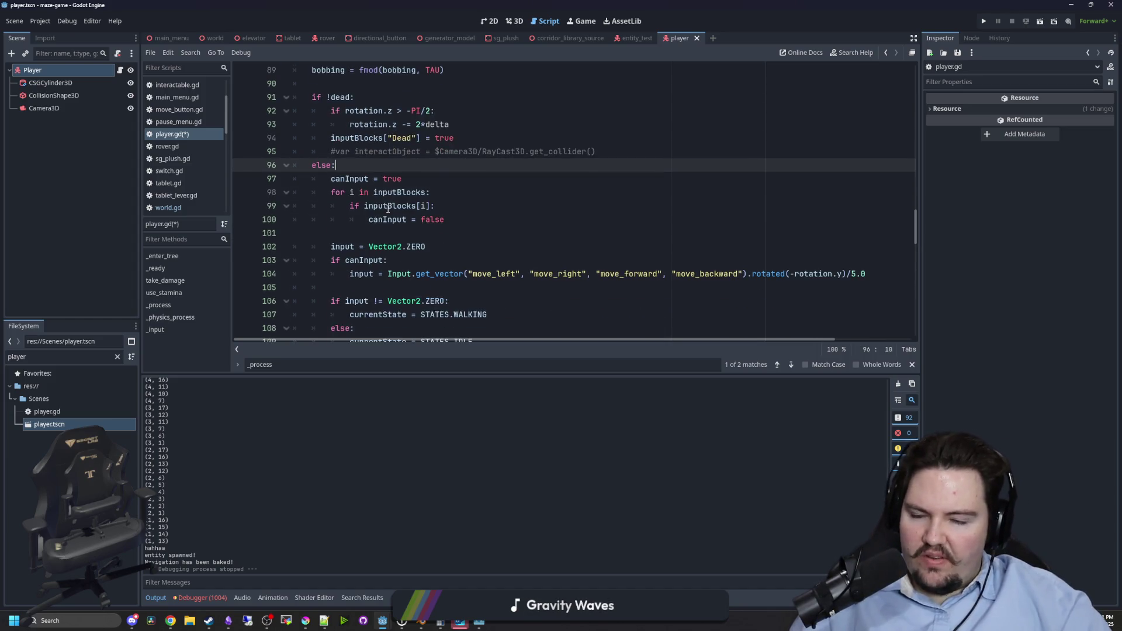
pyautogui.scroll(-8, 376, 233)
pyautogui.click(444, 151)
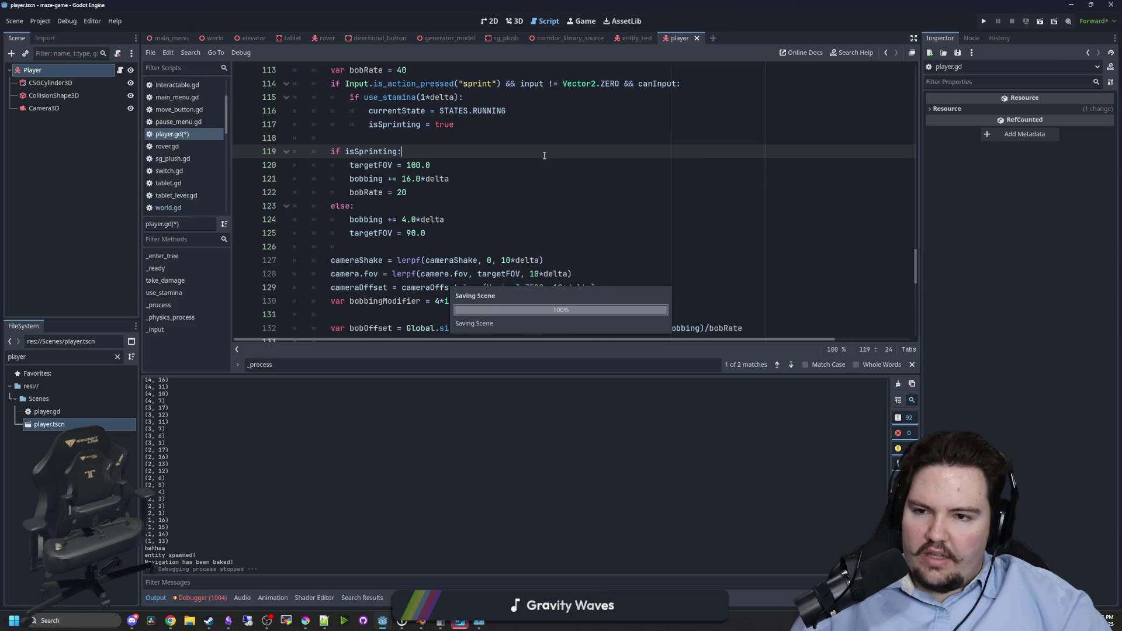
pyautogui.hotkey('ctrl', 's')
pyautogui.scroll(-2, 466, 224)
pyautogui.click(466, 164)
# Run the project, start the maze from PLAY, then stop the test run.
pyautogui.click(985, 21)
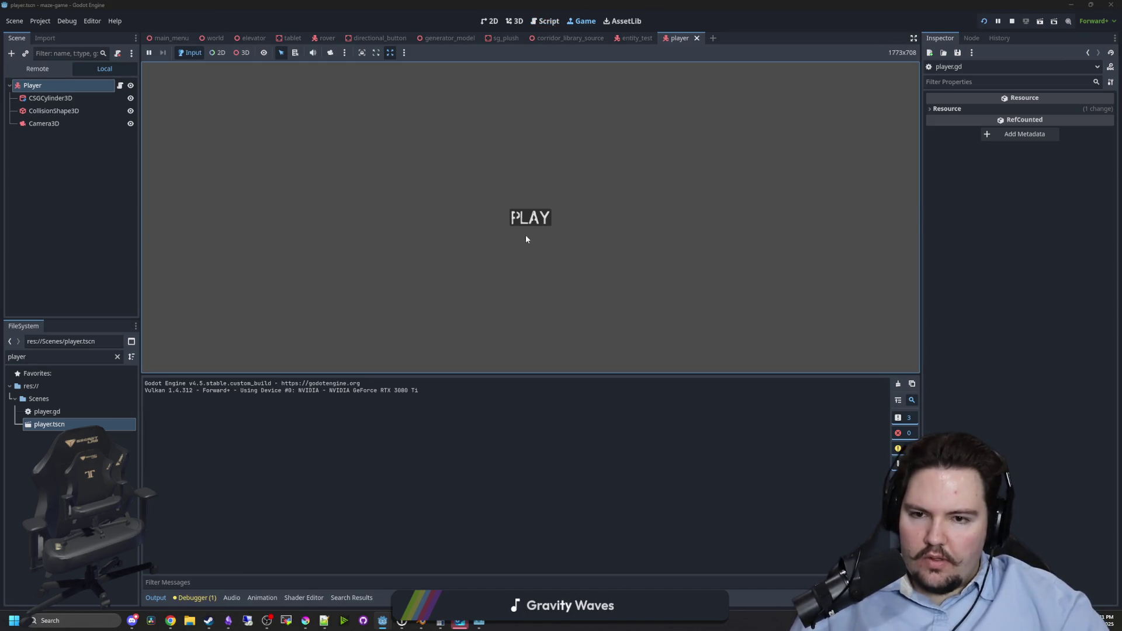
pyautogui.click(528, 218)
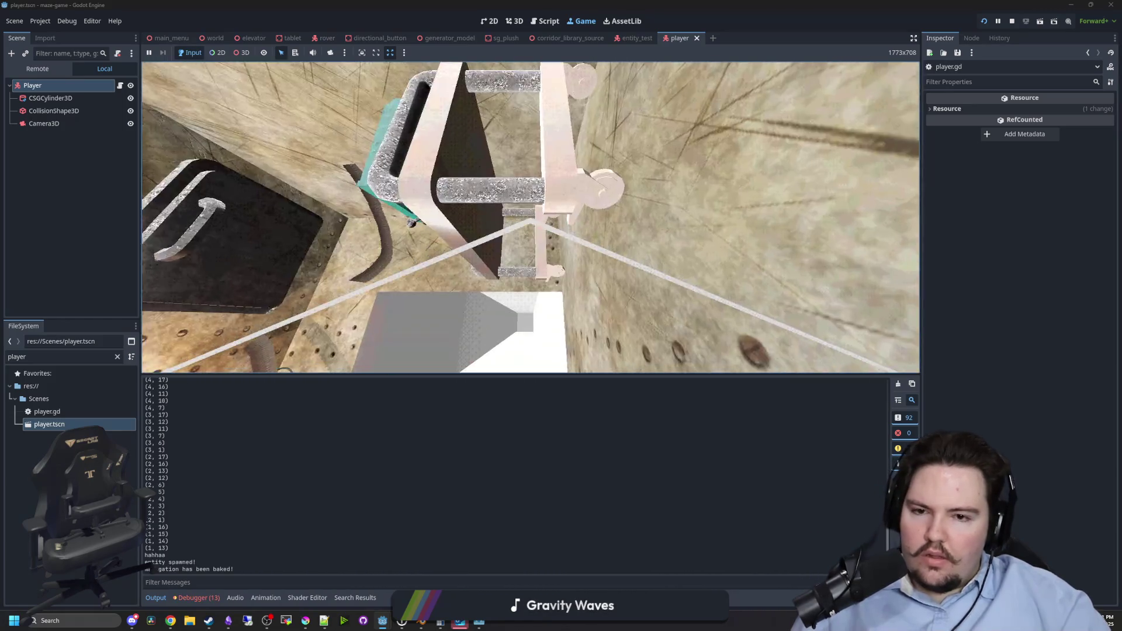
pyautogui.press('super')
pyautogui.click(1011, 21)
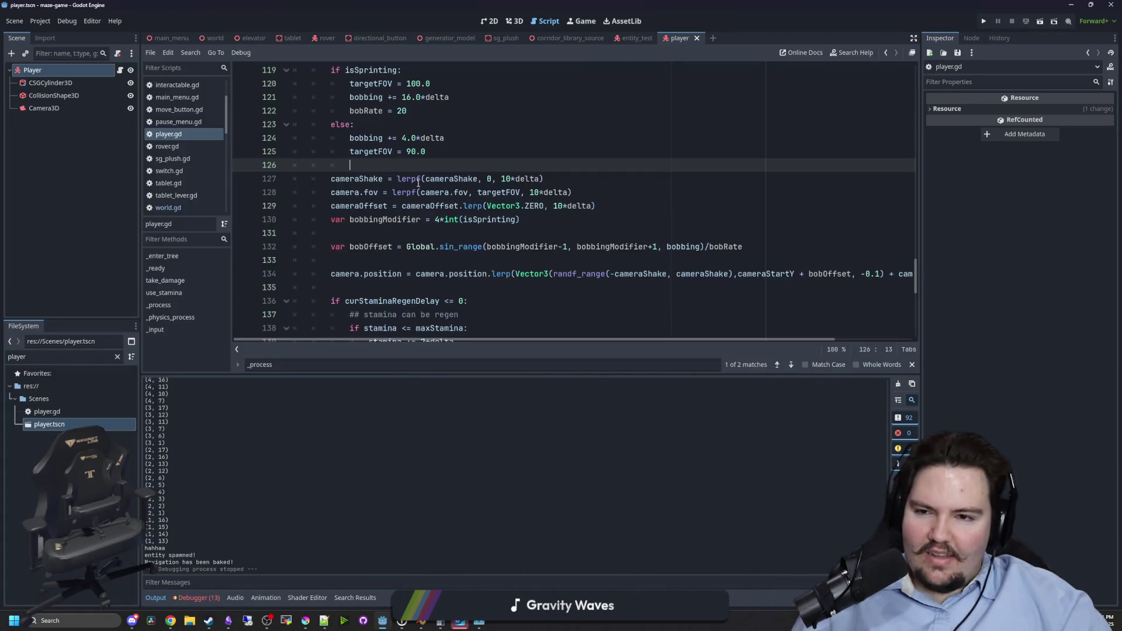
# Delete the '!' so the death check reads if dead:.
pyautogui.scroll(10, 380, 198)
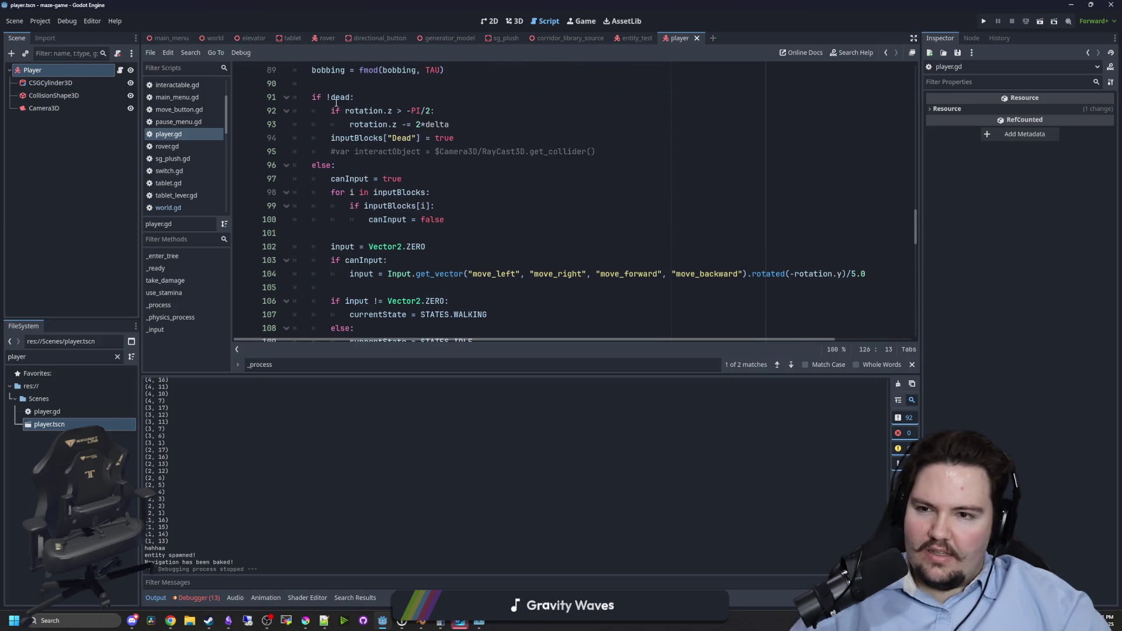
pyautogui.click(322, 97)
pyautogui.press('BackSpace')
pyautogui.click(370, 86)
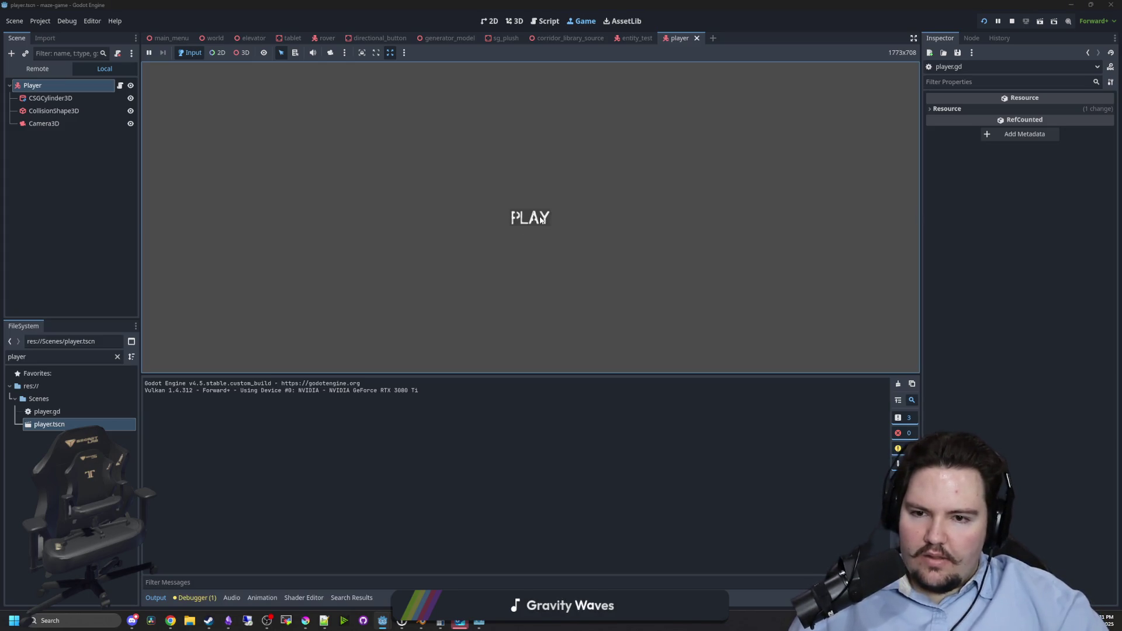
# Start the maze again and walk through the corridor to the desk with the teal radio.
pyautogui.click(542, 219)
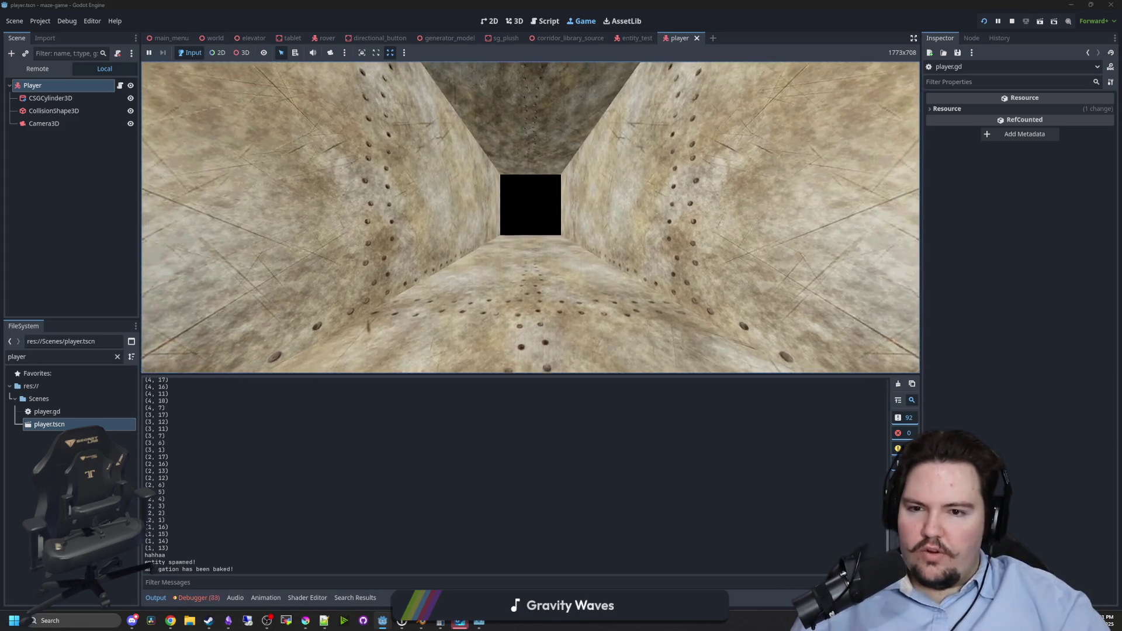
pyautogui.press('w')
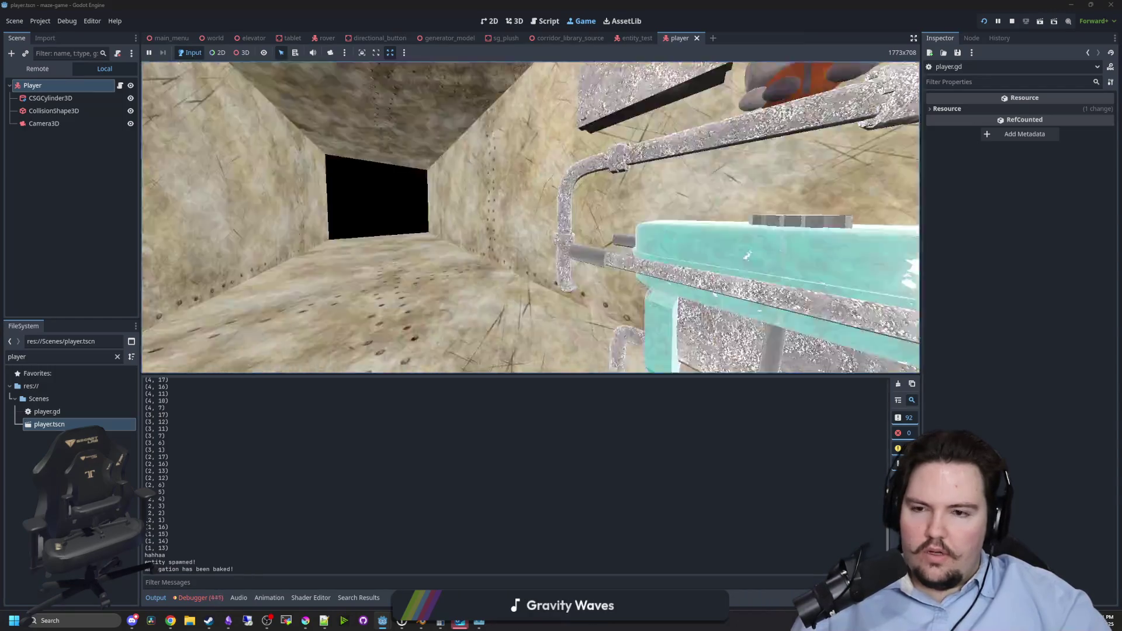
pyautogui.press('w')
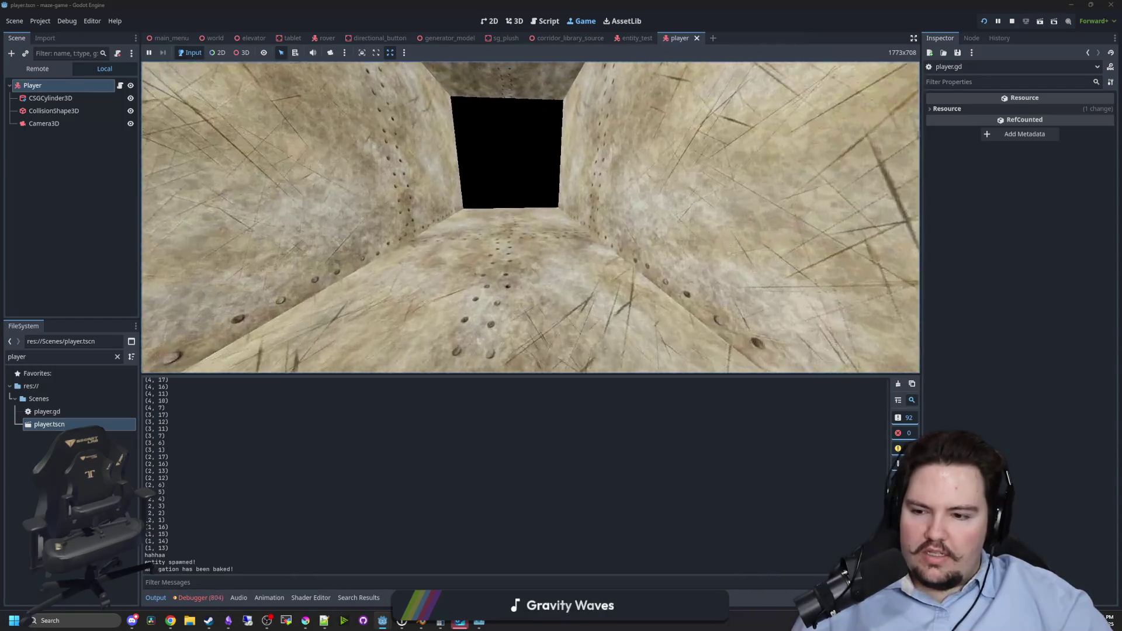
pyautogui.press('w')
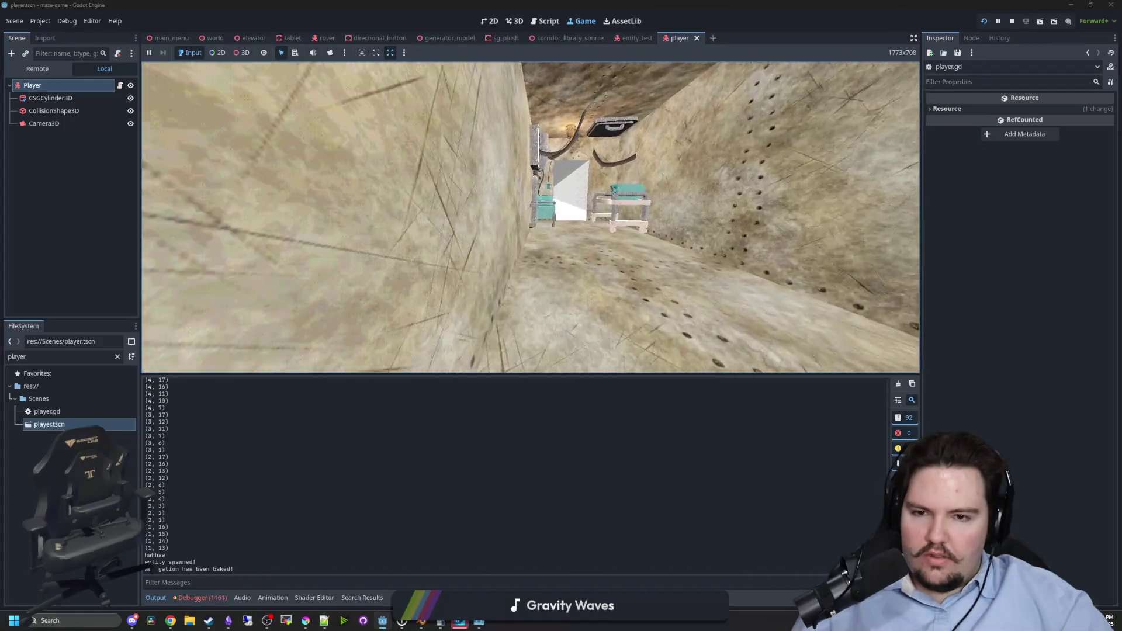
pyautogui.press('w')
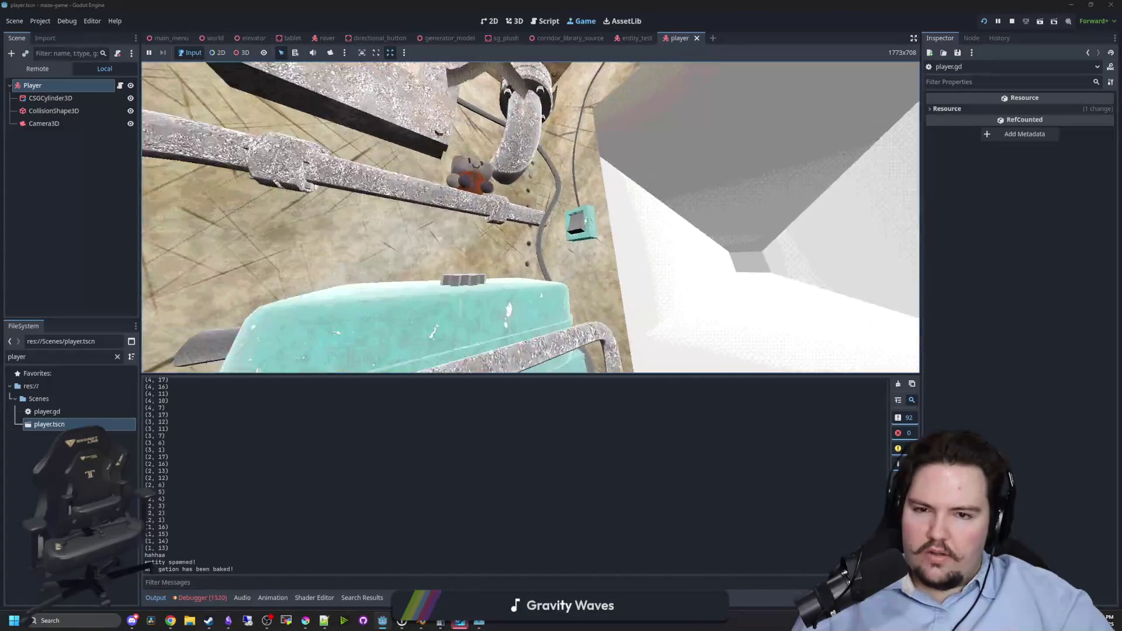
pyautogui.press('w')
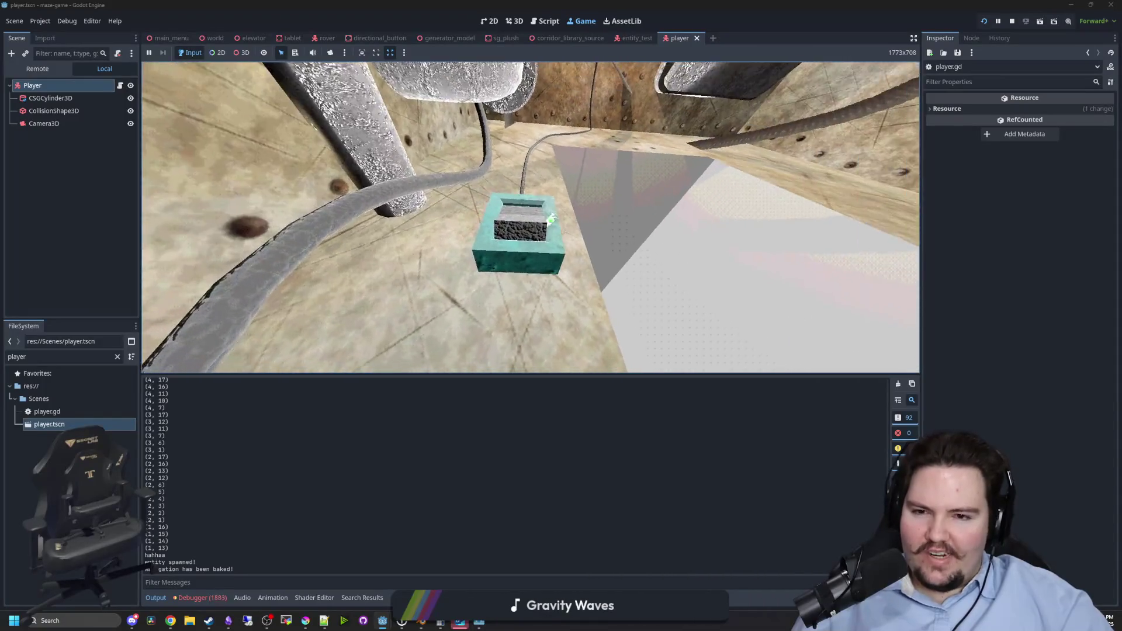
pyautogui.press('w')
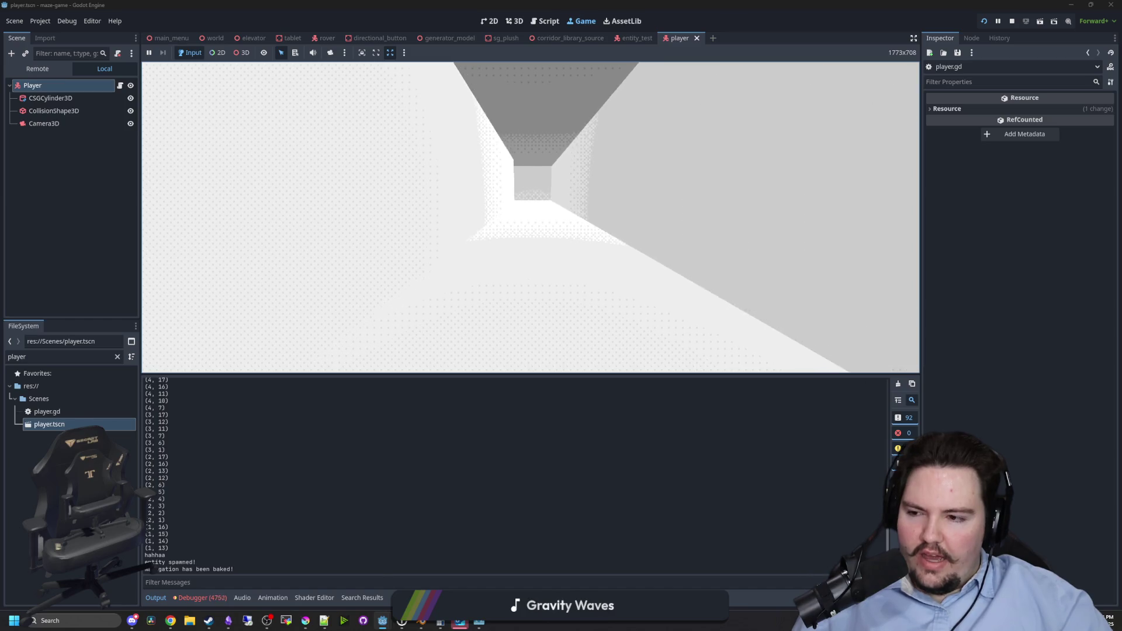
# Pause, review the Debugger Errors about the missing "sprint" InputMap action, then resume the game.
pyautogui.press('super')
pyautogui.press('Escape')
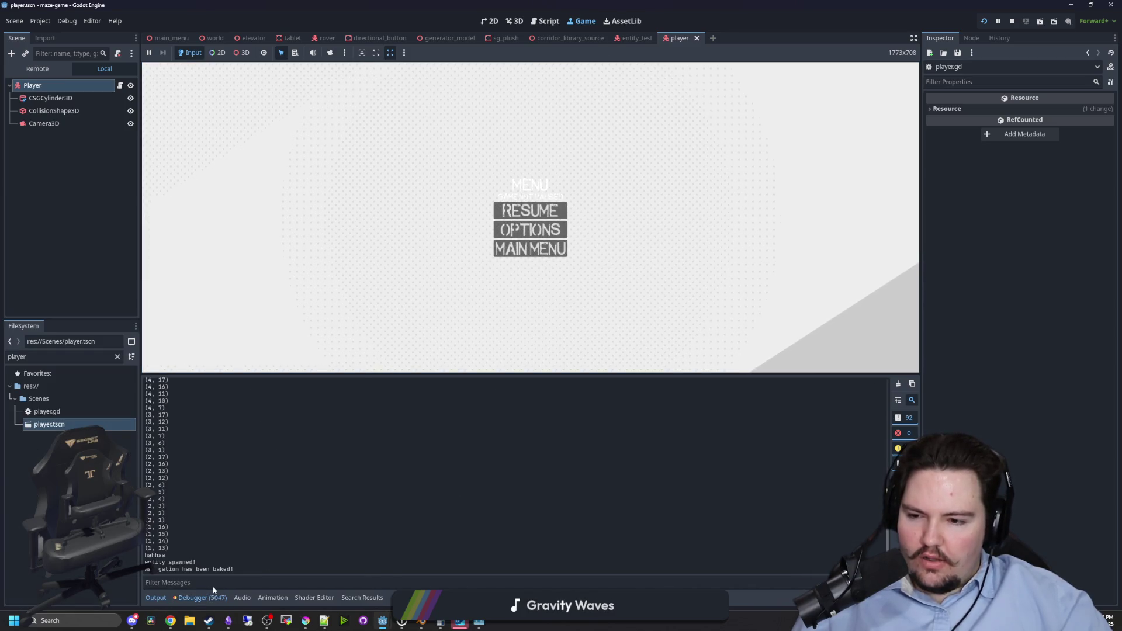
pyautogui.click(204, 598)
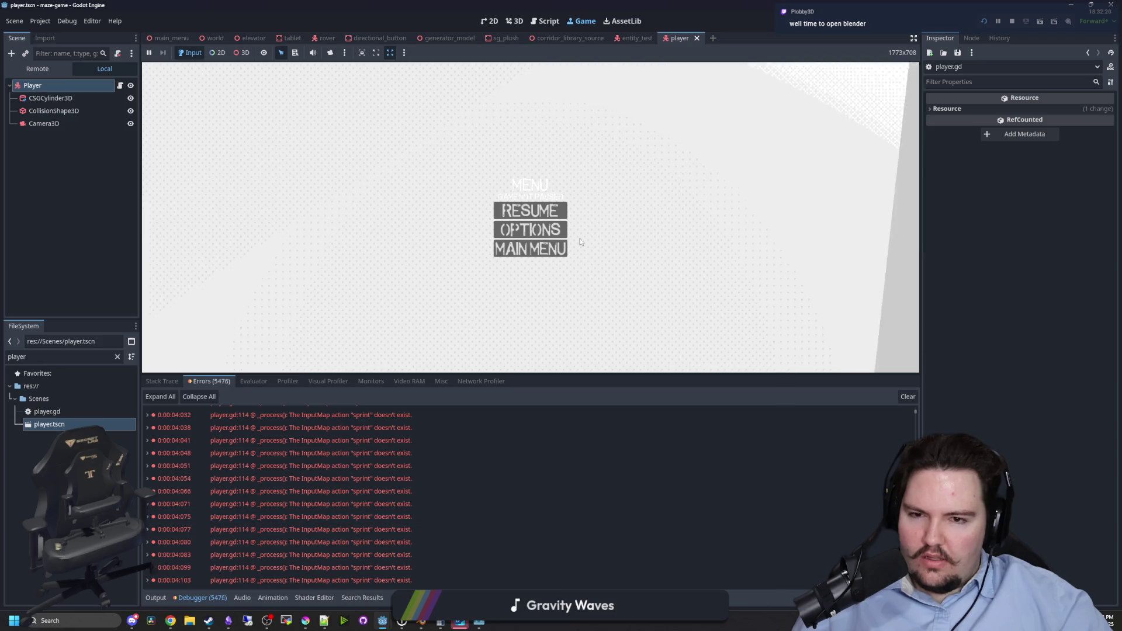
pyautogui.click(530, 210)
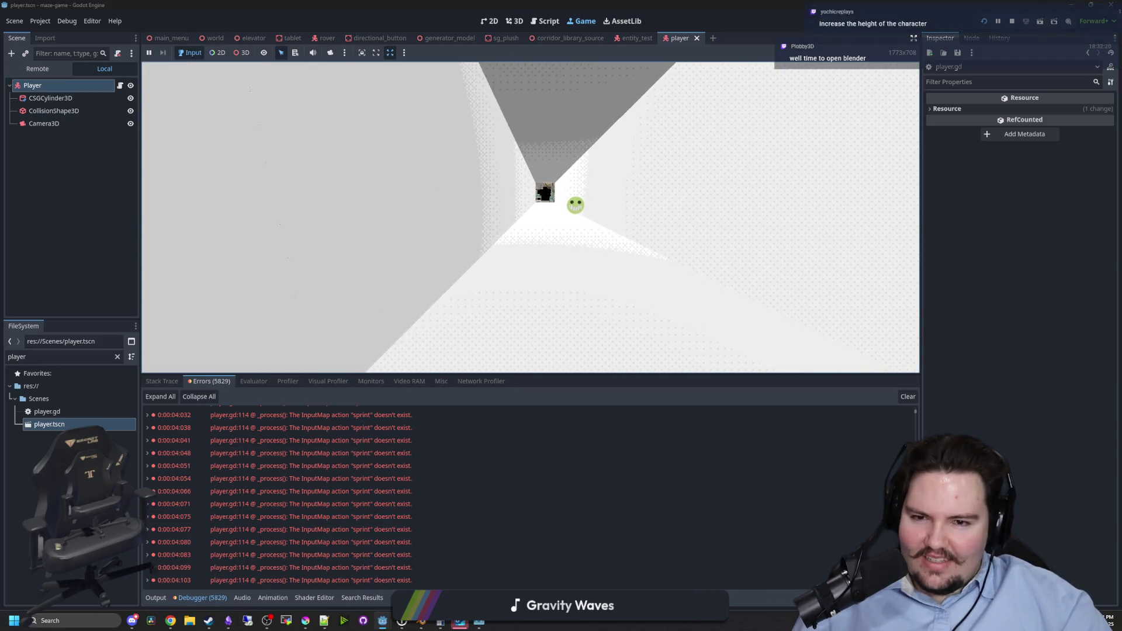
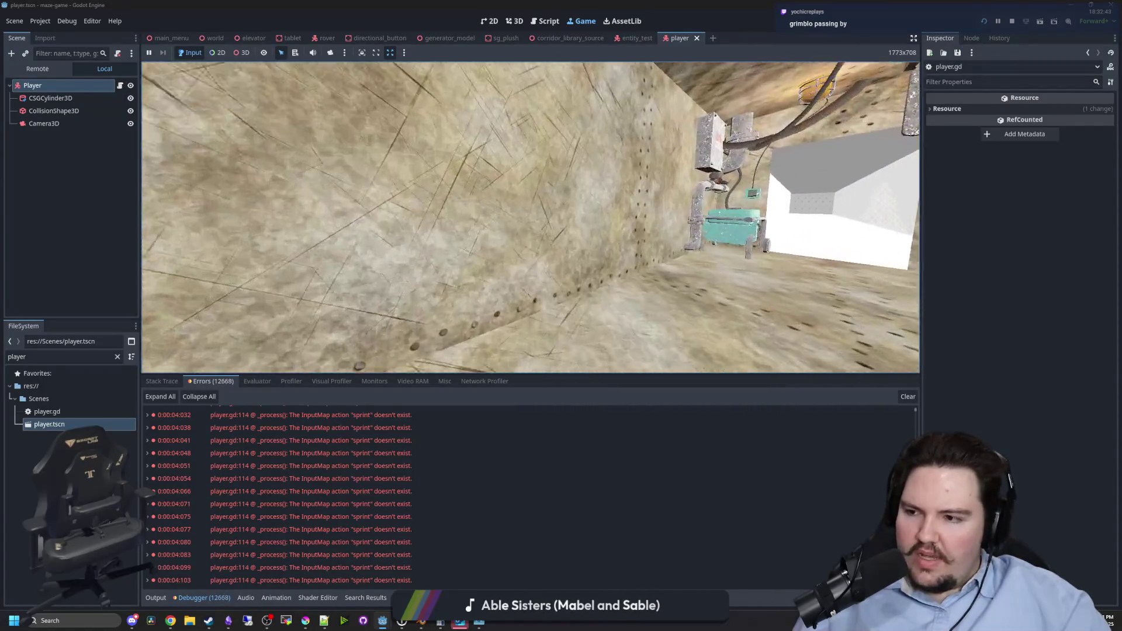
# Stop the running maze game and enlarge the player.gd code editor.
pyautogui.press('Escape')
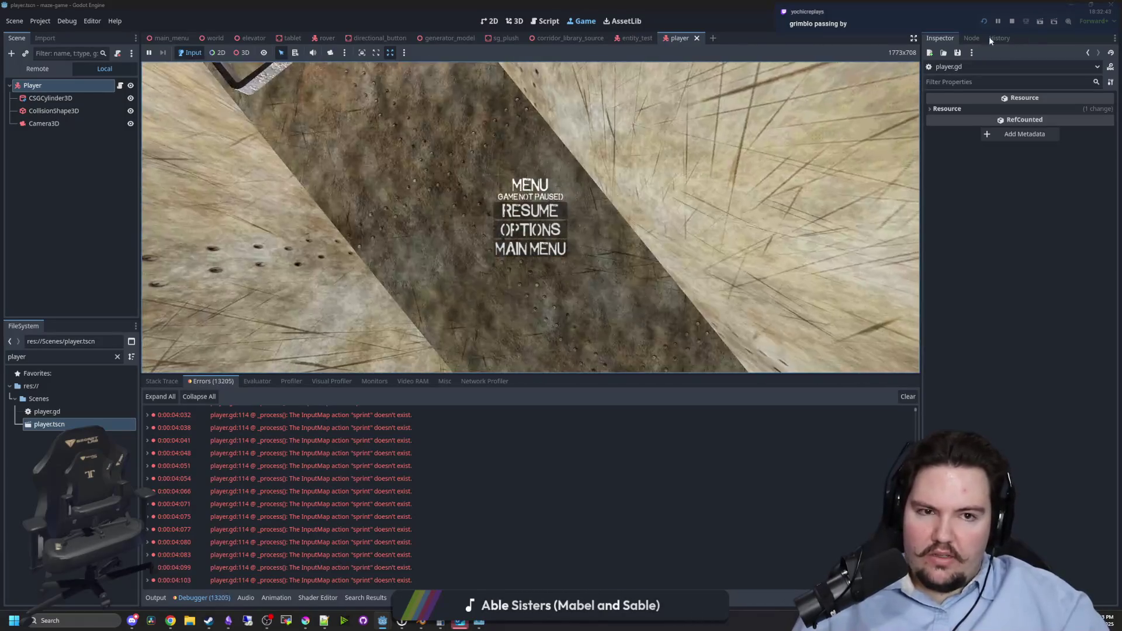
pyautogui.click(1012, 22)
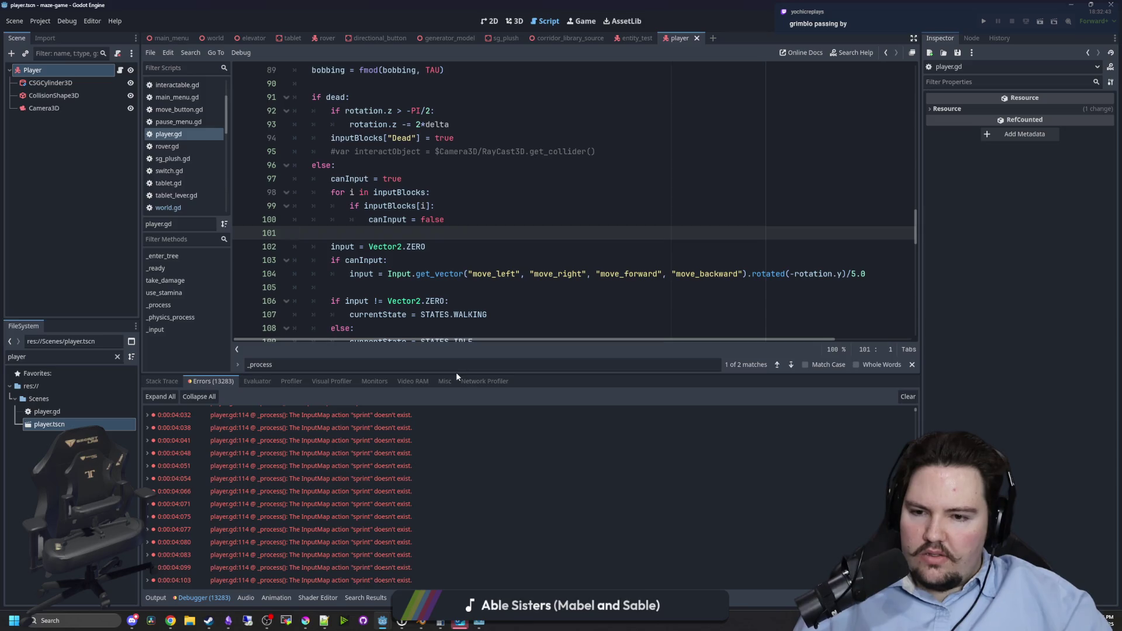
pyautogui.moveTo(421, 374); pyautogui.dragTo(421, 480)
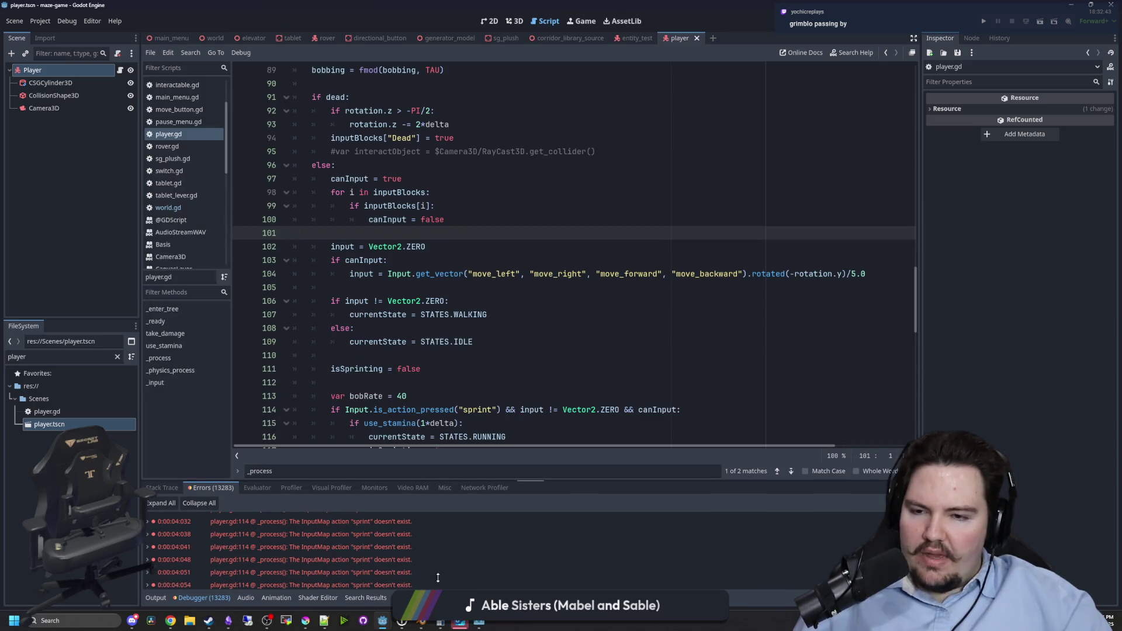
pyautogui.click(502, 298)
pyautogui.scroll(1, 351, 277)
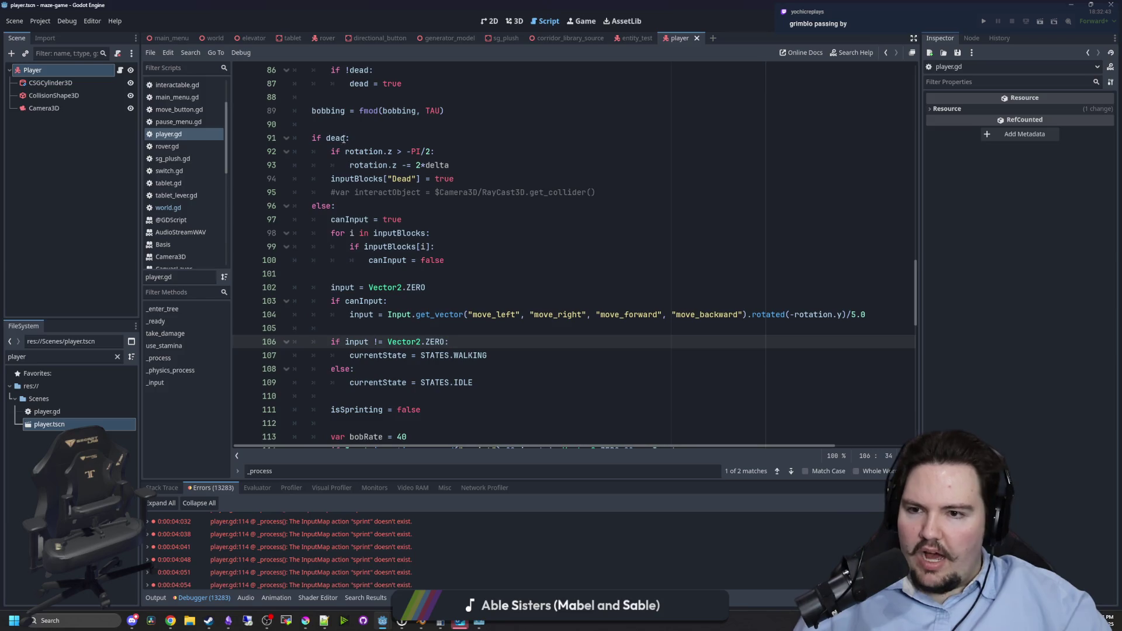
pyautogui.scroll(-1, 336, 289)
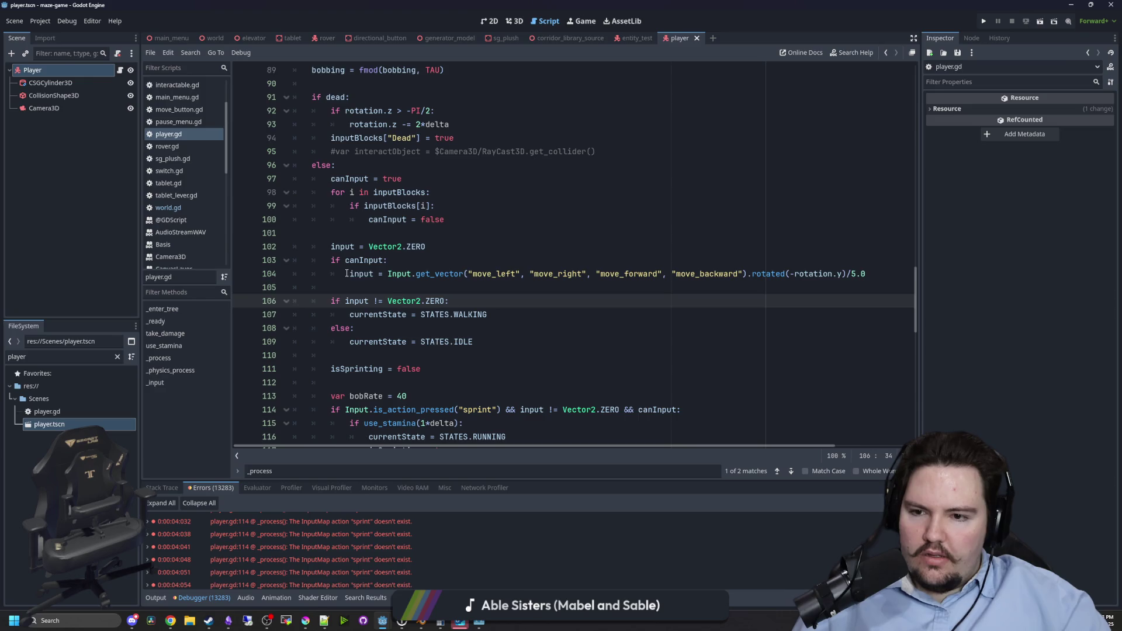
# Inspect the get_vector movement-input line 104 and its action names in _process.
pyautogui.moveTo(347, 274); pyautogui.dragTo(867, 273)
pyautogui.click(866, 274)
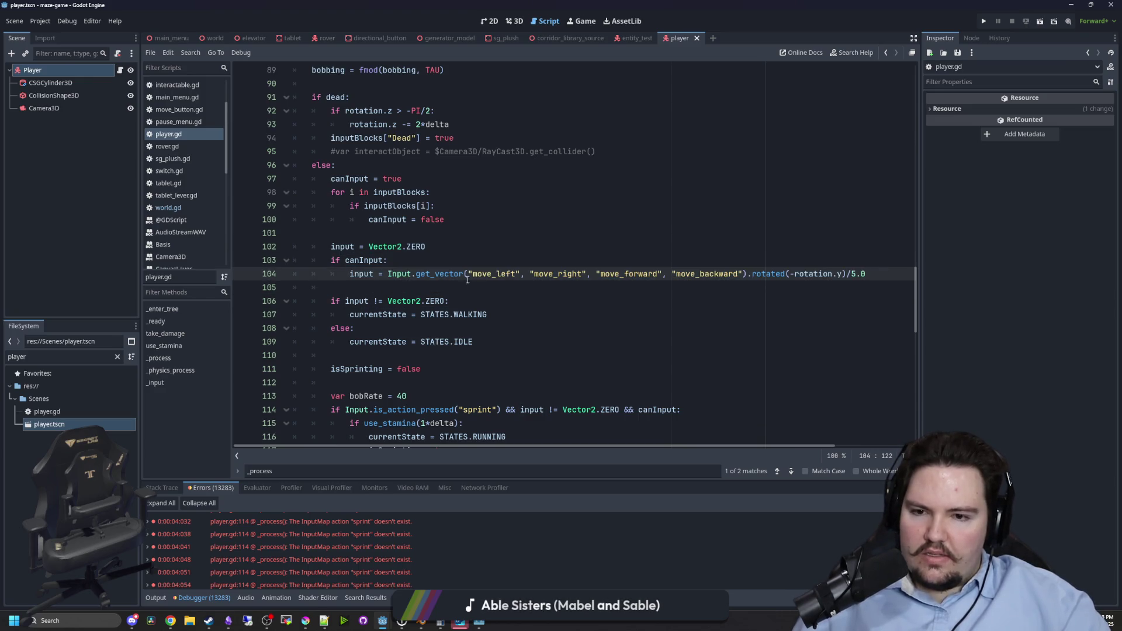
pyautogui.moveTo(471, 275); pyautogui.dragTo(549, 273)
pyautogui.click(417, 277)
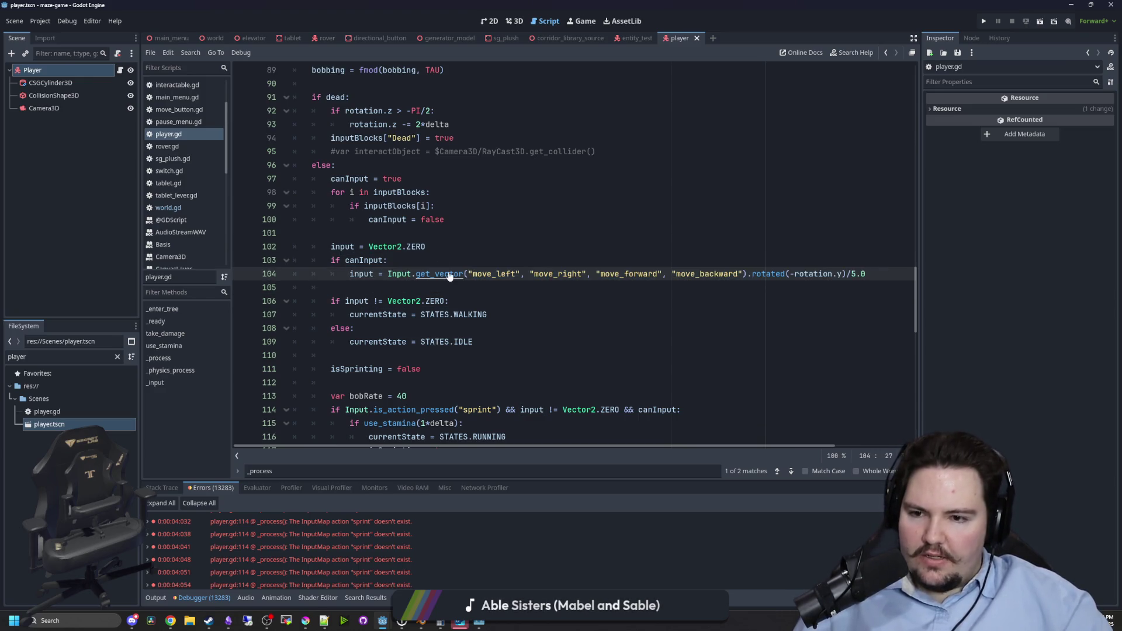
pyautogui.click(423, 291)
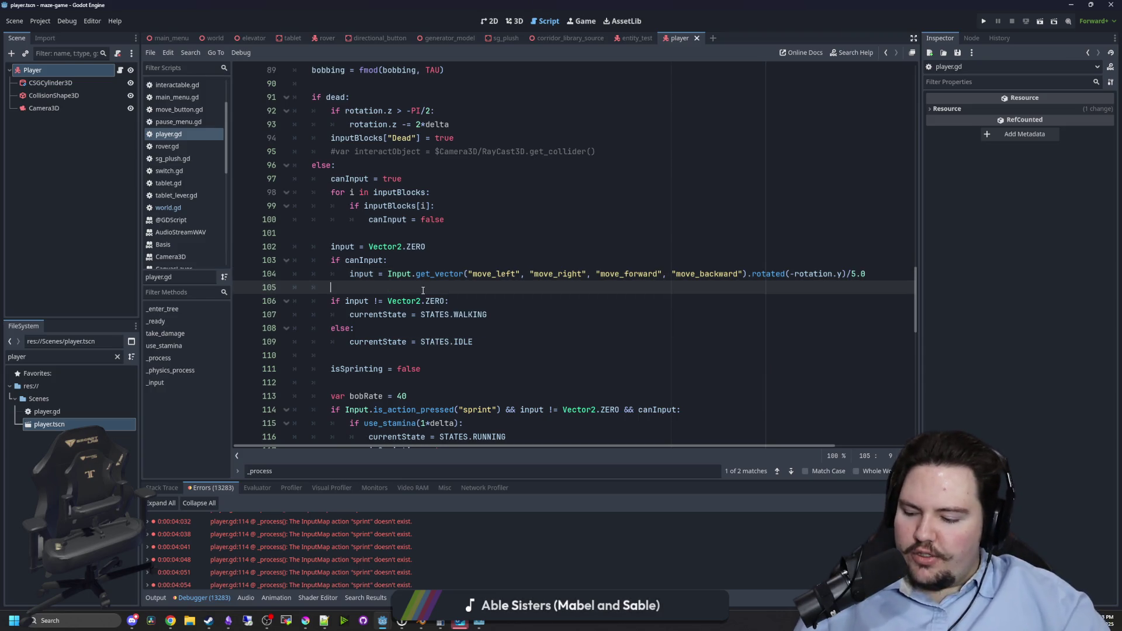
pyautogui.moveTo(472, 273); pyautogui.dragTo(871, 288)
pyautogui.click(631, 232)
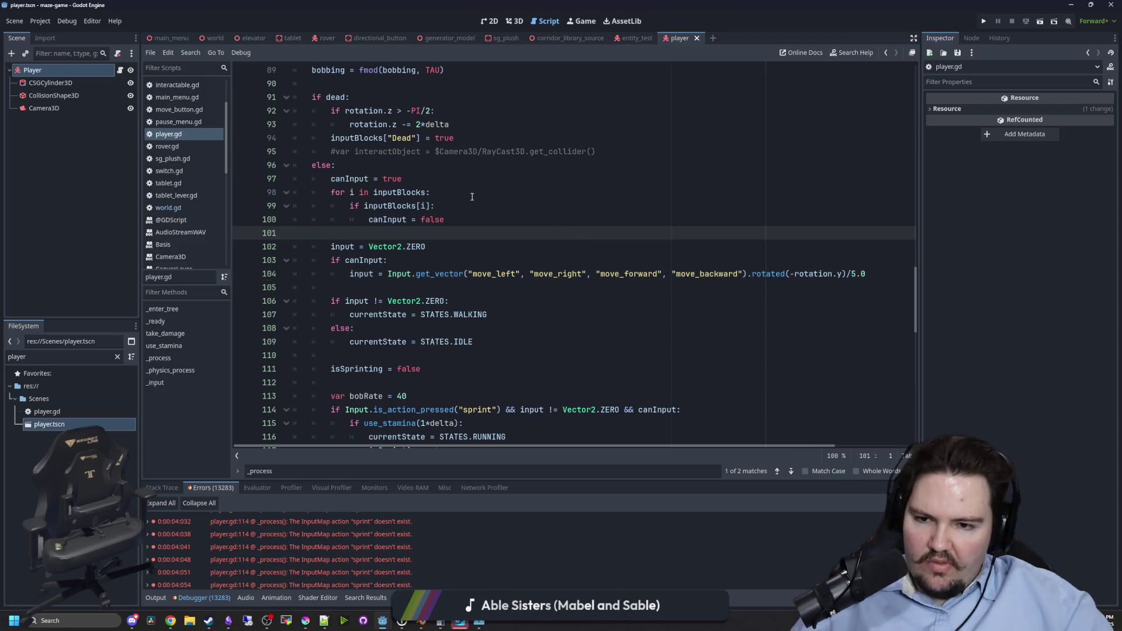
# Review the input != Vector2.ZERO condition on line 106, then relaunch the game with F5.
pyautogui.scroll(-2, 414, 252)
pyautogui.moveTo(386, 239)
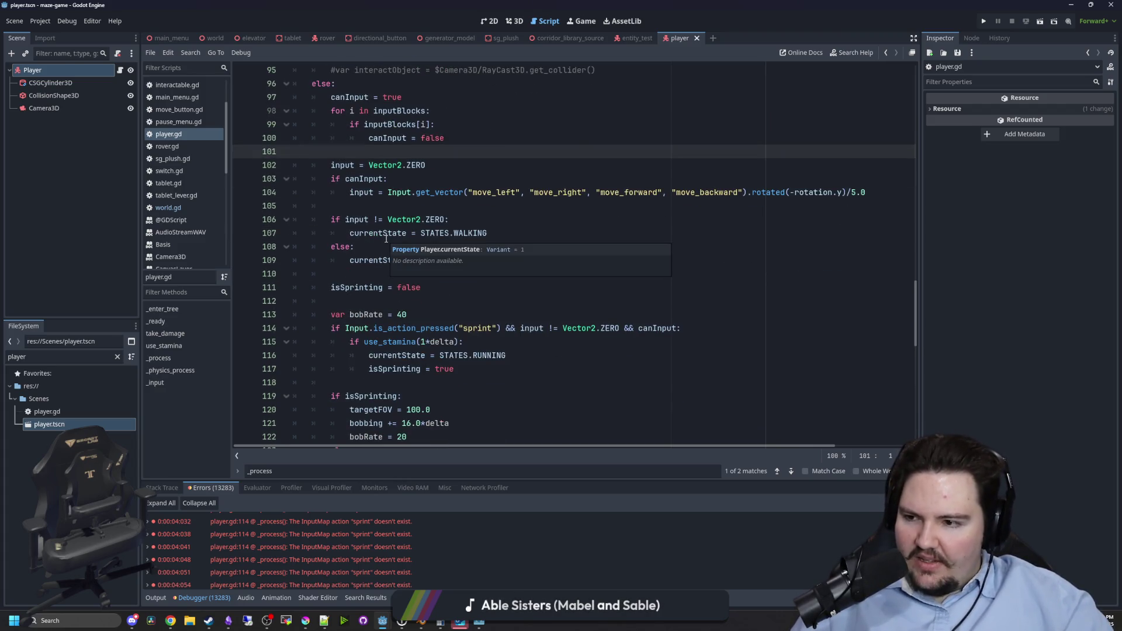
pyautogui.moveTo(348, 219); pyautogui.dragTo(450, 220)
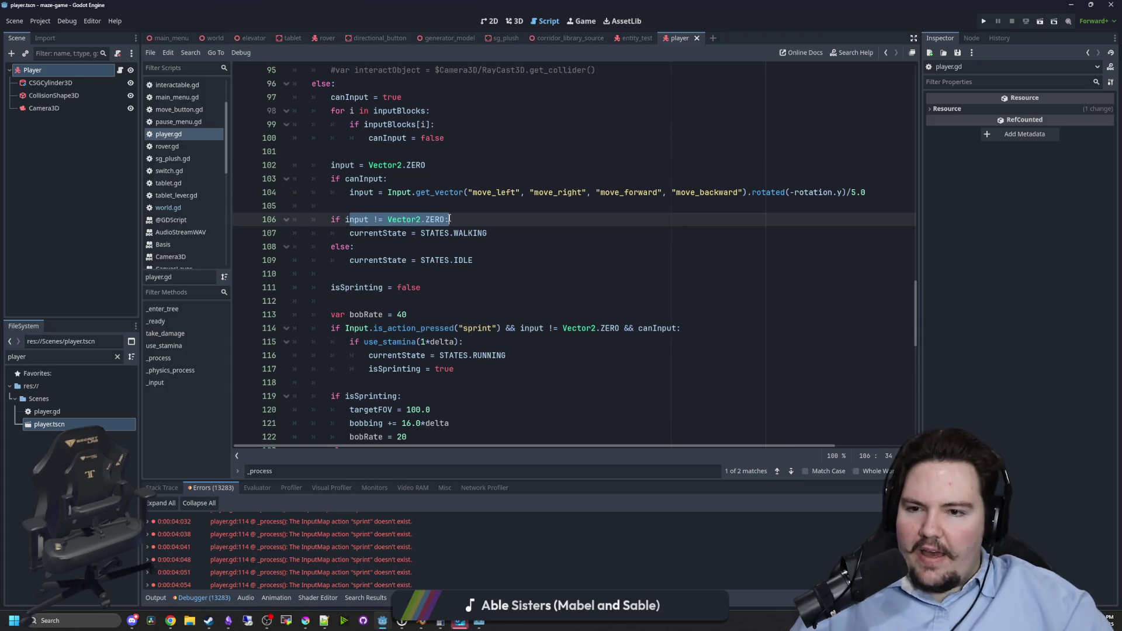
pyautogui.click(450, 219)
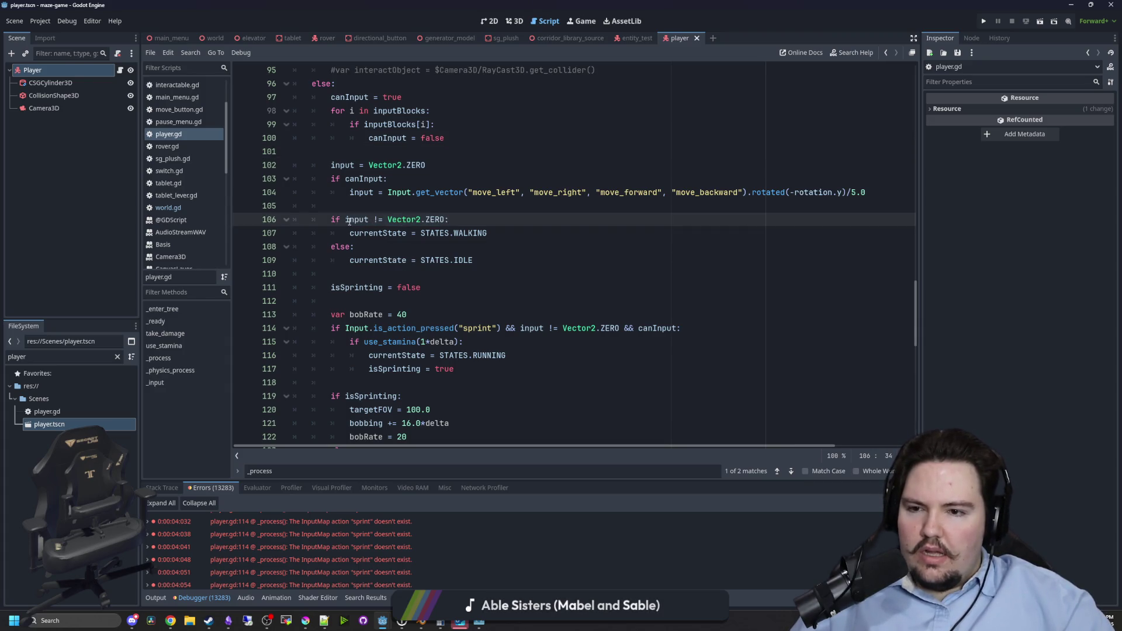
pyautogui.moveTo(344, 220); pyautogui.dragTo(460, 219)
pyautogui.click(474, 219)
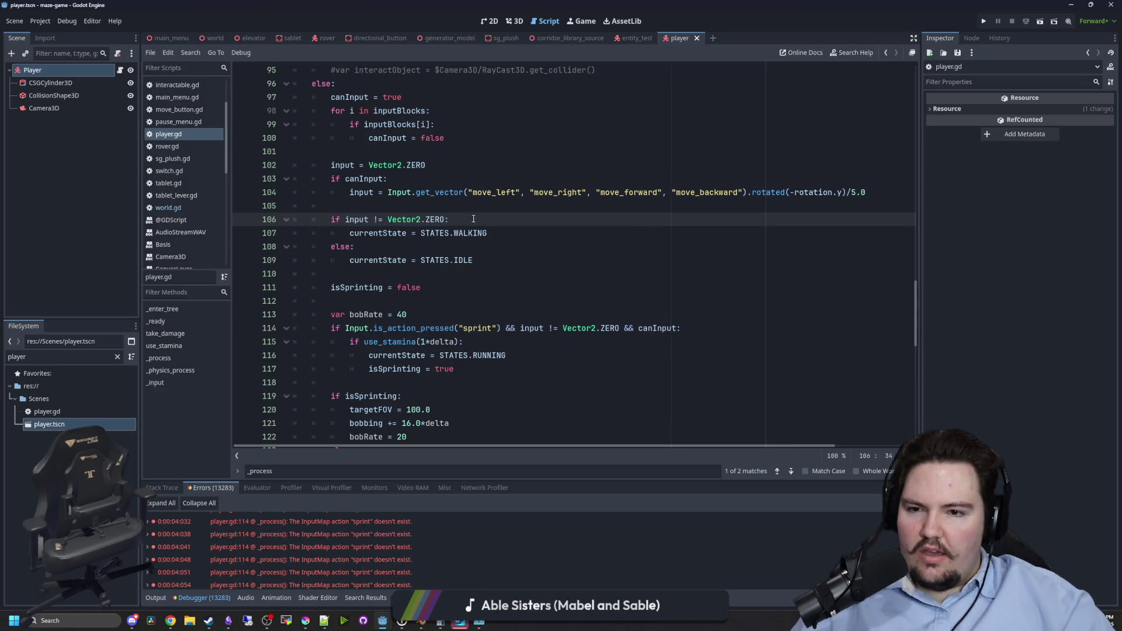
pyautogui.press('F5')
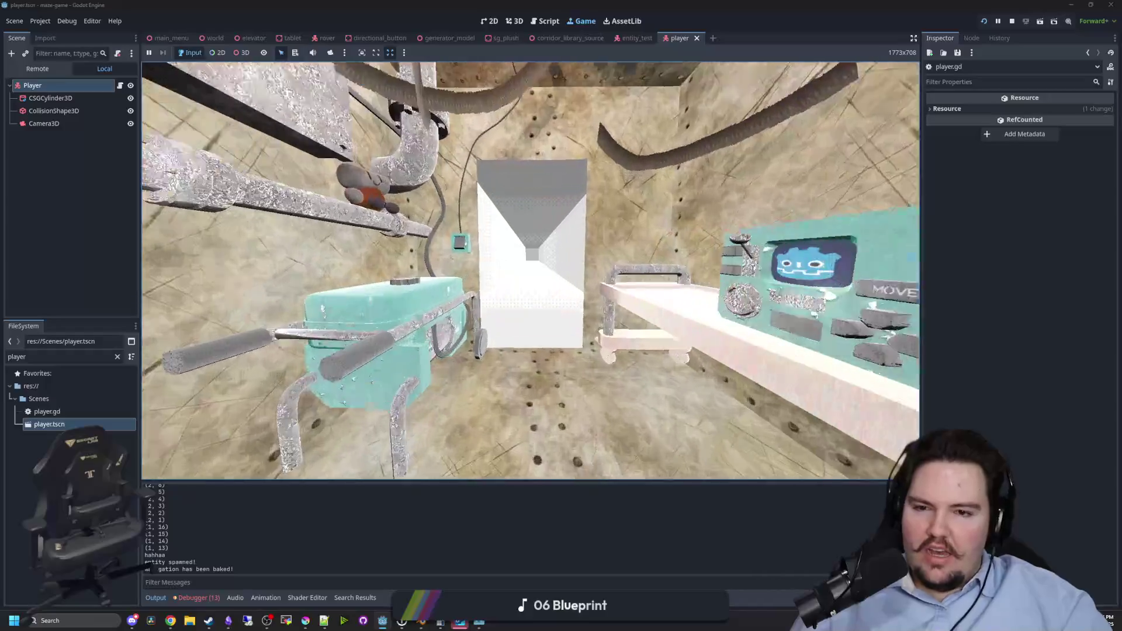
# Walk forward down the maze corridors while looking around, then bring up the in-game menu.
pyautogui.press('w')
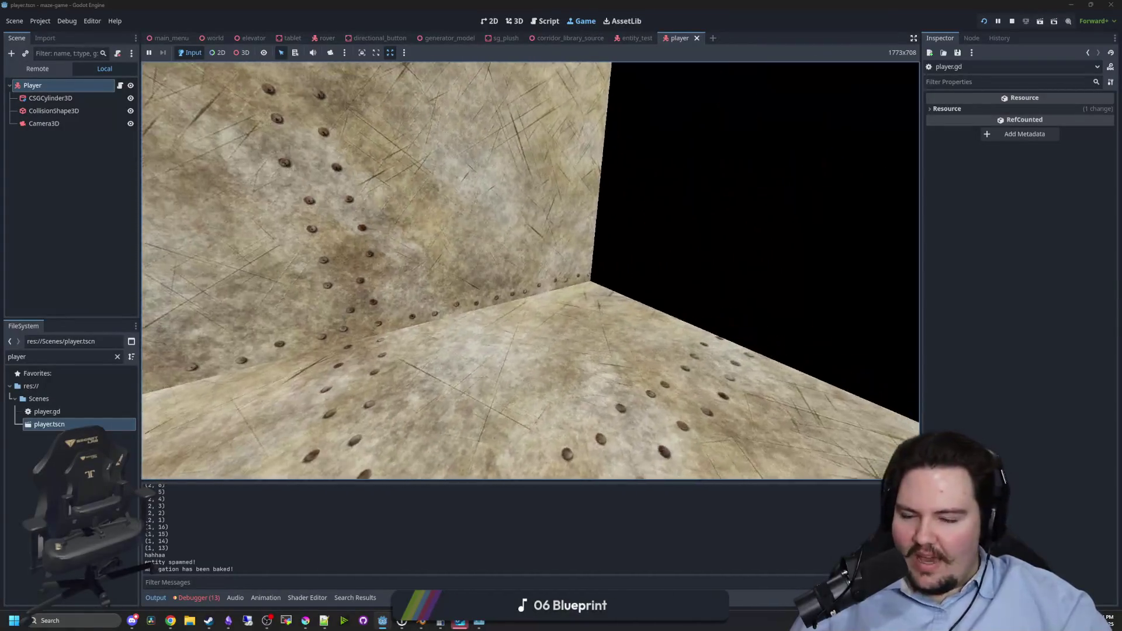
pyautogui.moveTo(530, 271)
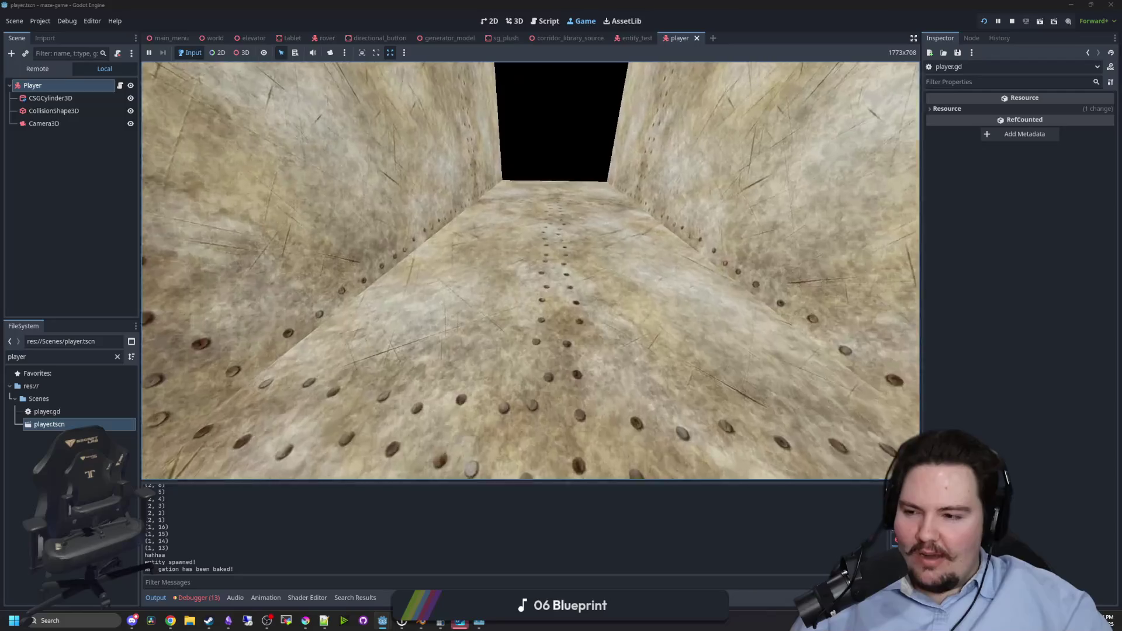
pyautogui.press('w')
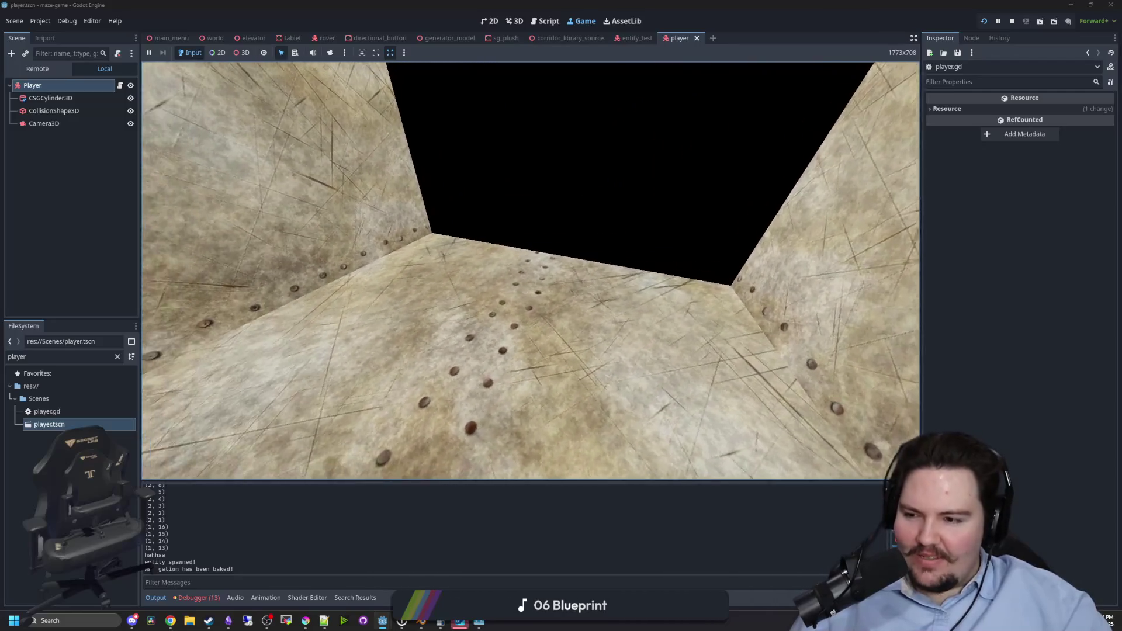
pyautogui.press('w')
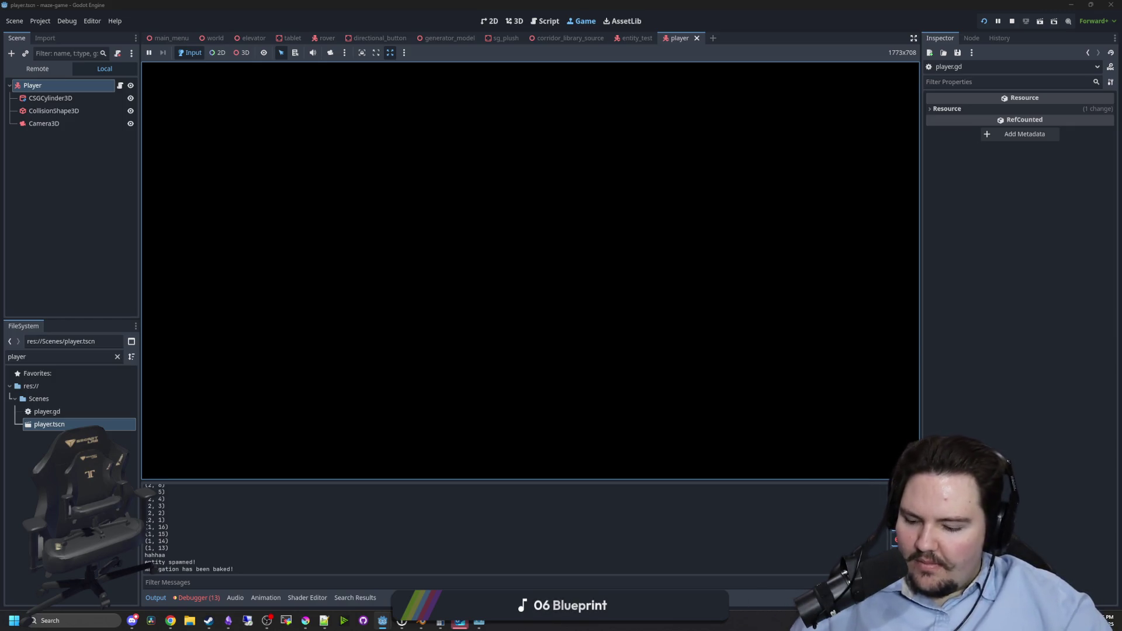
pyautogui.press('super')
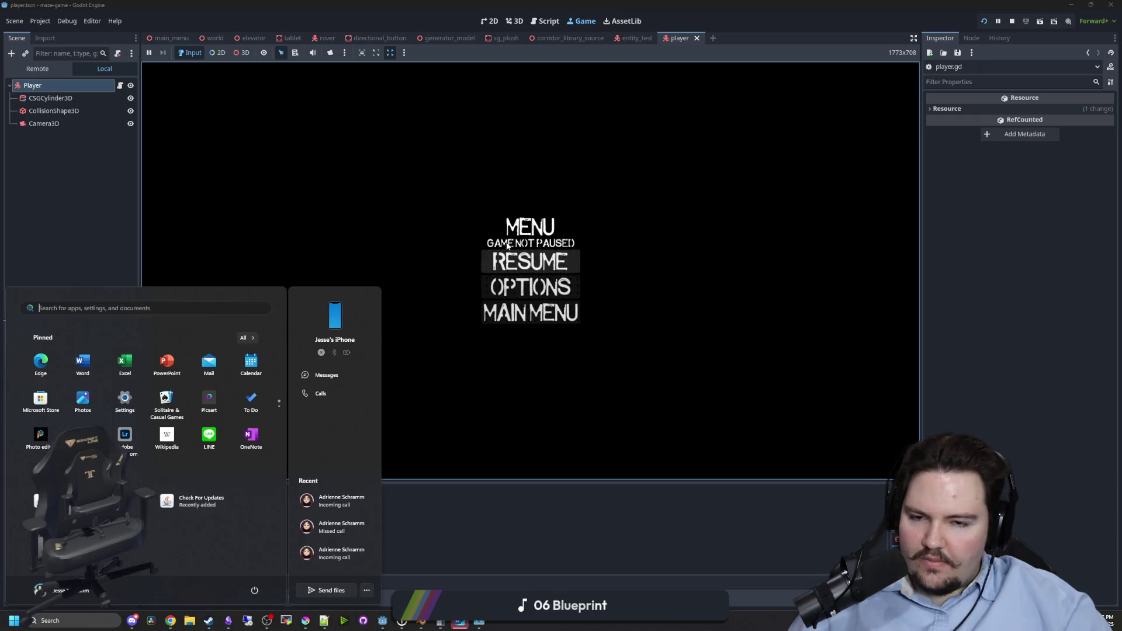
# Stop the game and move through player.gd up to the cameraOffset variable declarations.
pyautogui.click(1012, 22)
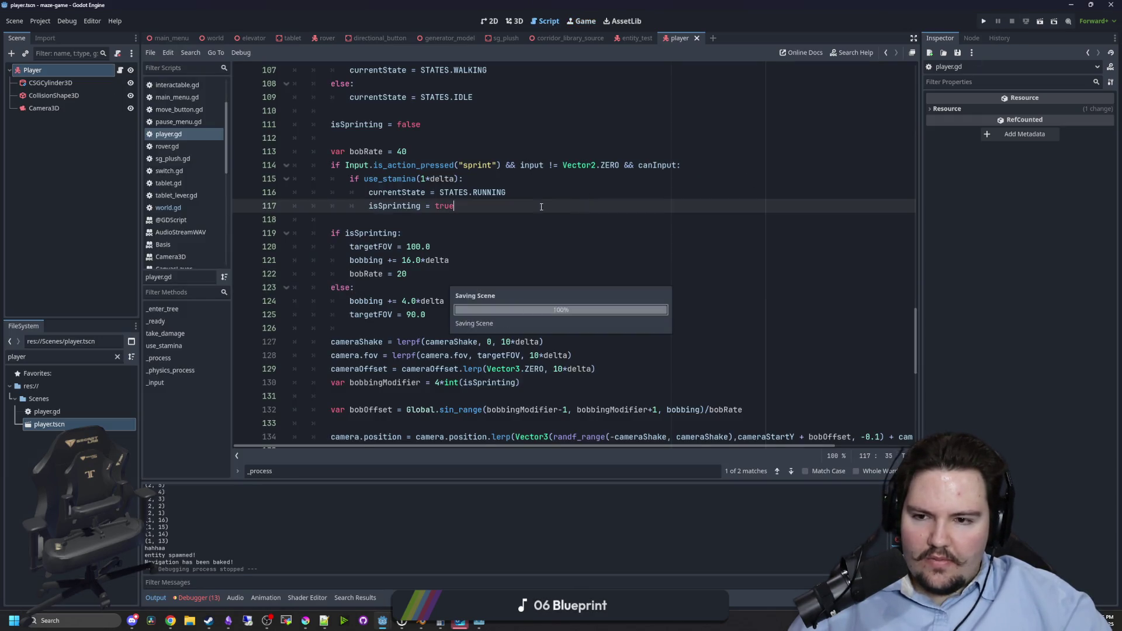
pyautogui.click(402, 219)
pyautogui.scroll(2, 429, 292)
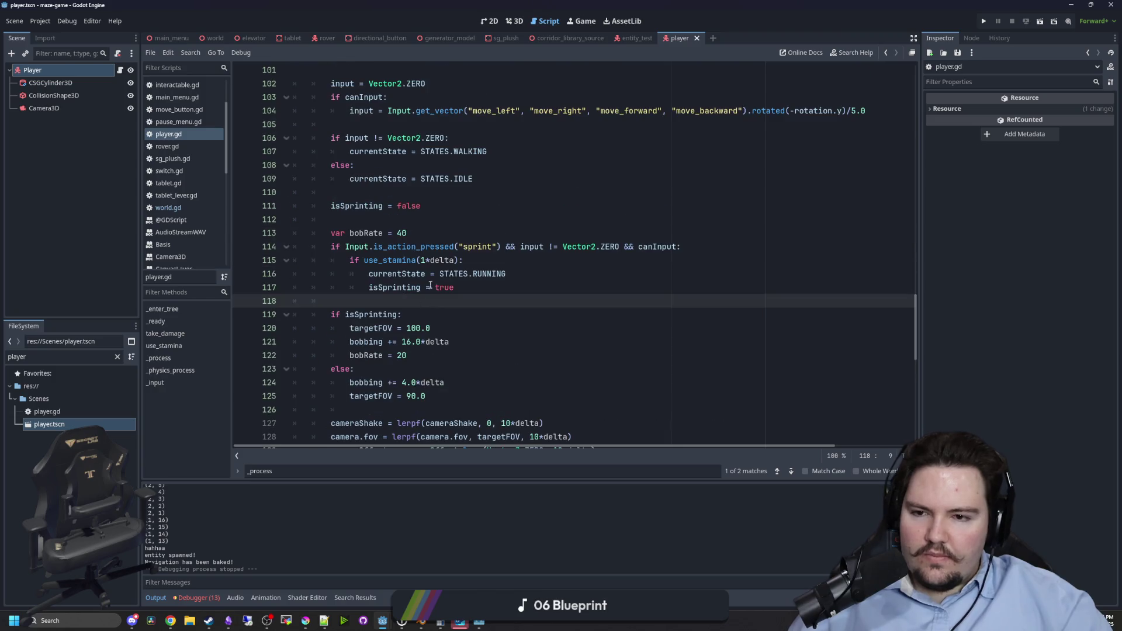
pyautogui.click(405, 220)
pyautogui.scroll(-2, 456, 225)
pyautogui.click(455, 225)
pyautogui.scroll(20, 444, 222)
pyautogui.click(425, 178)
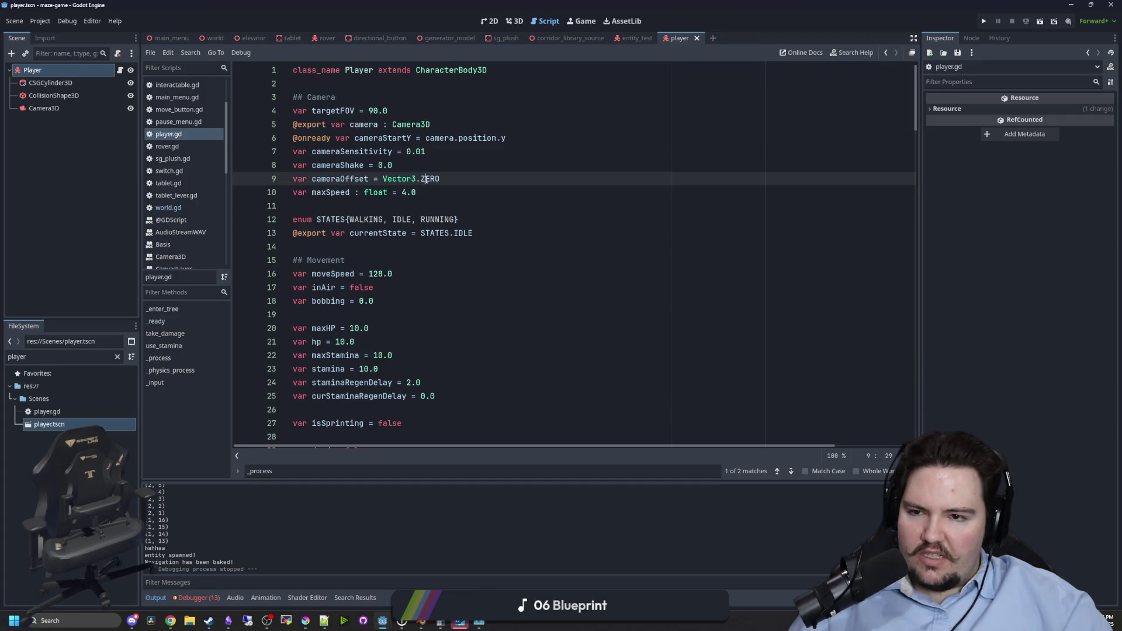
# Set maxSpeed to 2.0 and moveSpeed to 64.0, then run the project.
pyautogui.click(447, 151)
pyautogui.press('Down')
pyautogui.press('Down')
pyautogui.press('Down')
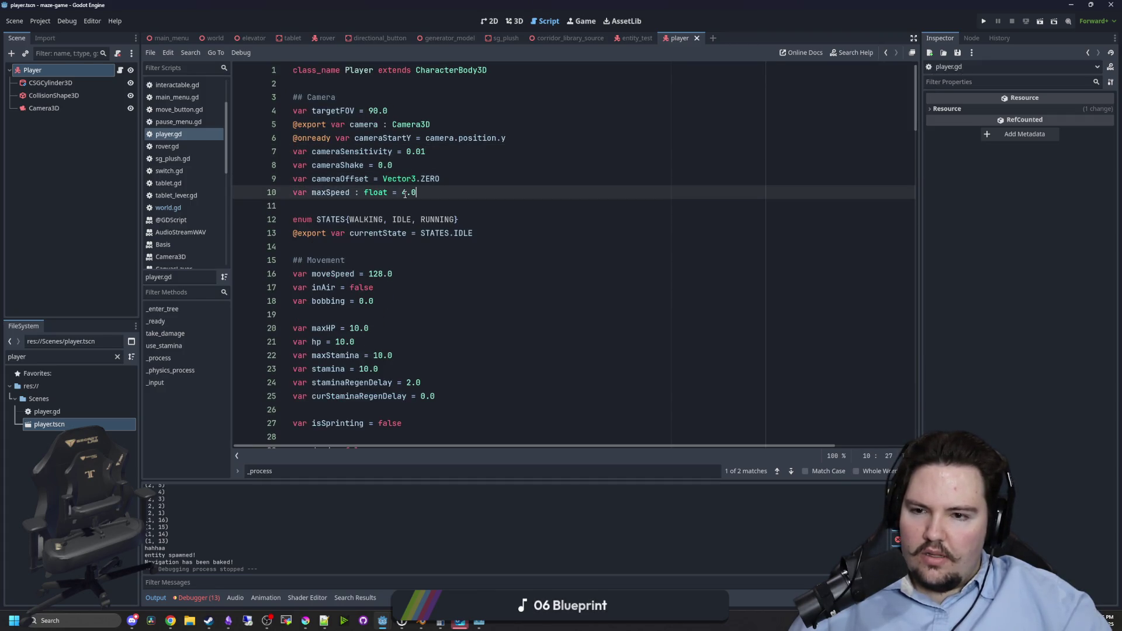
pyautogui.click(514, 274)
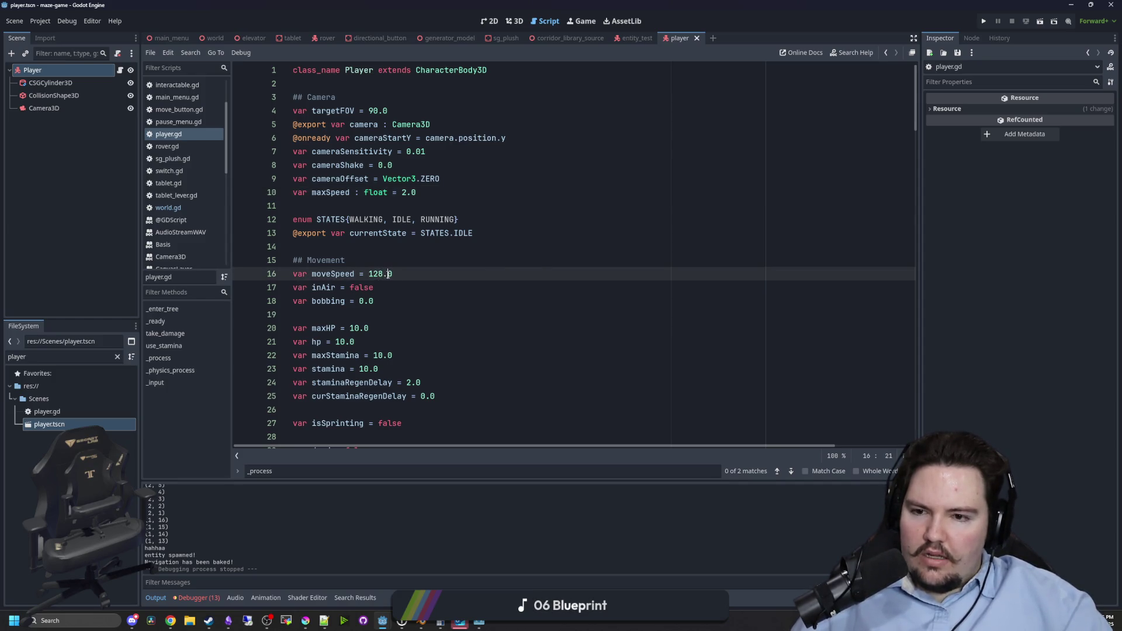
pyautogui.press('BackSpace')
pyautogui.press('BackSpace')
pyautogui.press('BackSpace')
pyautogui.write('64')
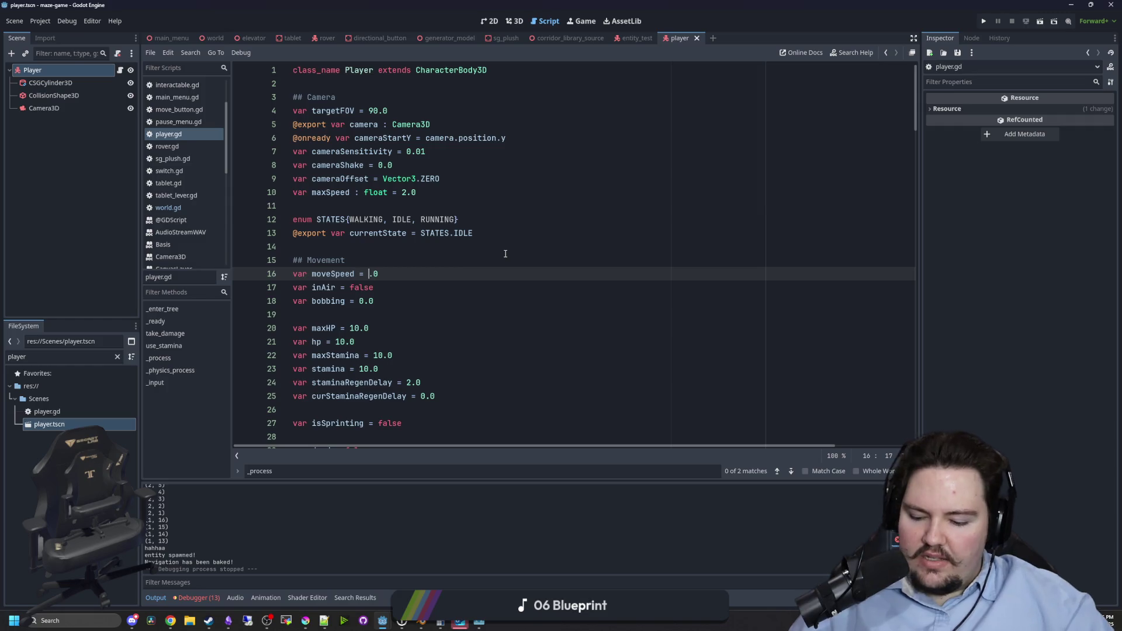
pyautogui.click(506, 249)
pyautogui.click(985, 18)
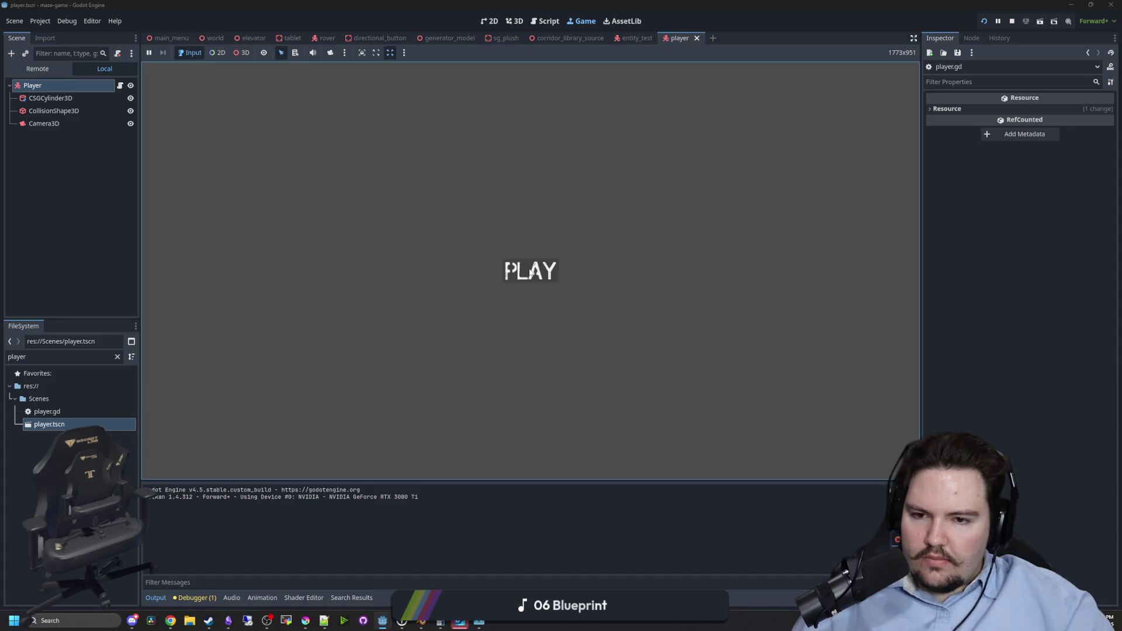
# Start from PLAY, walk to the teal control panel, turn back to the corridor, then pause and stop.
pyautogui.click(506, 270)
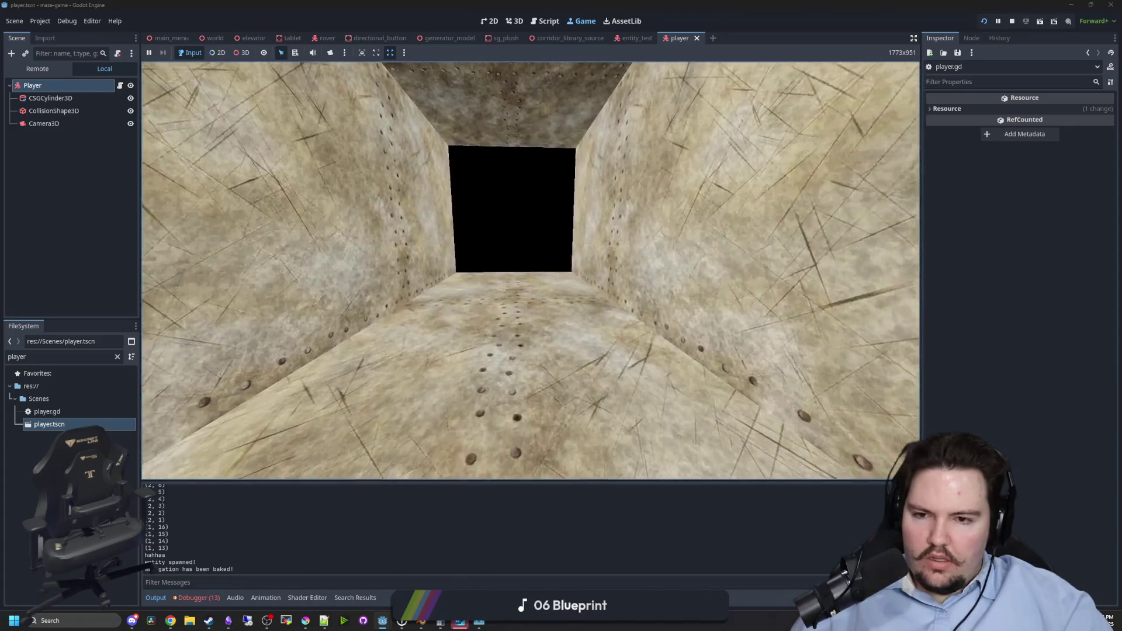
pyautogui.press('d')
pyautogui.press('w')
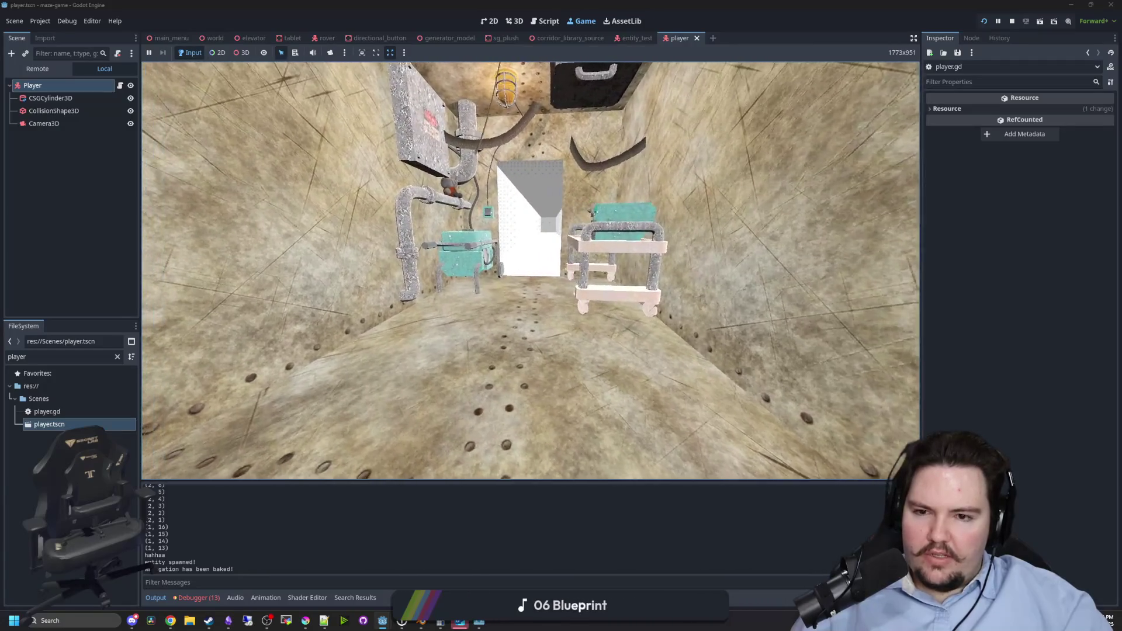
pyautogui.press('w')
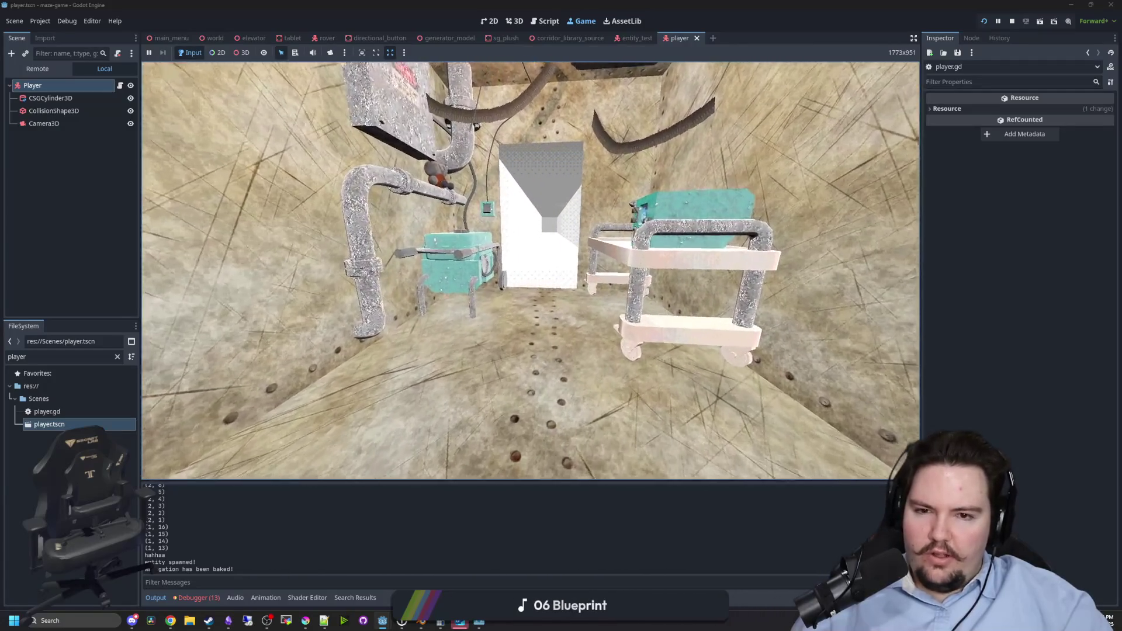
pyautogui.press('d')
pyautogui.press('w')
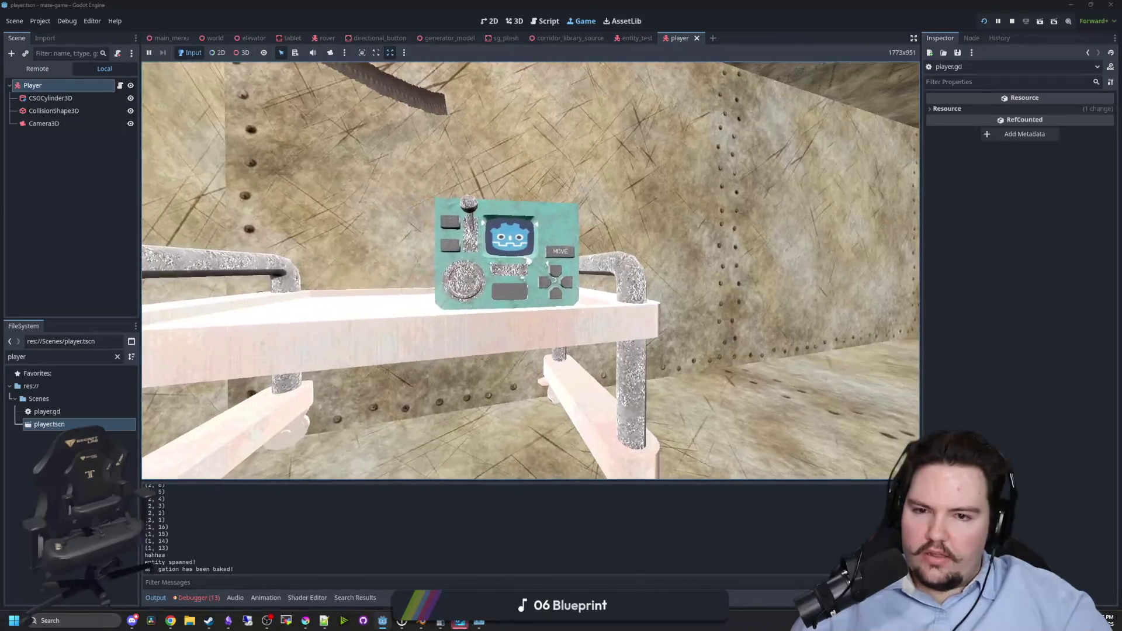
pyautogui.press('a')
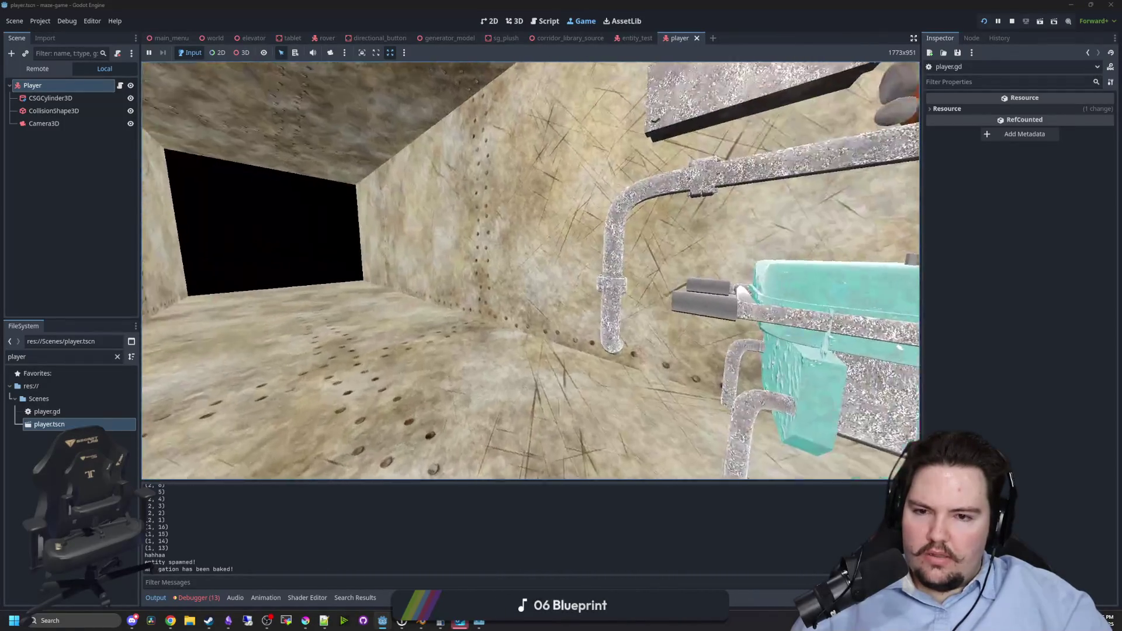
pyautogui.press('super')
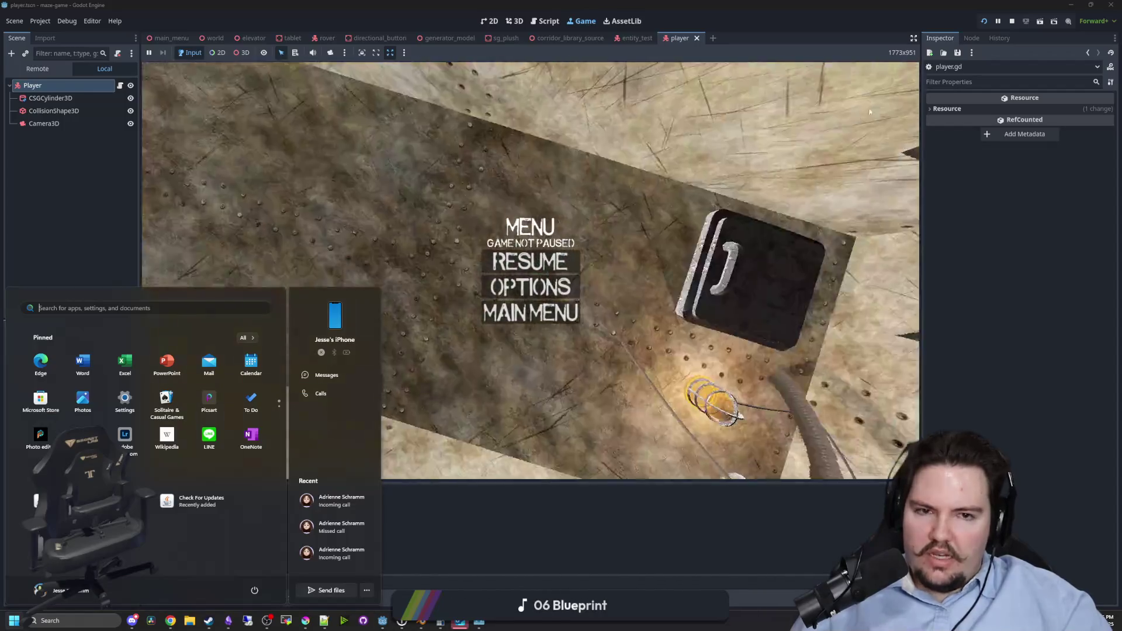
pyautogui.click(1013, 21)
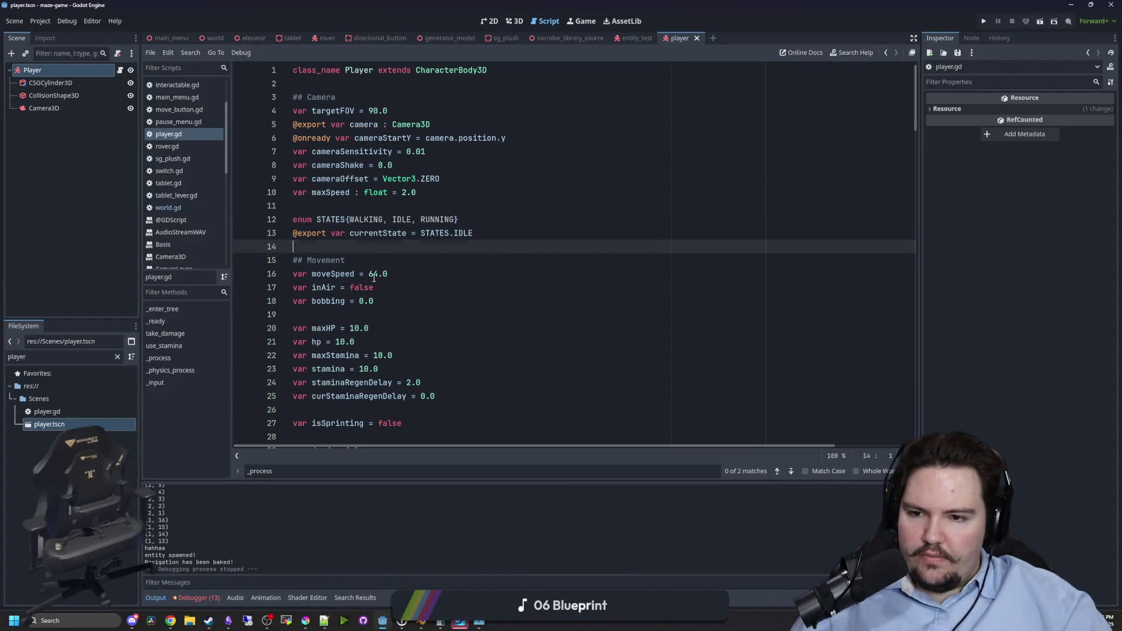
# Change moveSpeed to 256.0 and the _physics_process velocity damping base to 0.001, saving the script.
pyautogui.write('256')
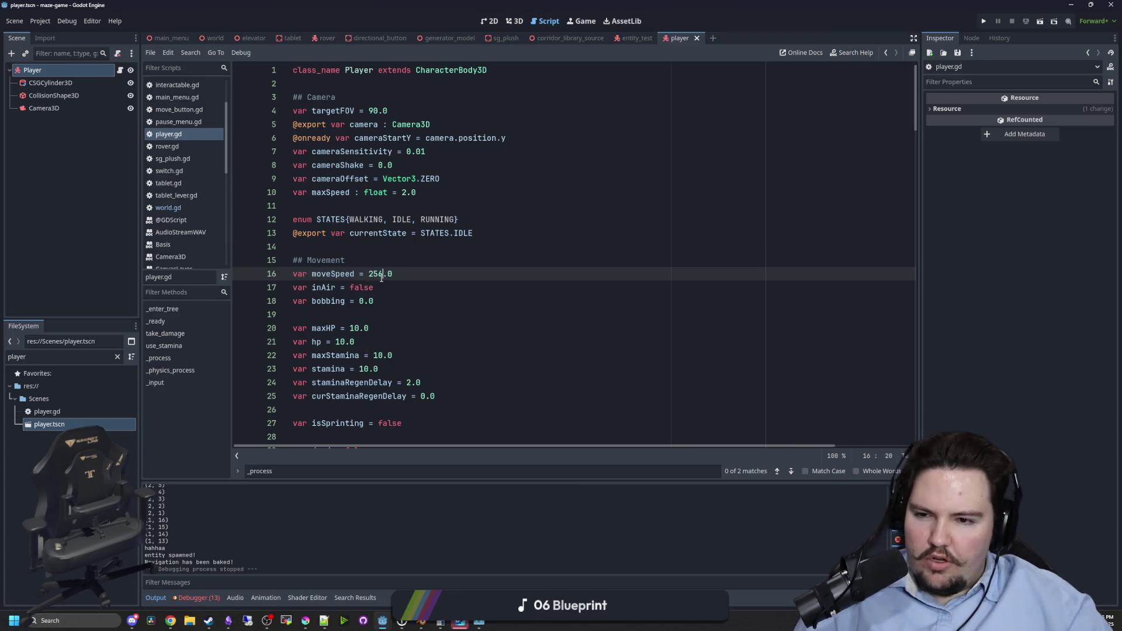
pyautogui.click(419, 250)
pyautogui.scroll(-2, 438, 253)
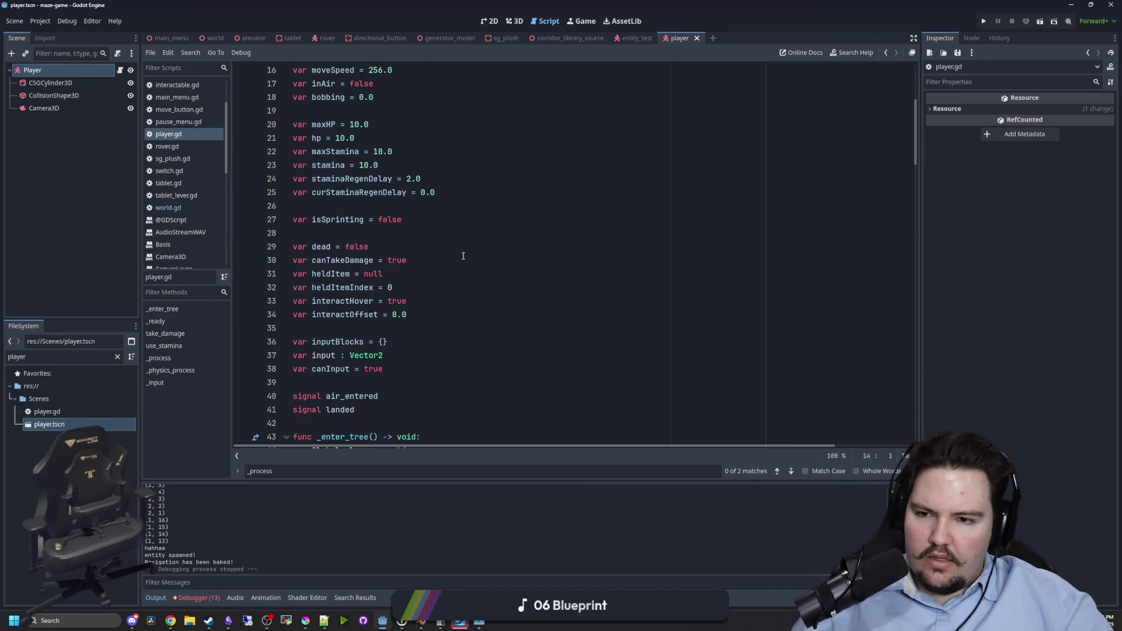
pyautogui.scroll(-9, 480, 264)
pyautogui.hotkey('ctrl', 'f')
pyautogui.write('ph')
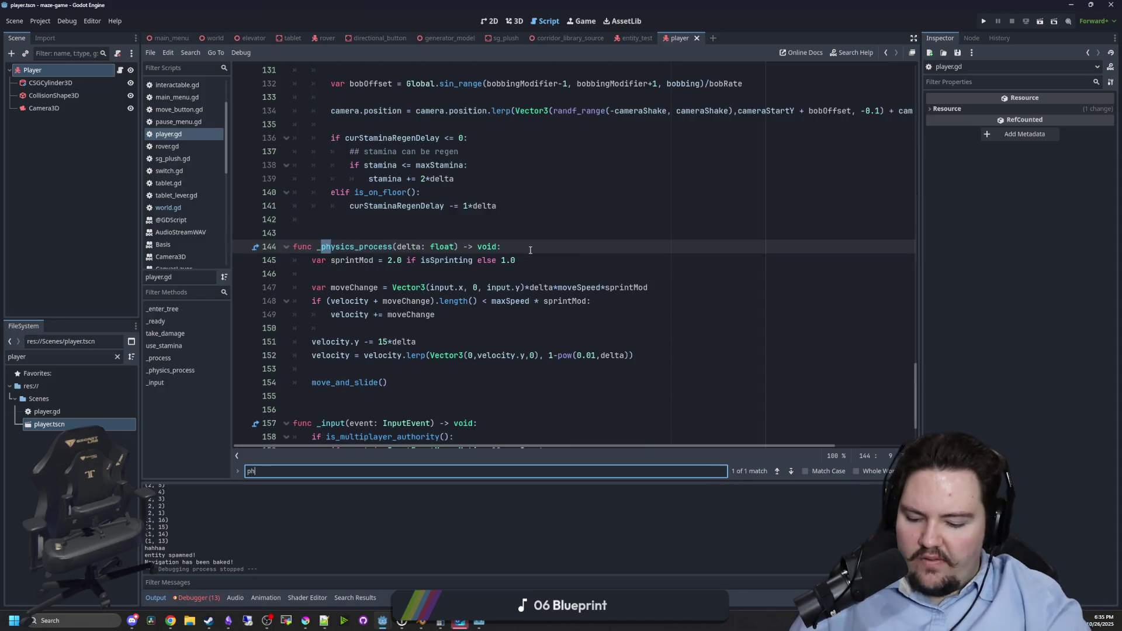
pyautogui.click(497, 261)
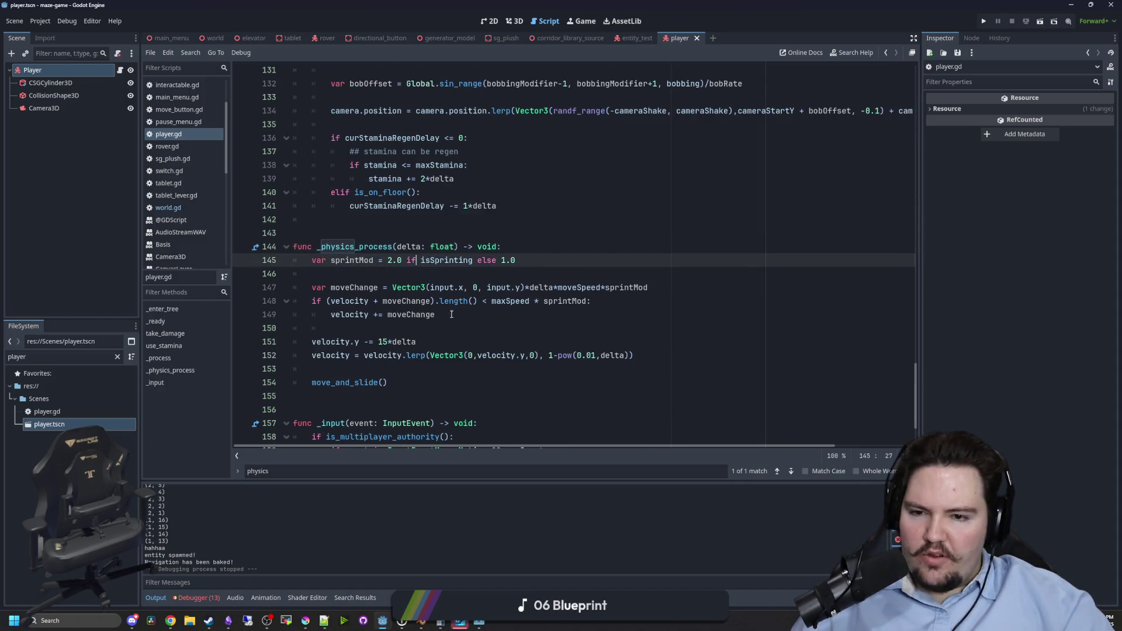
pyautogui.click(456, 334)
pyautogui.hotkey('ctrl', 's')
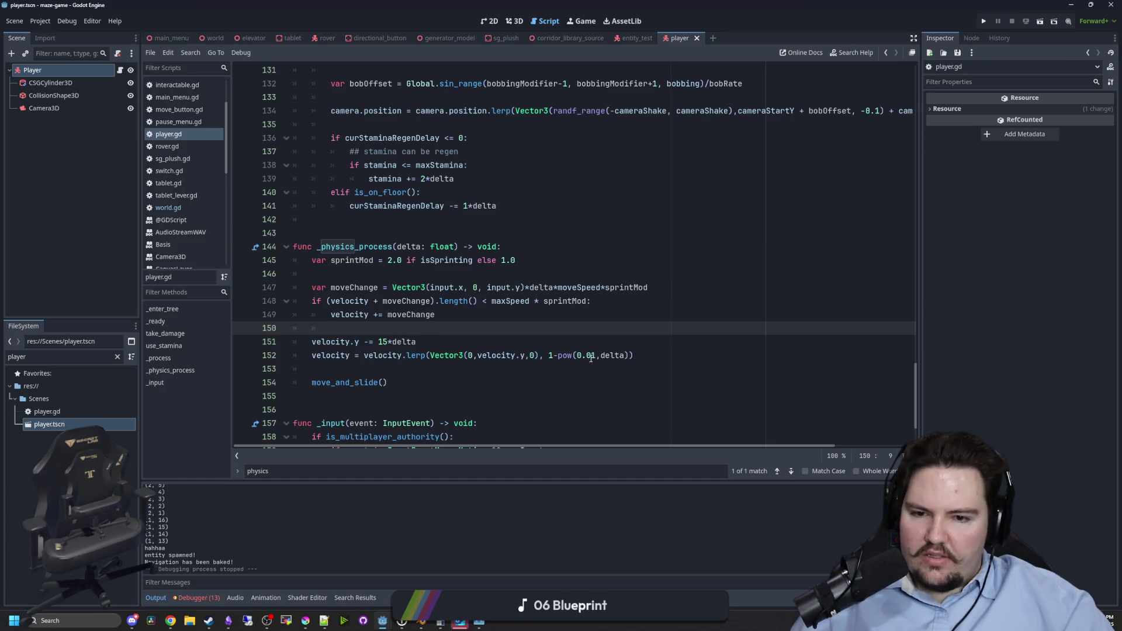
pyautogui.click(596, 356)
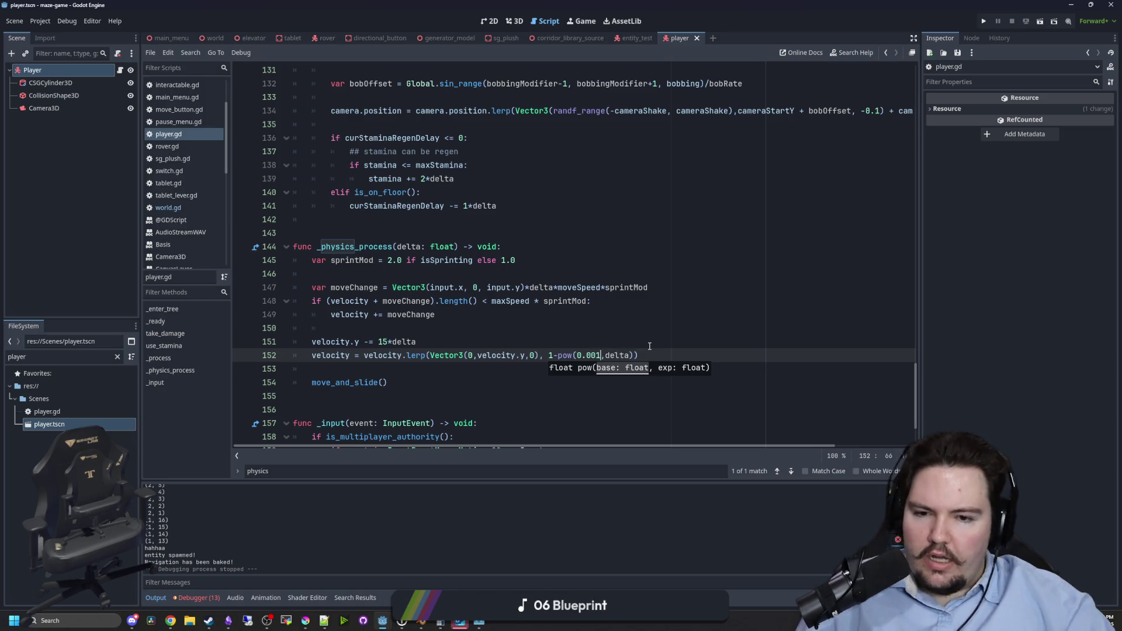
# Run the game from PLAY, walk the corridors past the machines and donut, then stop it.
pyautogui.press('F5')
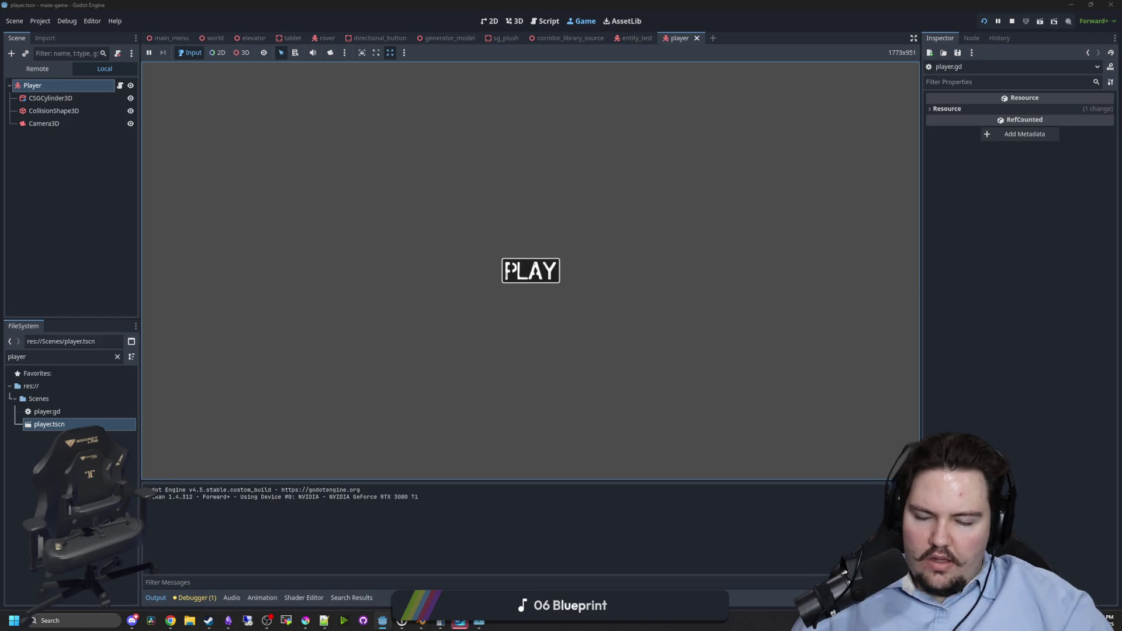
pyautogui.click(507, 270)
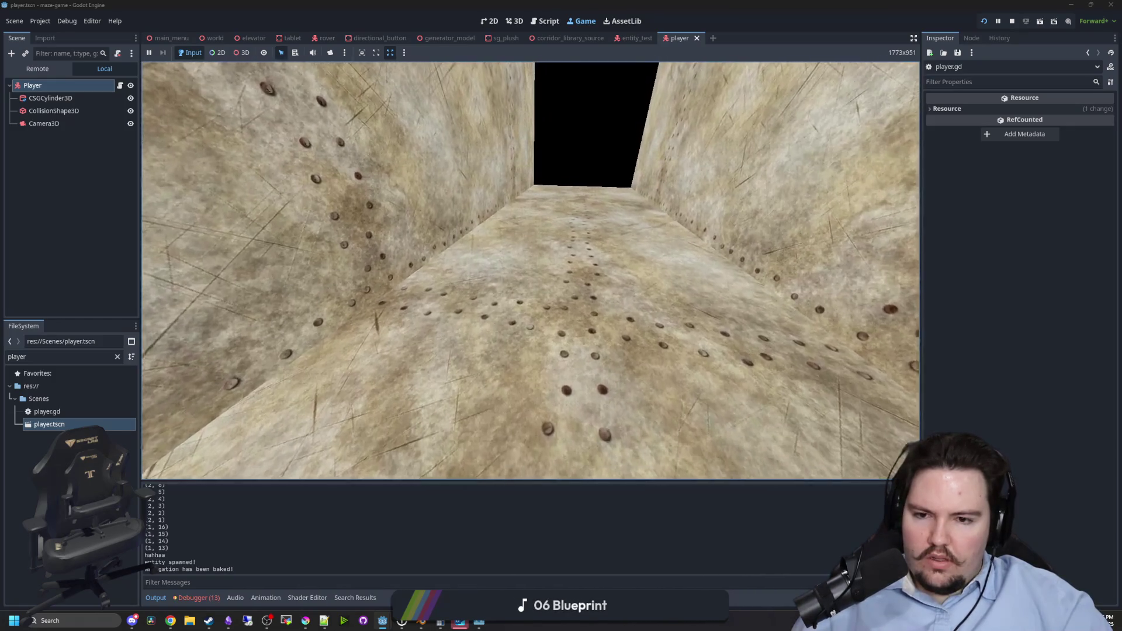
pyautogui.press('w')
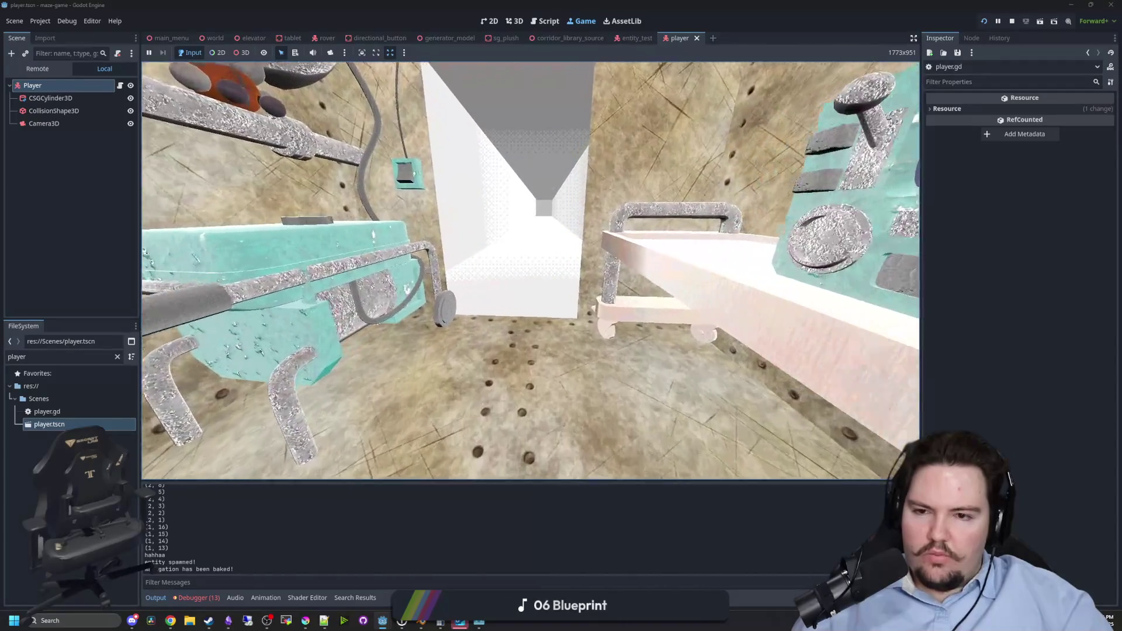
pyautogui.press('w')
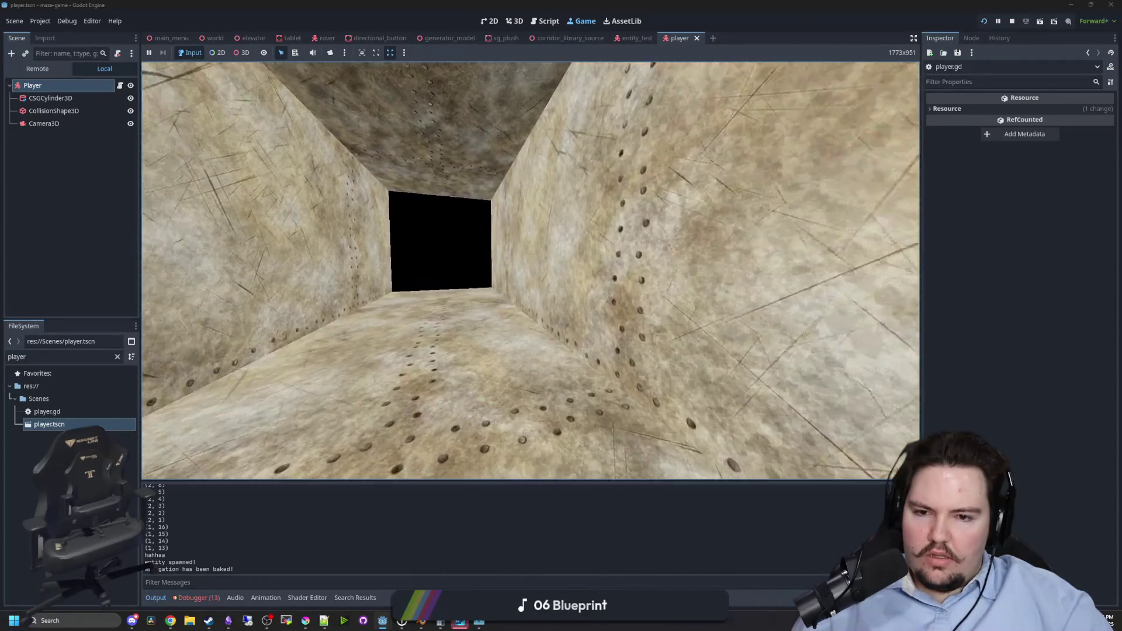
pyautogui.press('w')
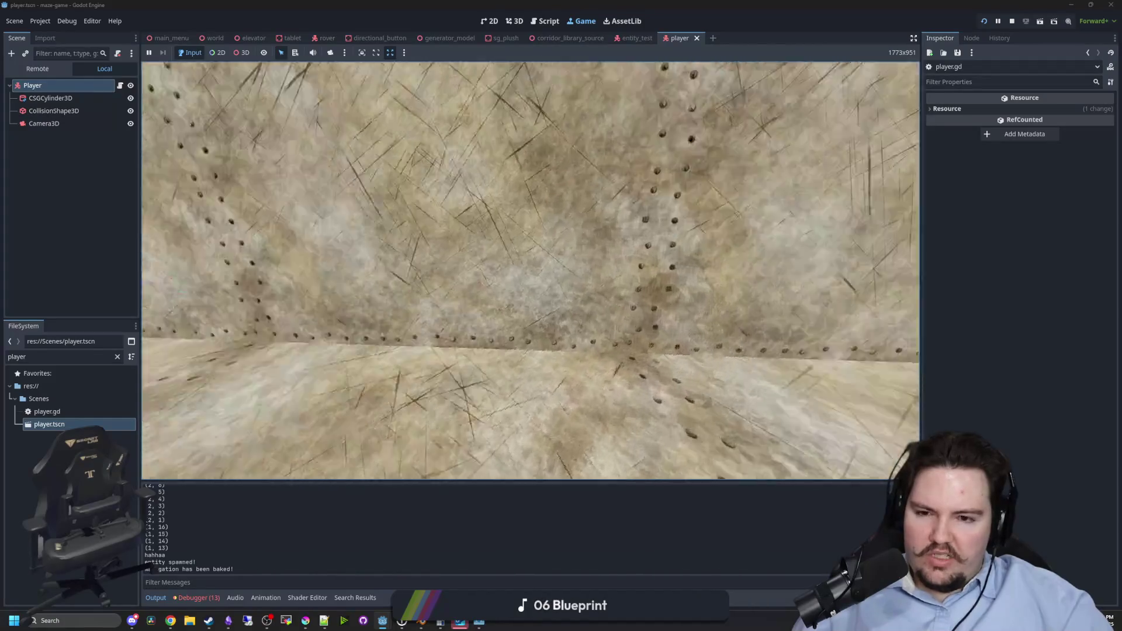
pyautogui.press('w')
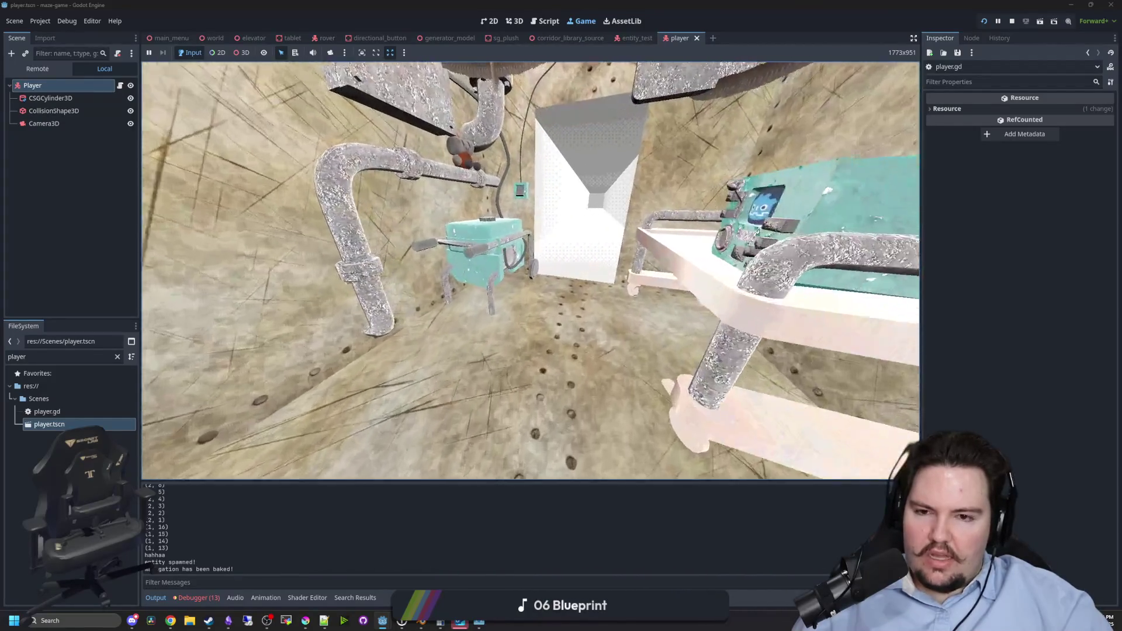
pyautogui.press('w')
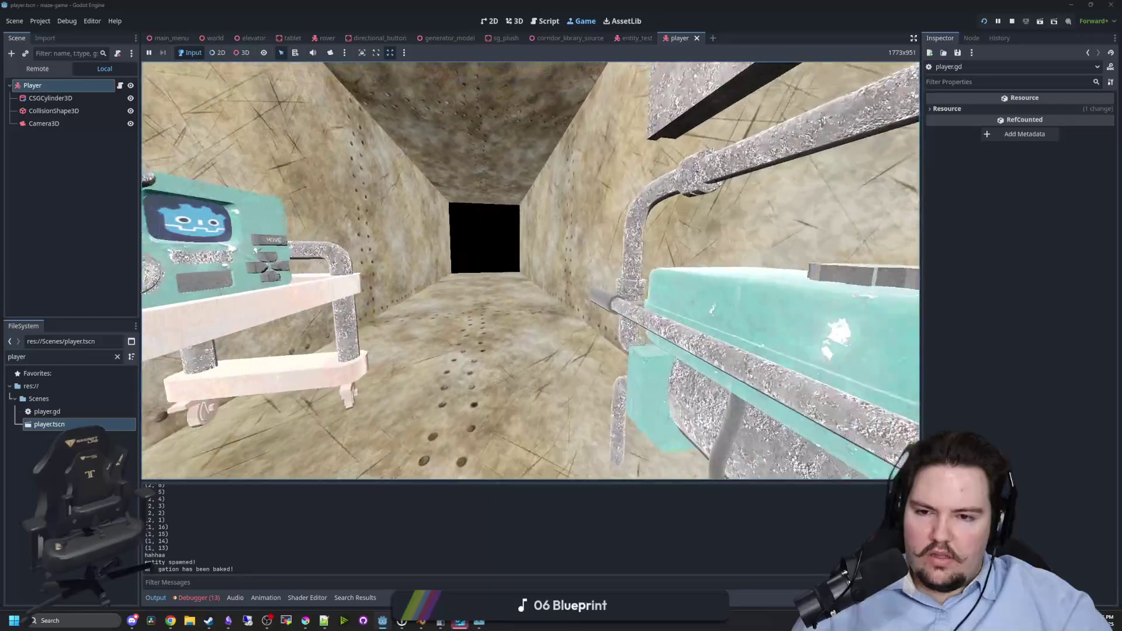
pyautogui.press('w')
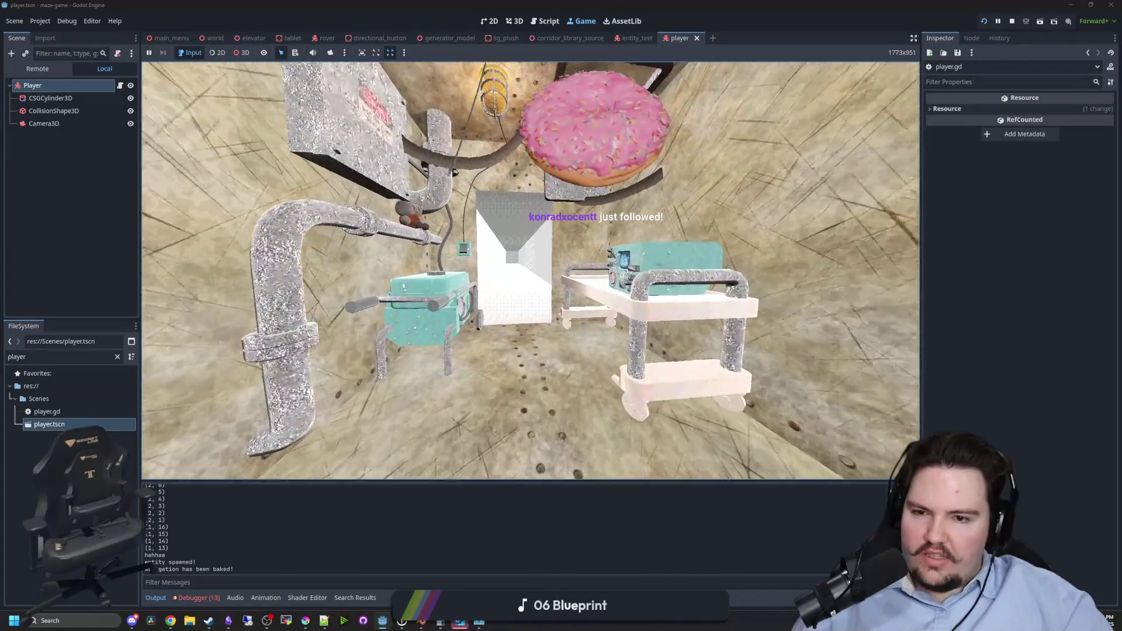
pyautogui.press('d')
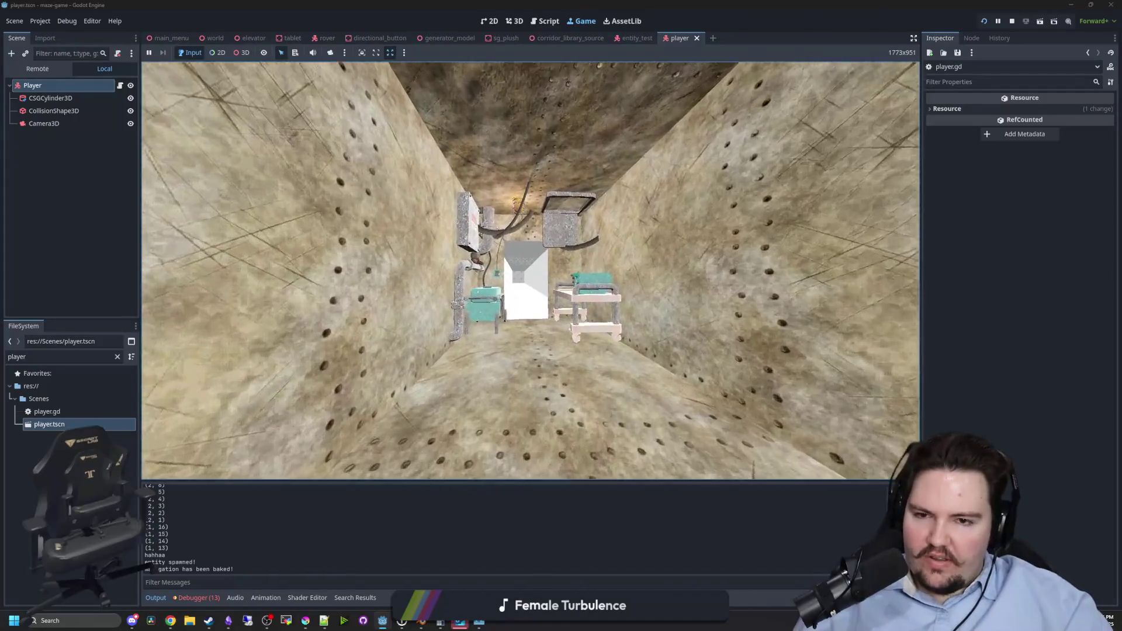
pyautogui.press('w')
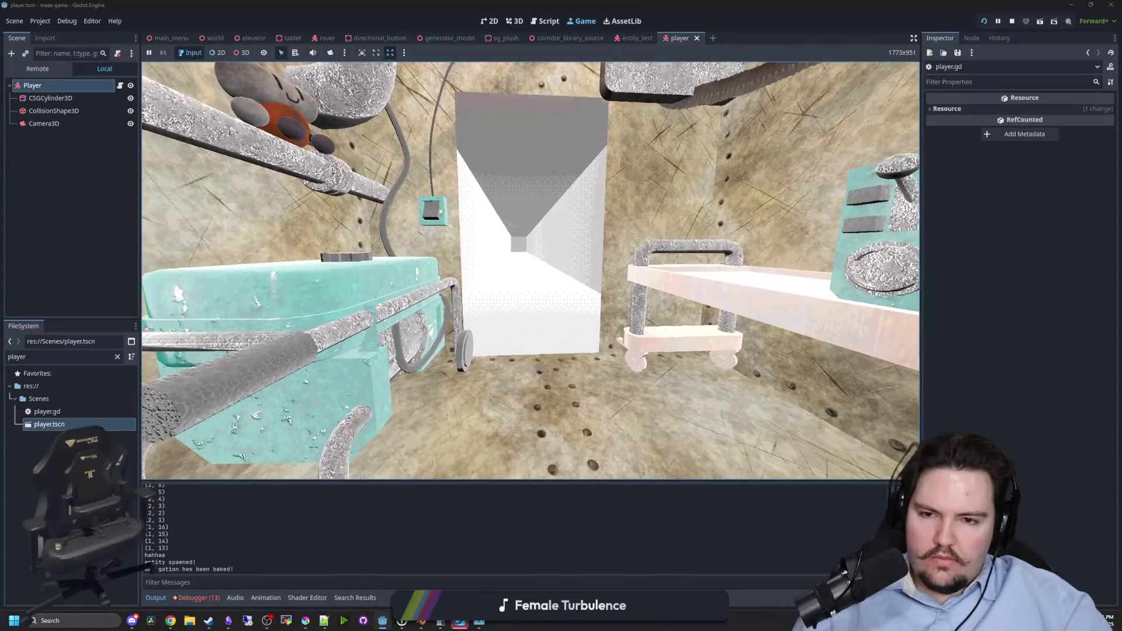
pyautogui.press('super')
pyautogui.click(1013, 21)
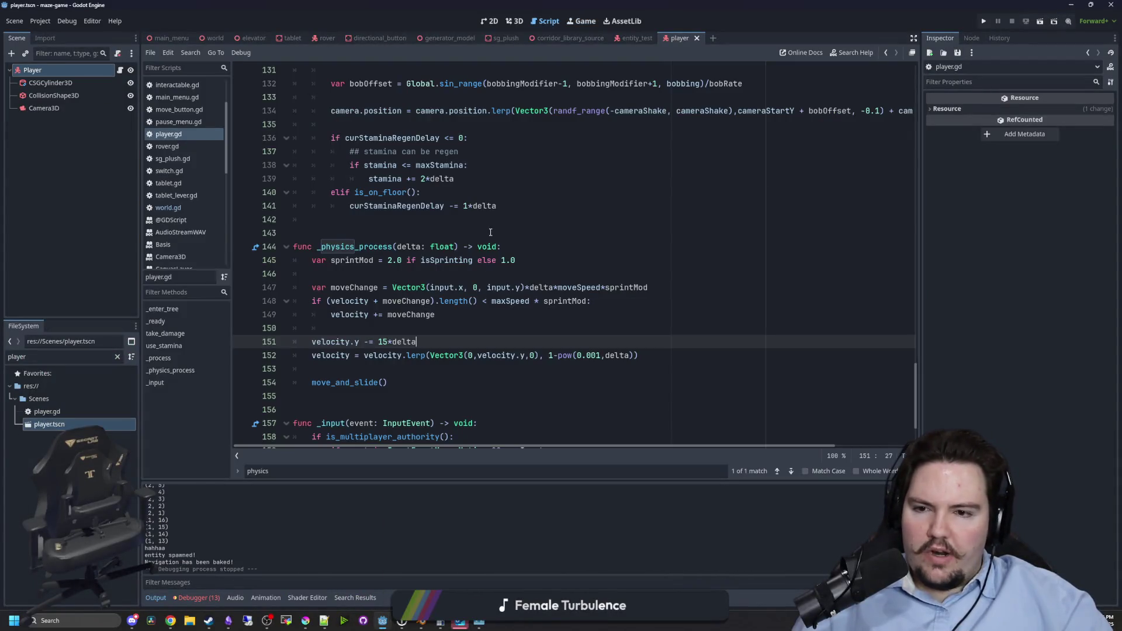
# Open world.gd and scroll through it to locate the shoot_ray function.
pyautogui.click(168, 207)
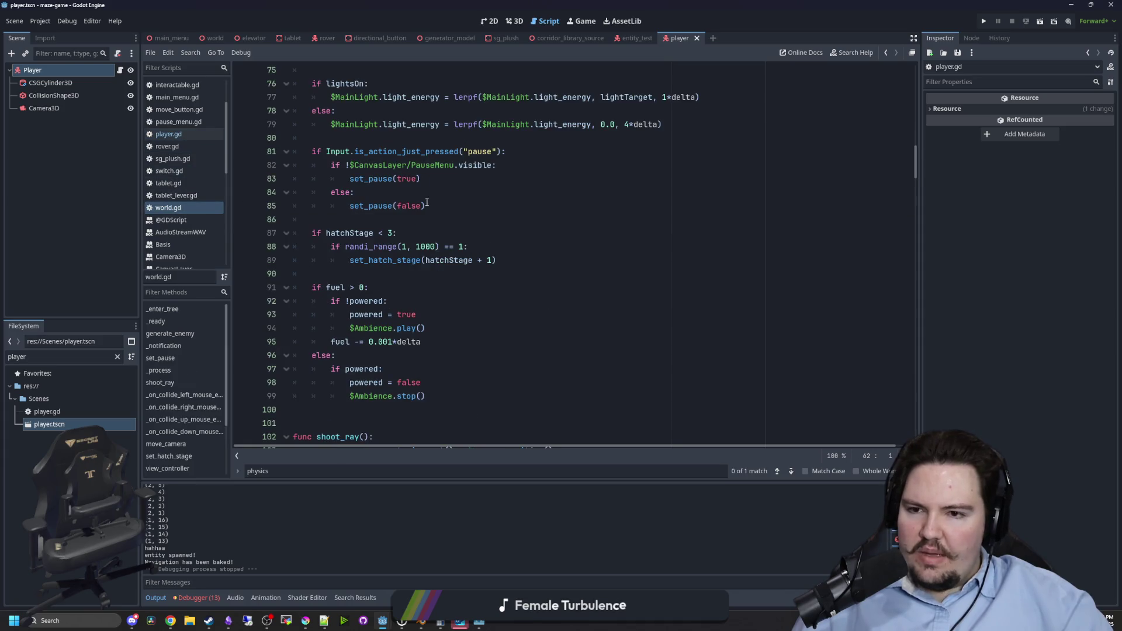
pyautogui.scroll(6, 450, 234)
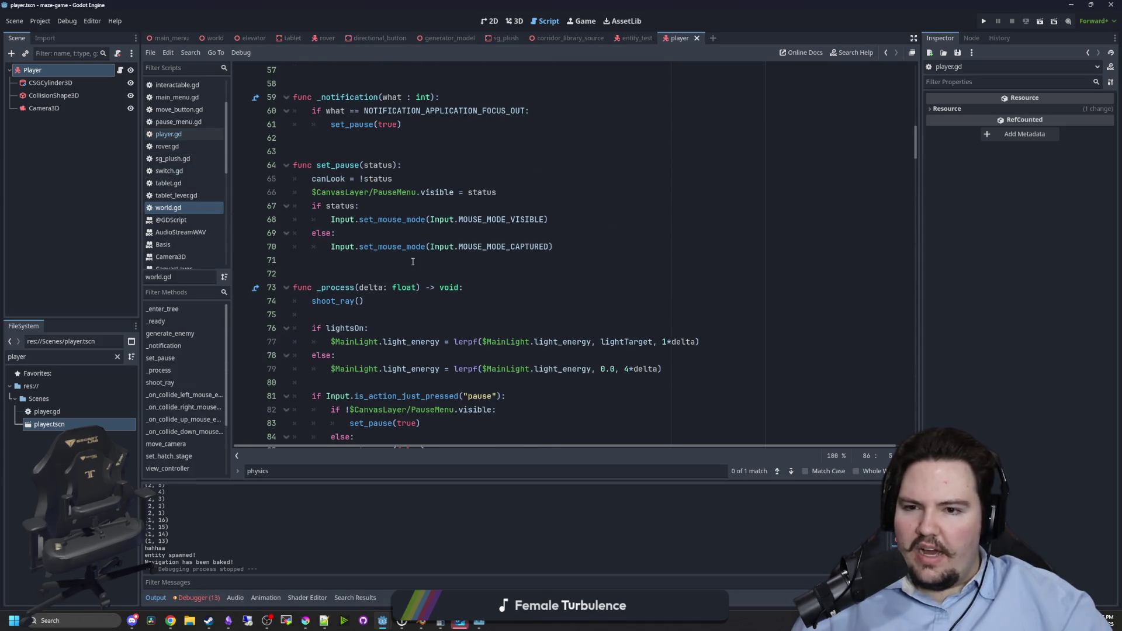
pyautogui.click(396, 259)
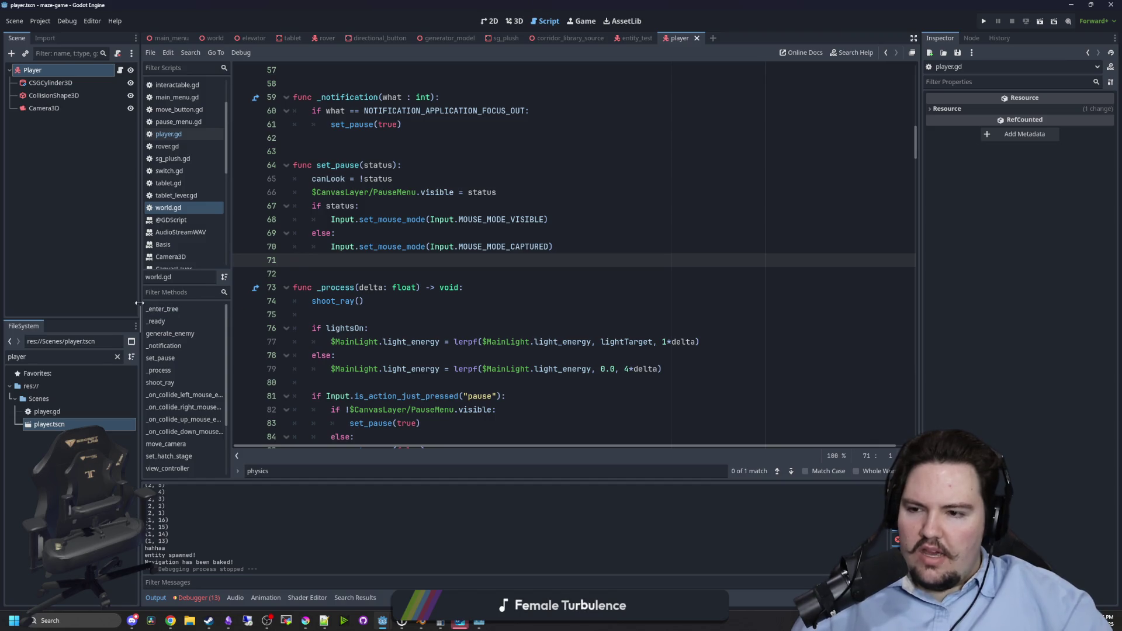
pyautogui.moveTo(139, 303); pyautogui.dragTo(120, 303)
pyautogui.click(444, 273)
pyautogui.scroll(-4, 428, 257)
pyautogui.scroll(10, 428, 257)
pyautogui.scroll(7, 412, 273)
pyautogui.scroll(-8, 775, 213)
pyautogui.scroll(-17, 775, 212)
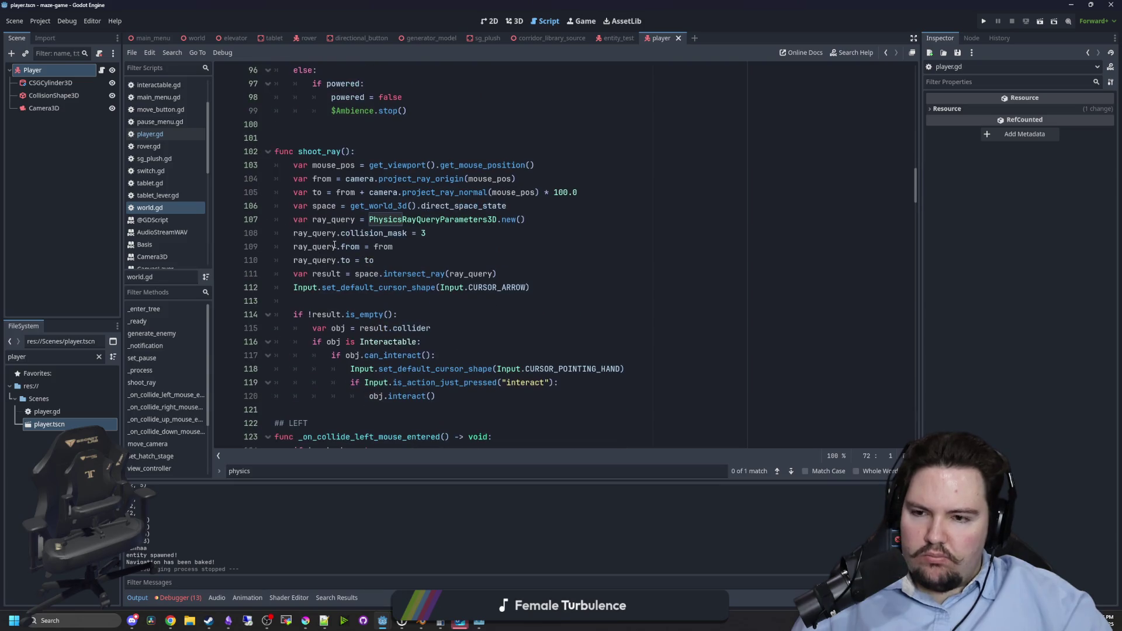
pyautogui.scroll(-2, 376, 361)
pyautogui.scroll(2, 419, 333)
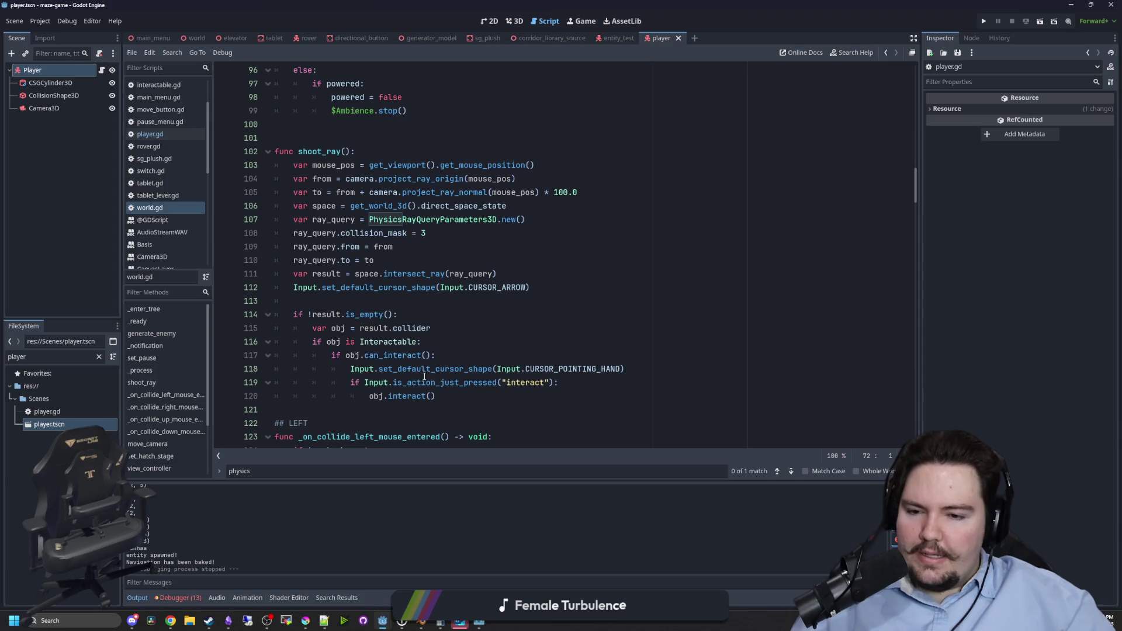
pyautogui.scroll(-2, 424, 377)
pyautogui.scroll(3, 424, 348)
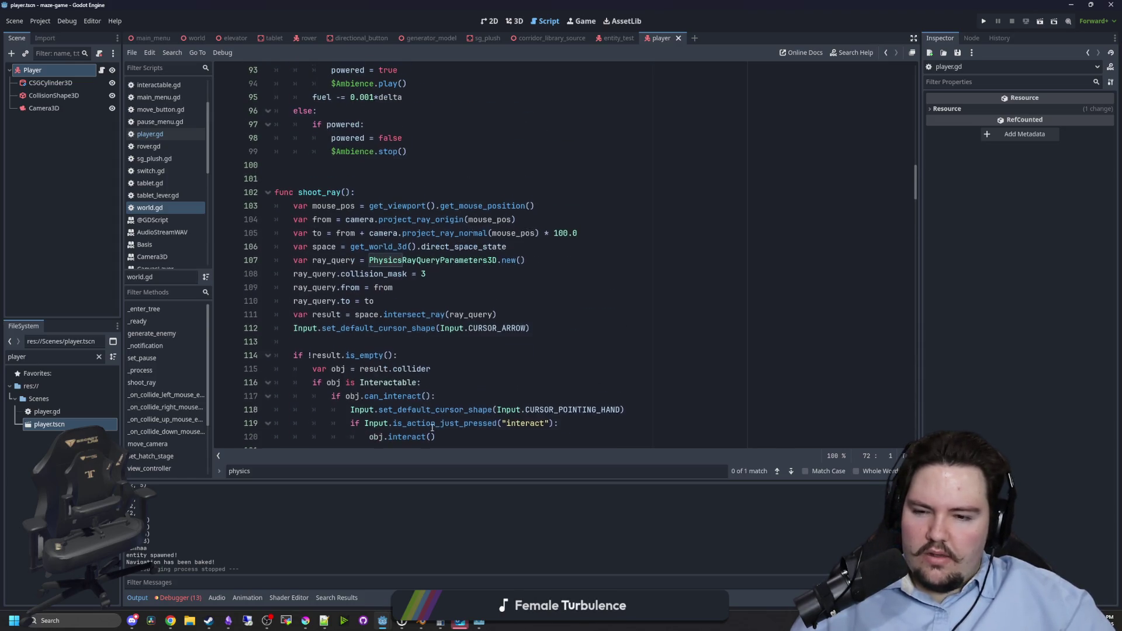
pyautogui.scroll(-1, 432, 428)
# Comment out the shoot_ray function (lines 102–120) and go to the line 74 error calling it.
pyautogui.moveTo(435, 396)
pyautogui.mouseDown()
pyautogui.moveTo(368, 383)
pyautogui.moveTo(209, 150)
pyautogui.mouseUp()
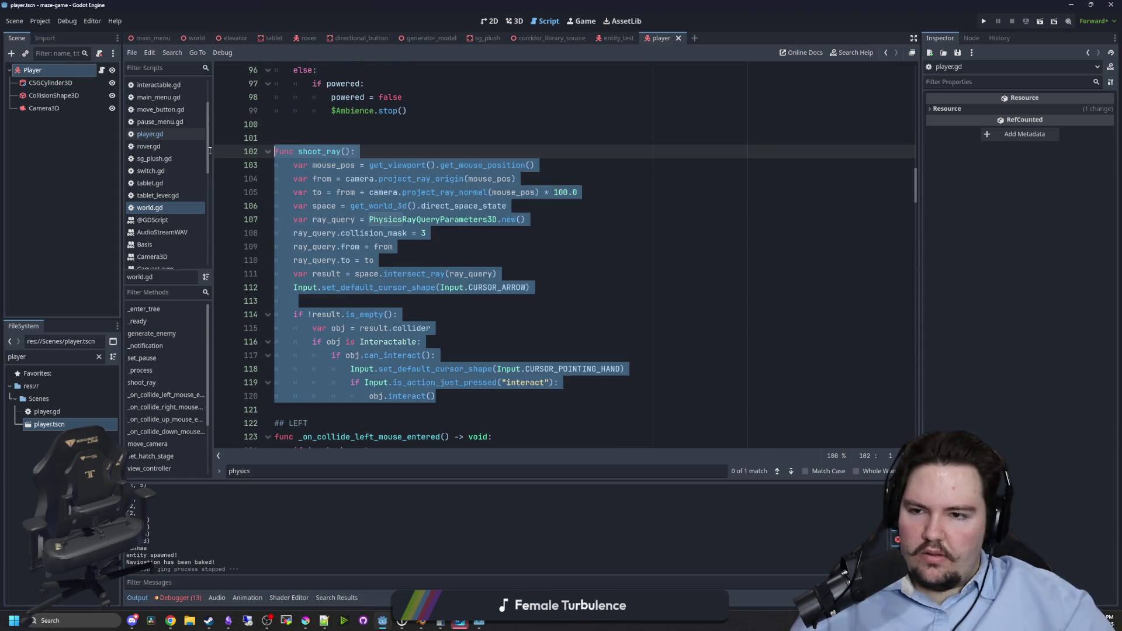
pyautogui.hotkey('ctrl', 'k')
pyautogui.click(377, 112)
pyautogui.hotkey('ctrl', 'f')
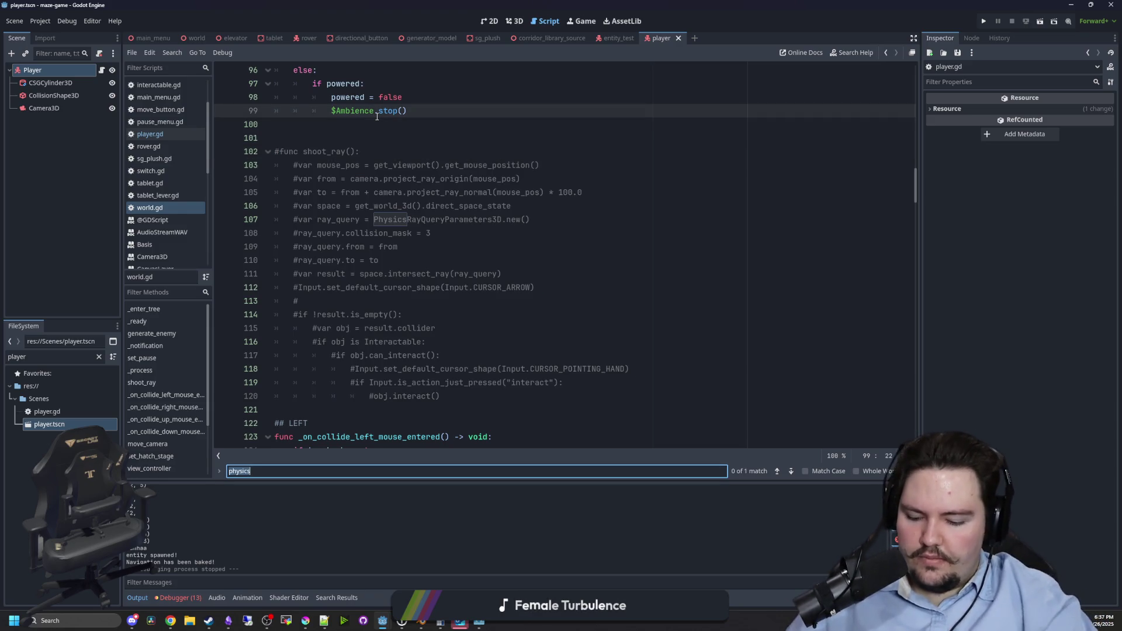
pyautogui.click(397, 273)
pyautogui.click(413, 456)
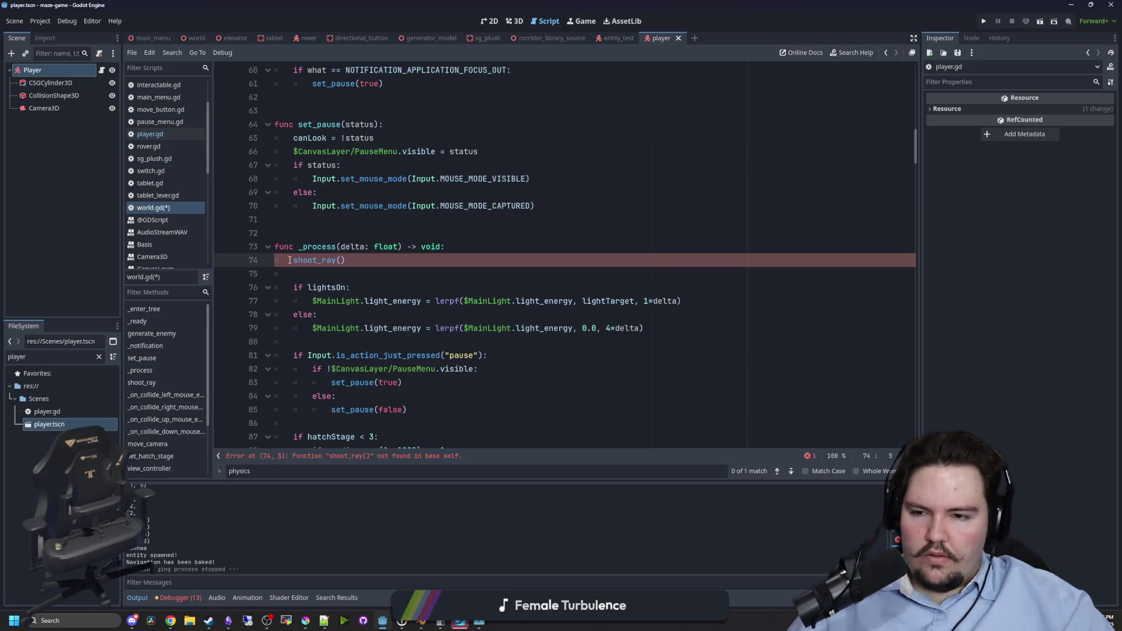
pyautogui.write('#')
pyautogui.click(316, 228)
# Search 'sh()' to find and review the commented-out shoot_ray definition.
pyautogui.click(339, 222)
pyautogui.hotkey('ctrl', 'f')
pyautogui.write('sh')
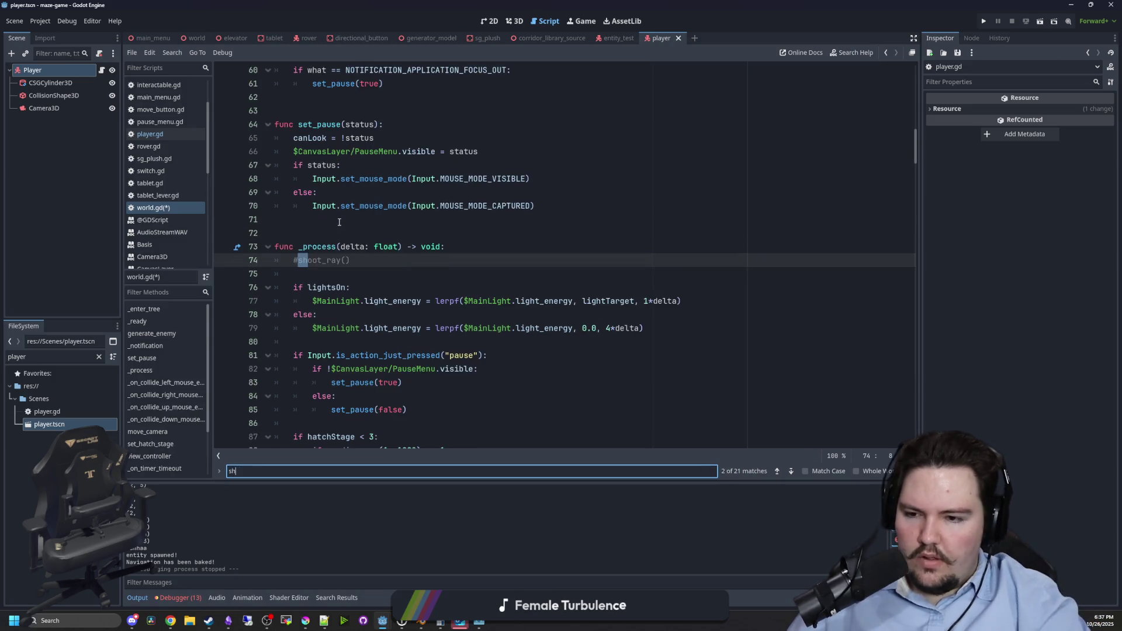
pyautogui.write('()')
pyautogui.press('Return')
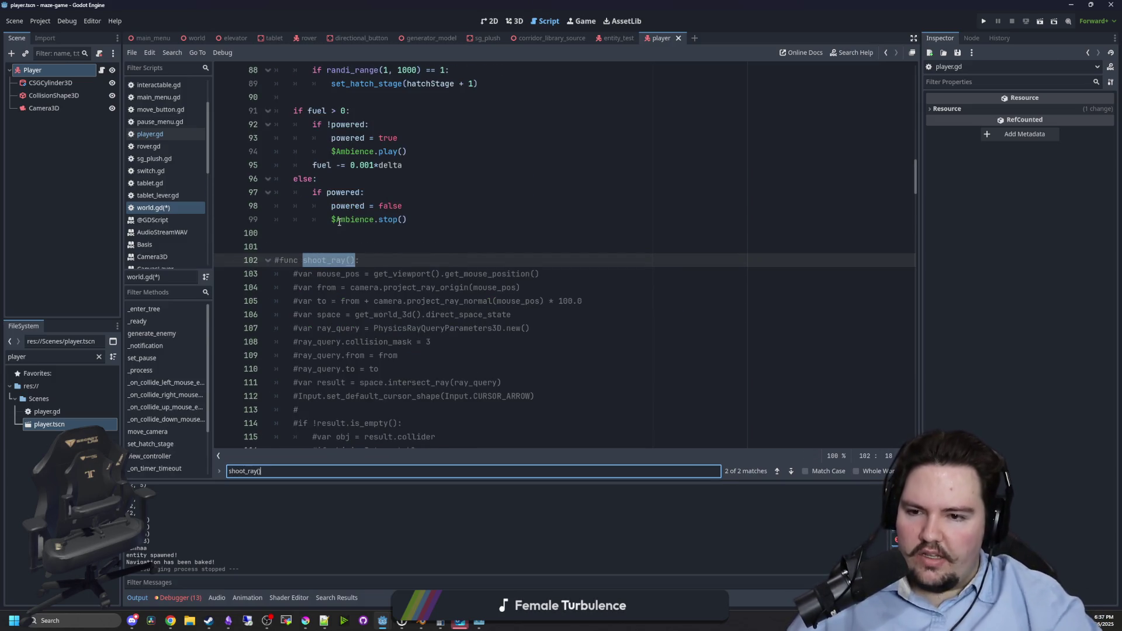
pyautogui.scroll(-4, 424, 310)
pyautogui.moveTo(439, 341)
pyautogui.mouseDown()
pyautogui.moveTo(459, 328)
pyautogui.moveTo(322, 178)
pyautogui.moveTo(216, 116)
pyautogui.mouseUp()
pyautogui.click(444, 246)
pyautogui.moveTo(439, 341)
pyautogui.mouseDown()
pyautogui.moveTo(432, 275)
pyautogui.moveTo(277, 111)
pyautogui.mouseUp()
pyautogui.hotkey('ctrl', 'c')
pyautogui.click(382, 84)
# Save world.gd, look over player.gd, and switch to the scene viewport.
pyautogui.hotkey('ctrl', 's')
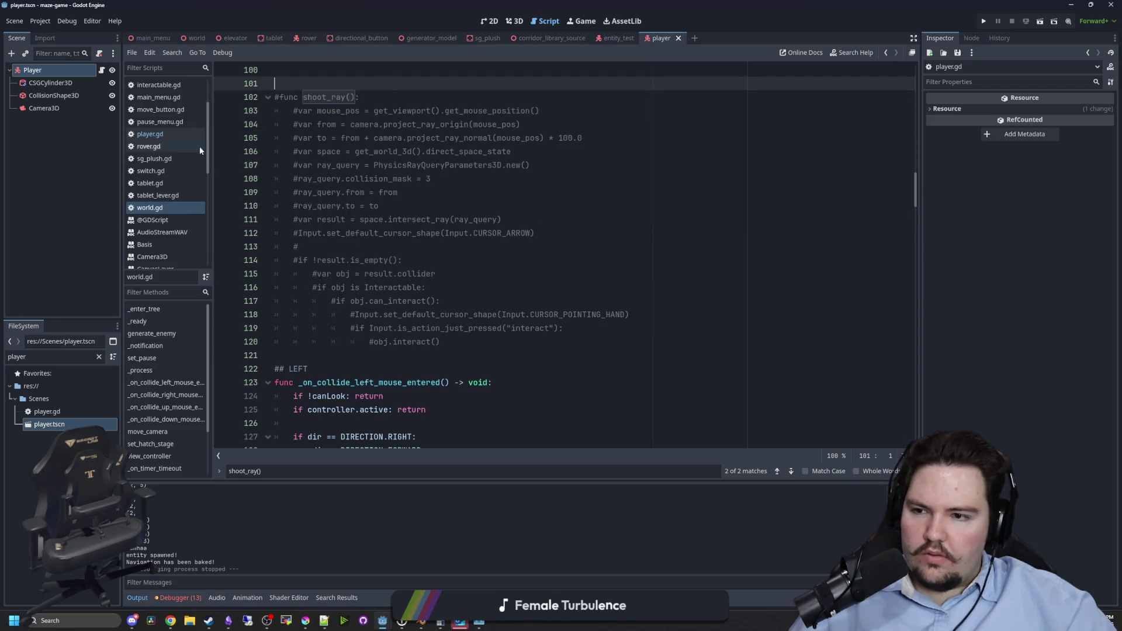
pyautogui.click(175, 137)
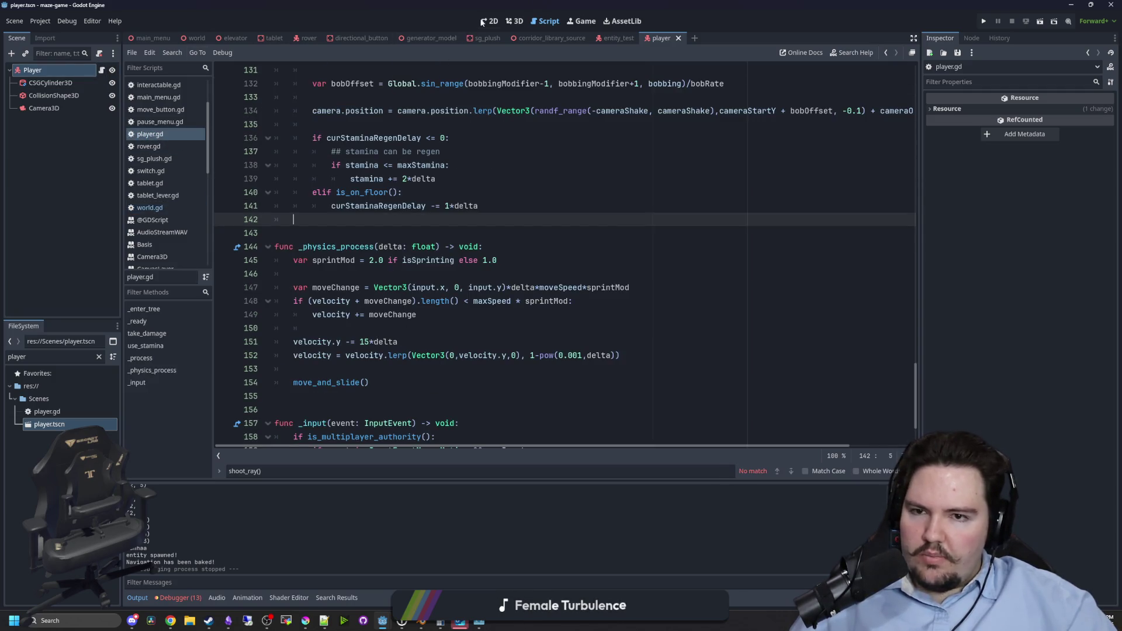
pyautogui.scroll(-2, 330, 258)
pyautogui.scroll(4, 330, 257)
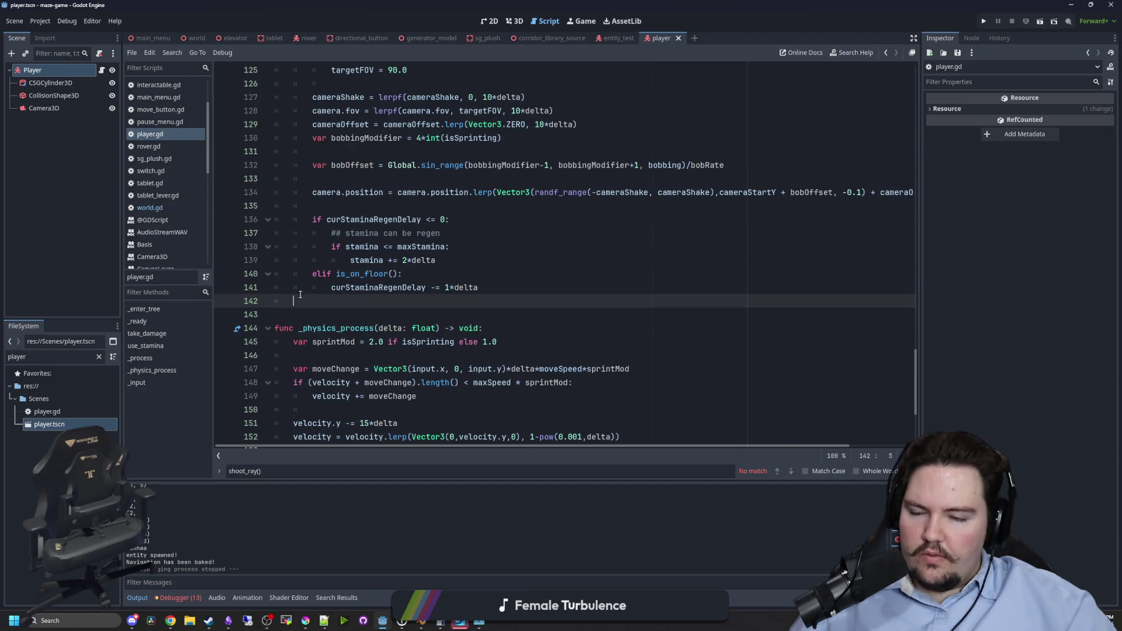
pyautogui.click(489, 21)
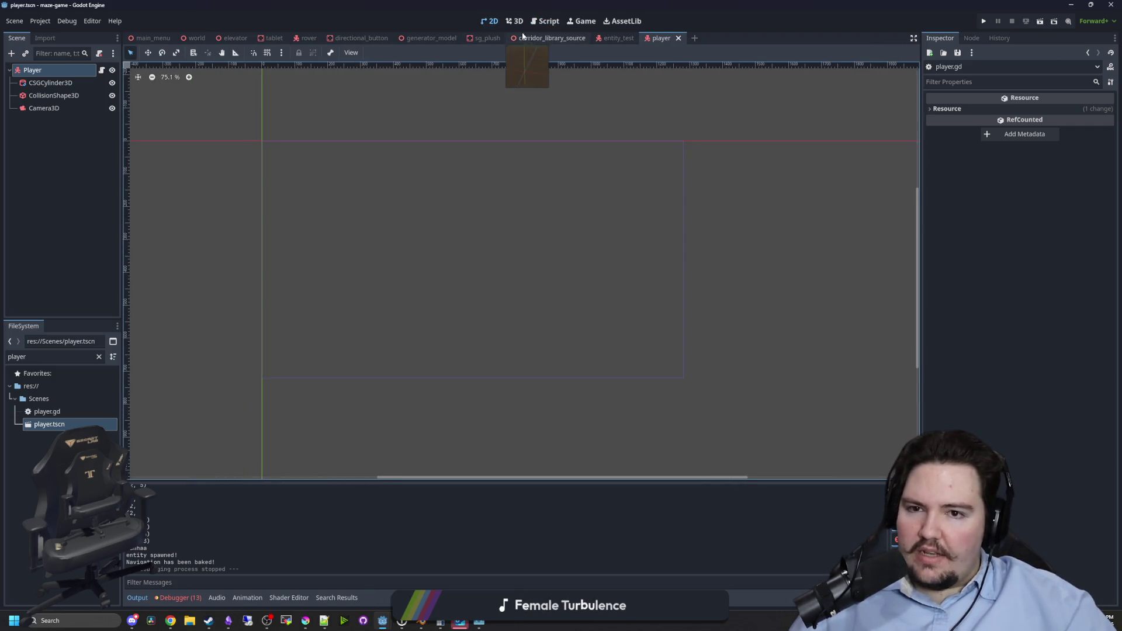
# In the 3D view, add a RayCast3D child node under the player's Camera3D.
pyautogui.click(515, 21)
pyautogui.rightClick(50, 107)
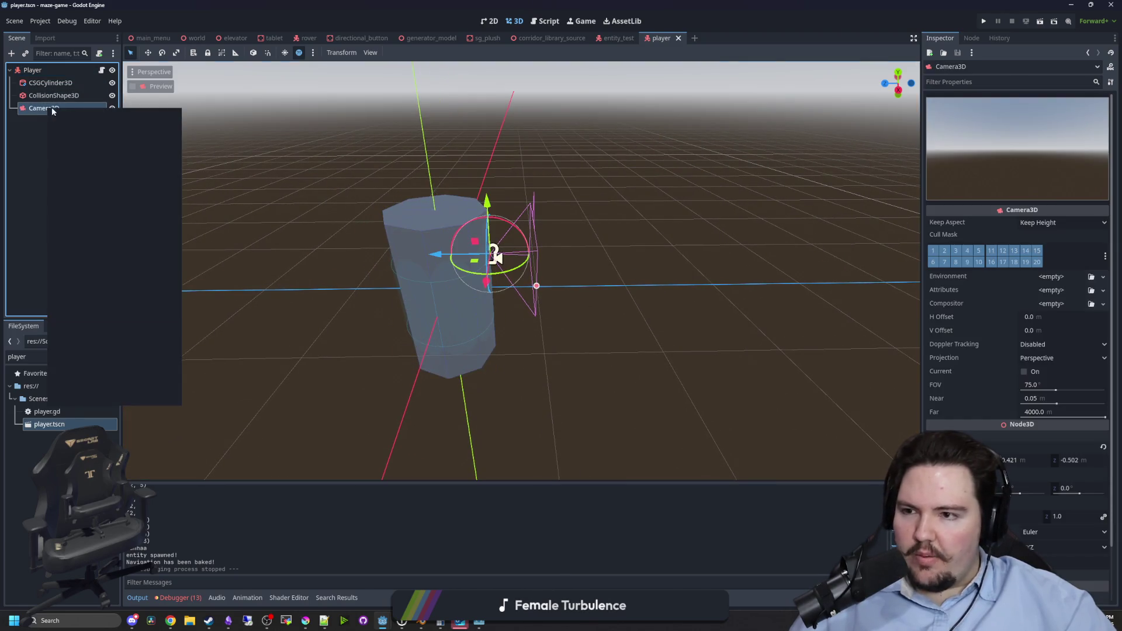
pyautogui.click(90, 116)
pyautogui.write('raycast')
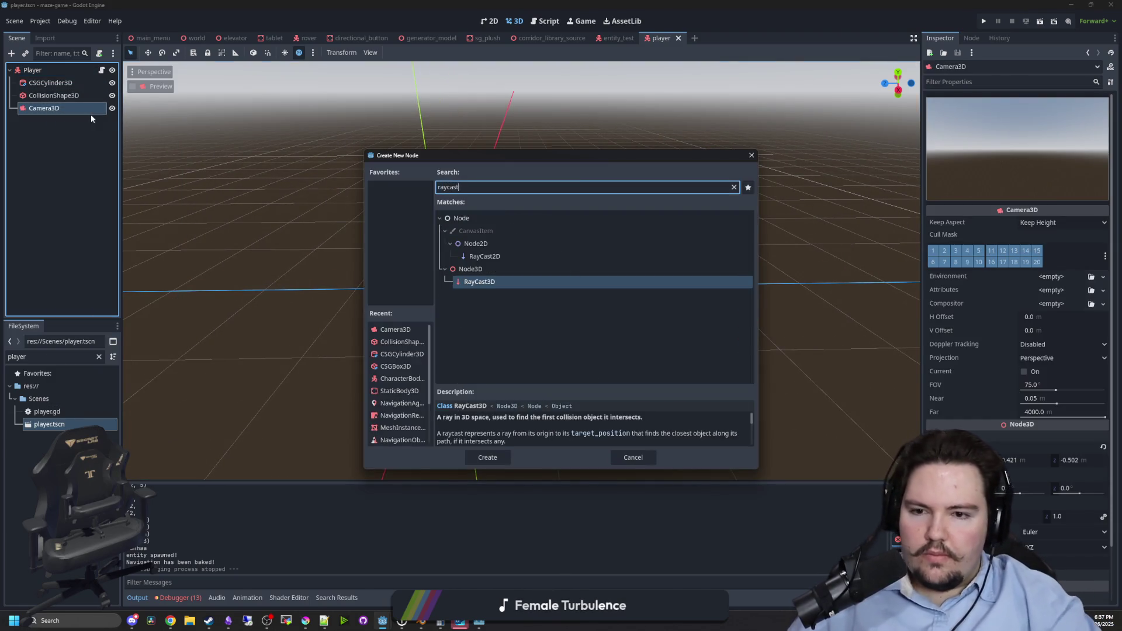
pyautogui.press('Return')
pyautogui.moveTo(529, 250); pyautogui.dragTo(585, 268)
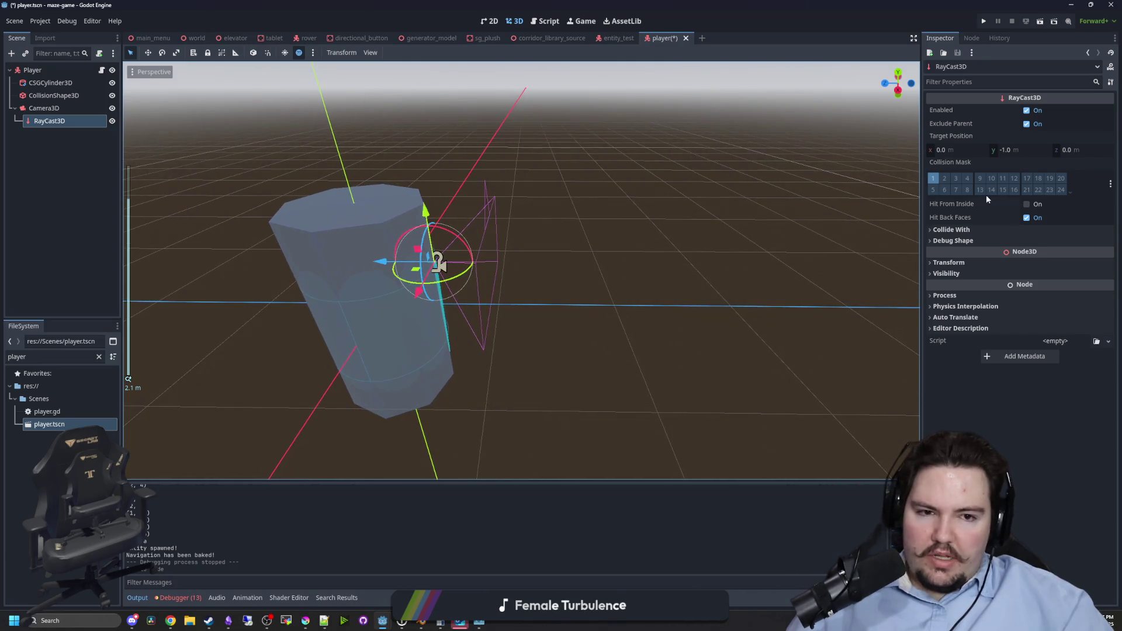
# Set the RayCast3D target position to (0, 0, -2) and return to player.gd.
pyautogui.click(1008, 151)
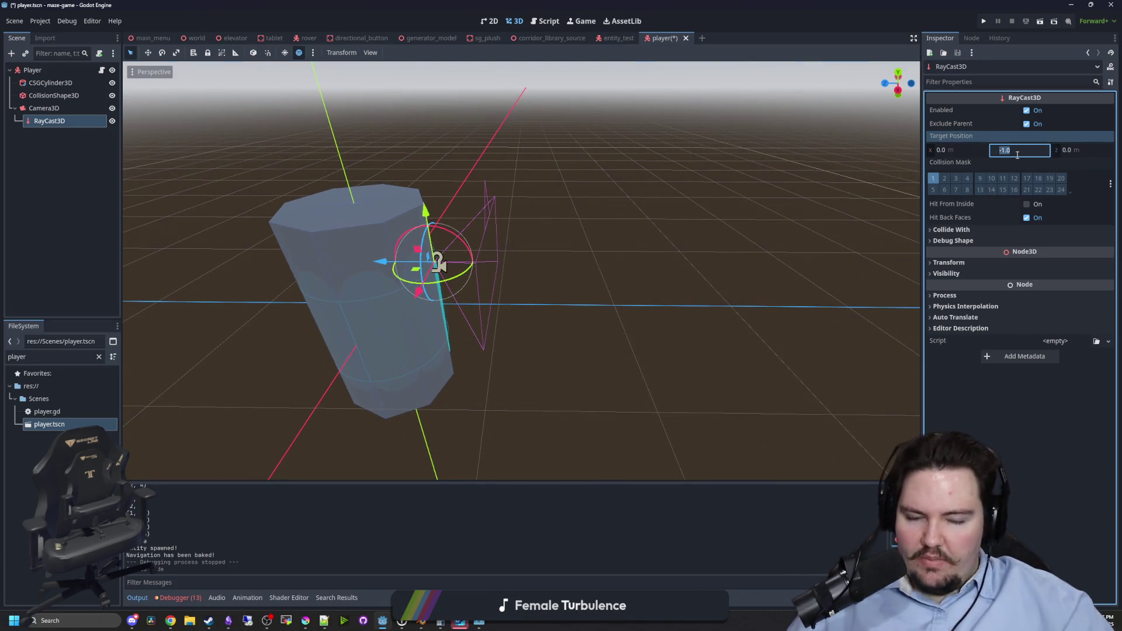
pyautogui.write('0')
pyautogui.press('Return')
pyautogui.write('-1')
pyautogui.press('Return')
pyautogui.write('2')
pyautogui.press('Return')
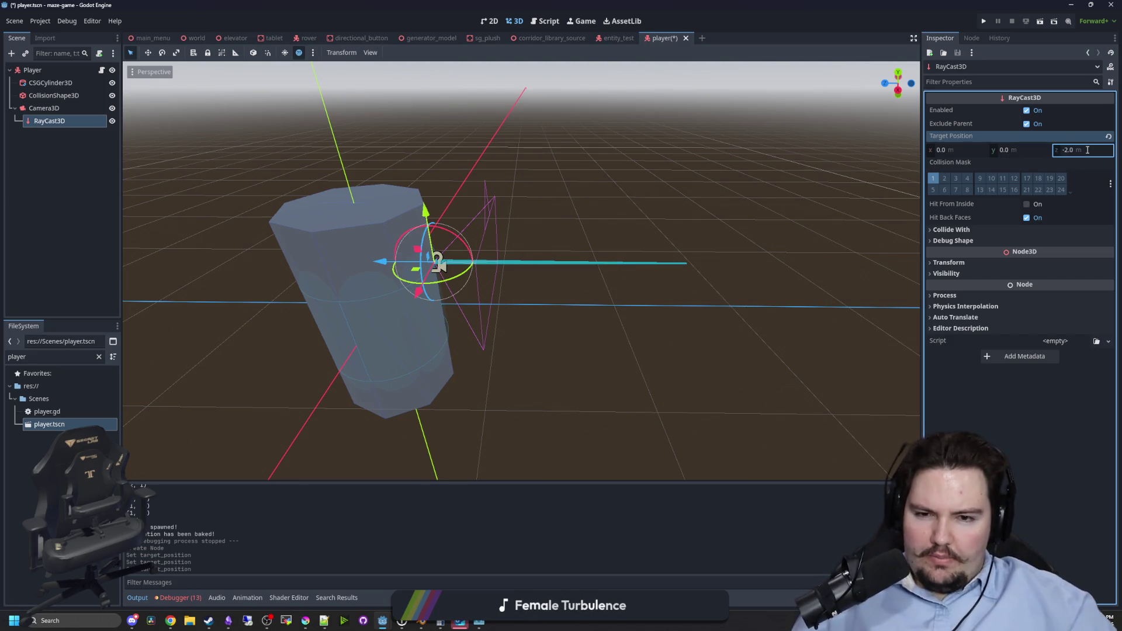
pyautogui.moveTo(548, 205); pyautogui.dragTo(568, 208)
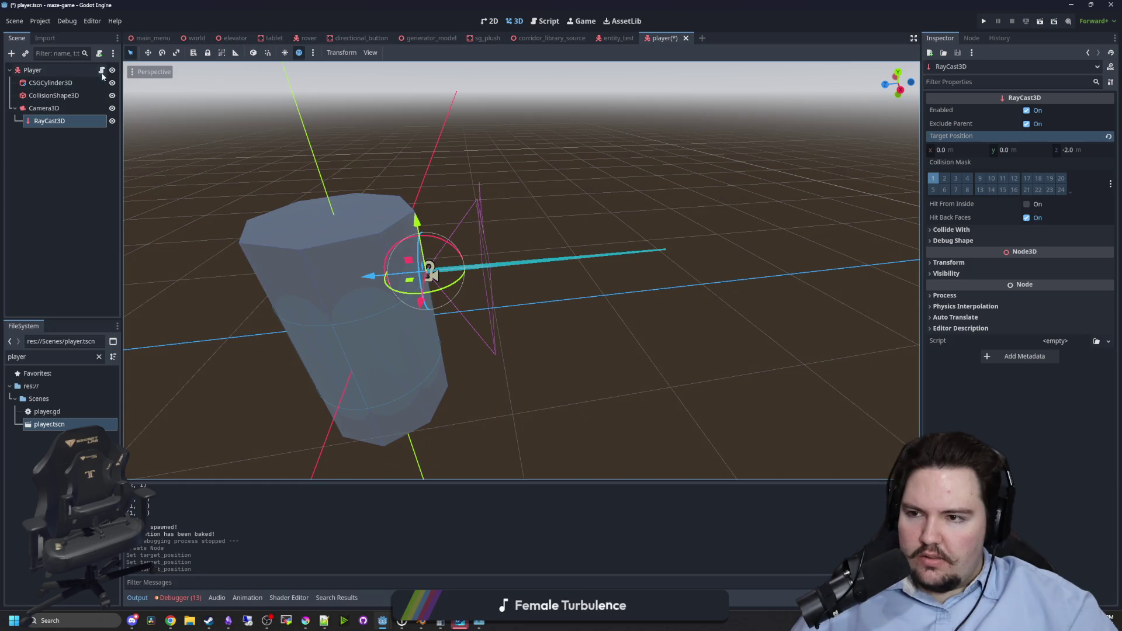
pyautogui.click(102, 73)
pyautogui.scroll(5, 366, 308)
# Paste the old ray code into _physics_process, dropping the cursor-shape comments and mouse-position query lines.
pyautogui.scroll(-10, 351, 292)
pyautogui.click(376, 291)
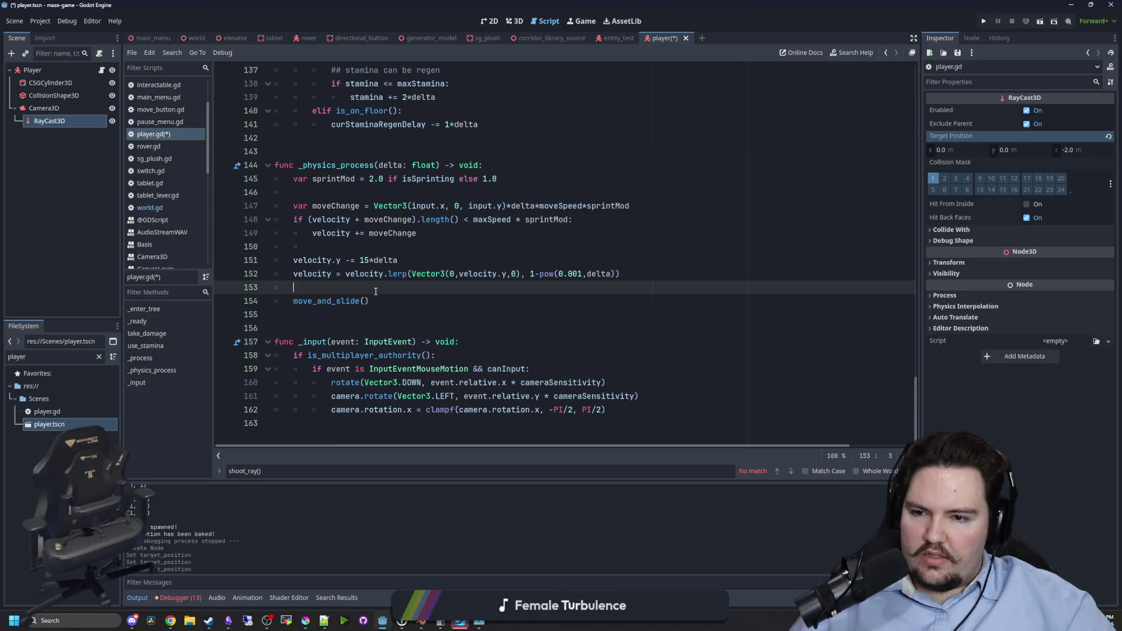
pyautogui.hotkey('ctrl', 'v')
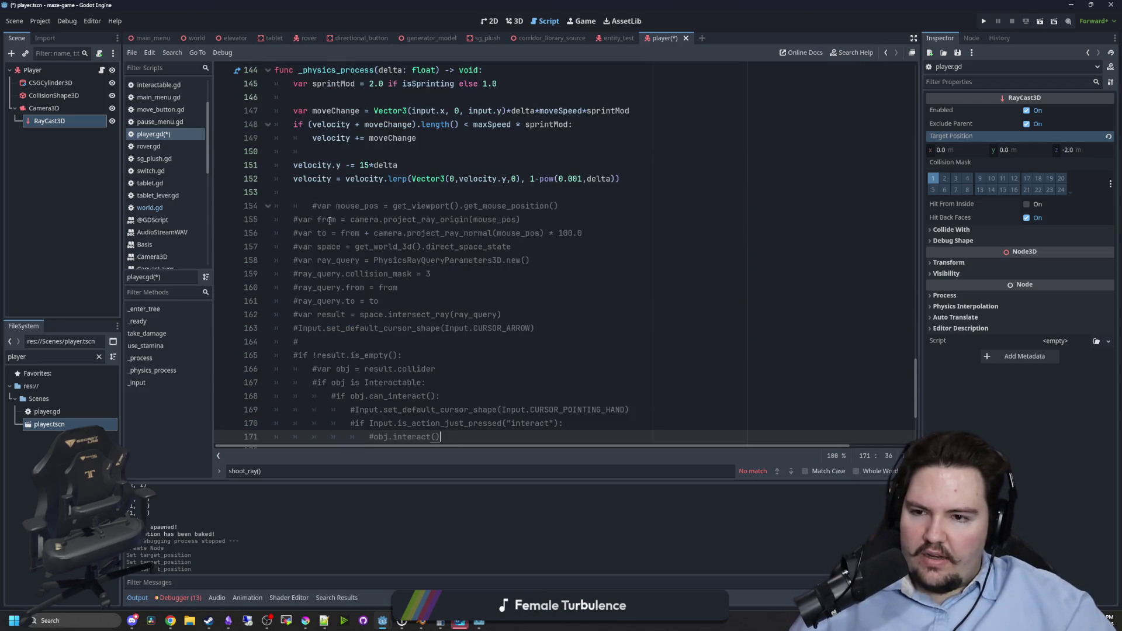
pyautogui.click(311, 206)
pyautogui.scroll(-1, 359, 263)
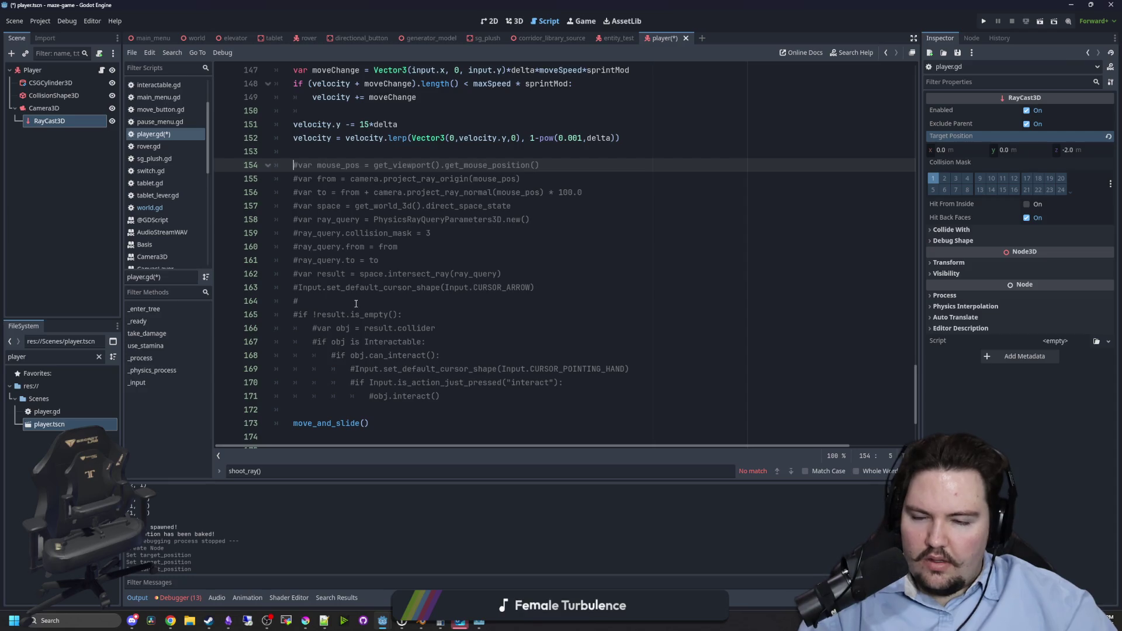
pyautogui.moveTo(353, 303); pyautogui.dragTo(292, 287)
pyautogui.press('BackSpace')
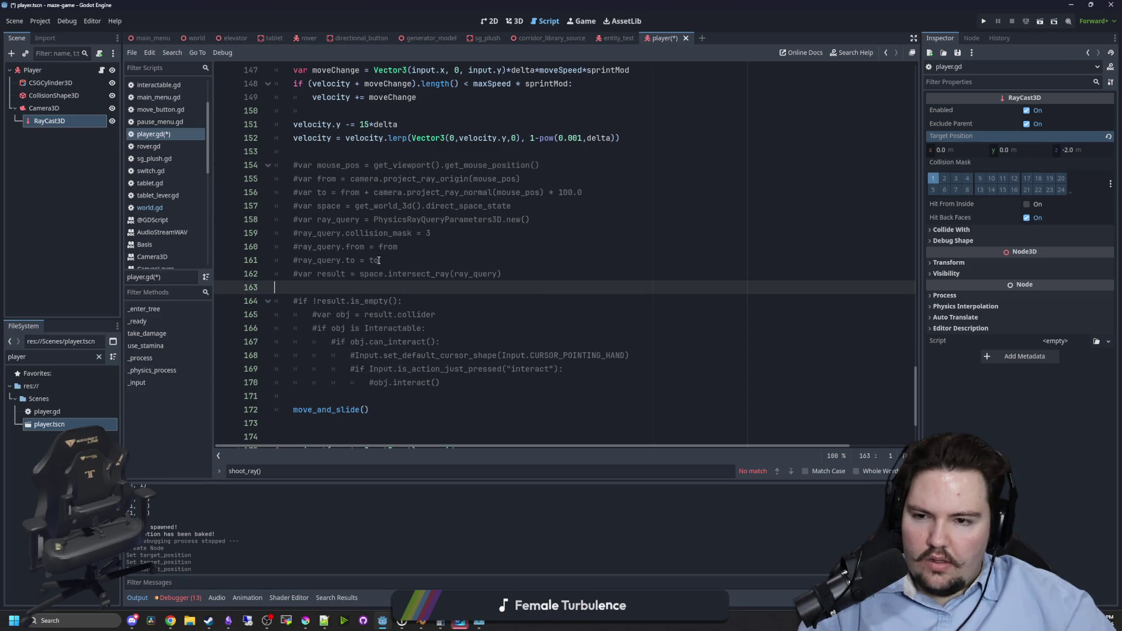
pyautogui.moveTo(380, 260); pyautogui.dragTo(224, 160)
pyautogui.press('BackSpace')
# Uncomment the result and interaction block and replace intersect_ray with get_collider().
pyautogui.moveTo(444, 287)
pyautogui.mouseDown()
pyautogui.moveTo(350, 245)
pyautogui.moveTo(280, 196)
pyautogui.moveTo(191, 182)
pyautogui.mouseUp()
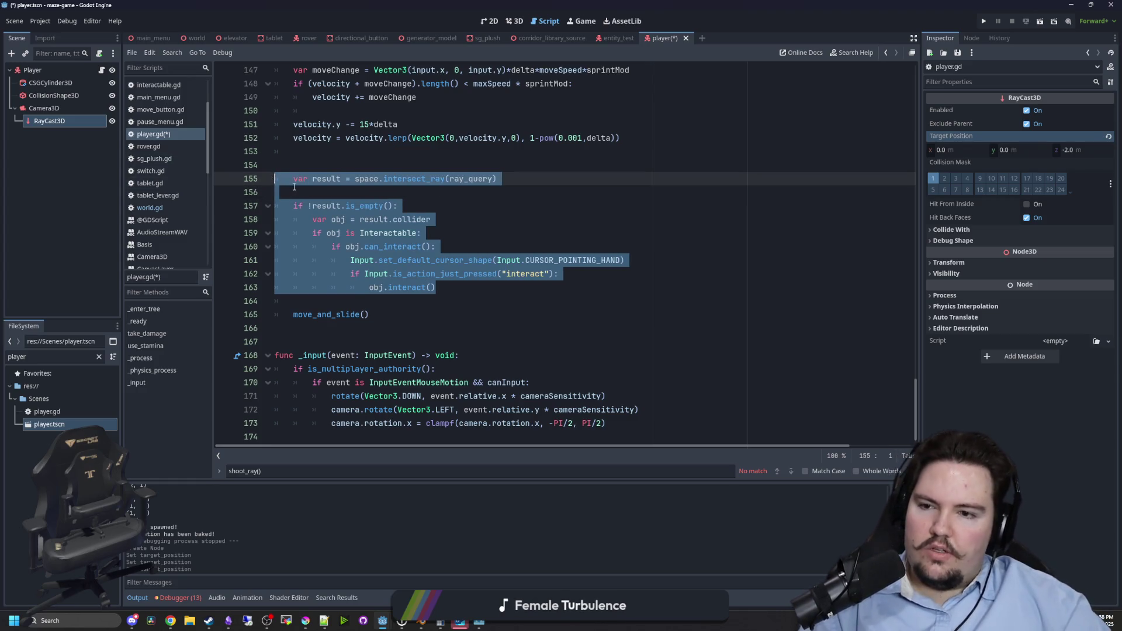
pyautogui.hotkey('ctrl', 'k')
pyautogui.press('End')
pyautogui.press('Delete')
pyautogui.click(339, 170)
pyautogui.press('BackSpace')
pyautogui.moveTo(496, 164)
pyautogui.mouseDown()
pyautogui.moveTo(363, 165)
pyautogui.moveTo(377, 168)
pyautogui.mouseUp()
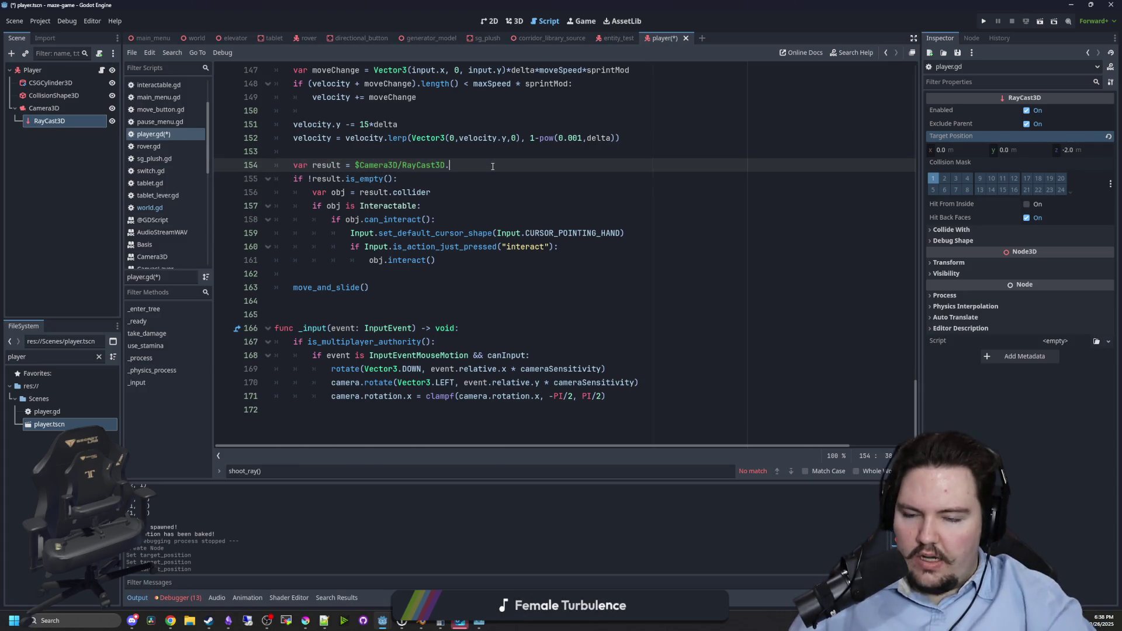
pyautogui.write('get_col')
pyautogui.press('Return')
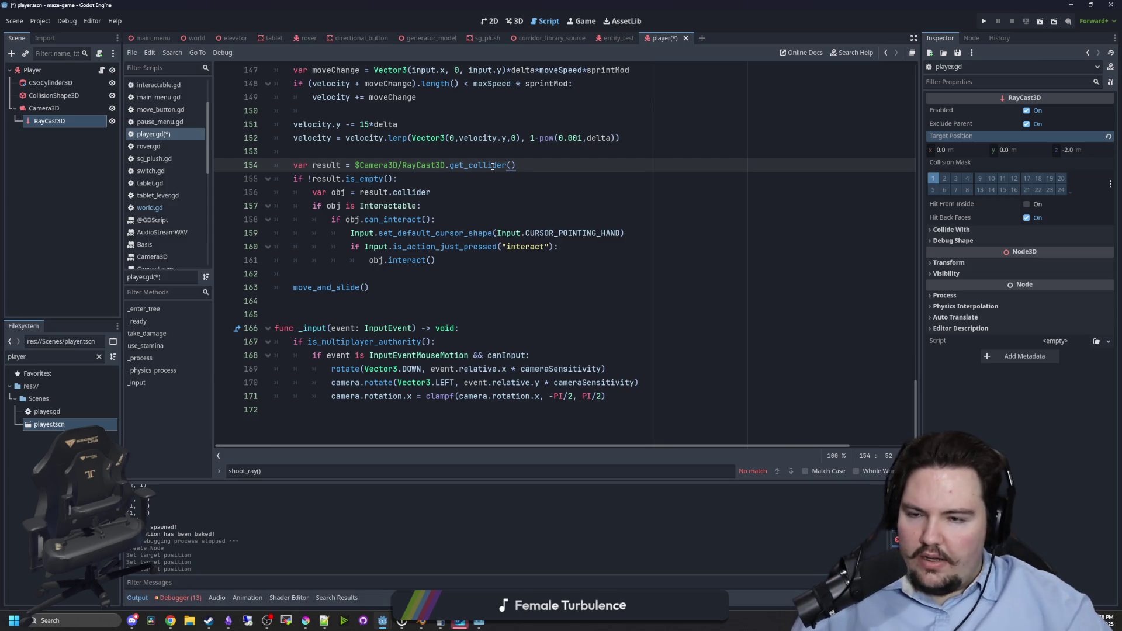
# Remove the var obj assignment and rename the remaining obj references to result.
pyautogui.scroll(2, 360, 234)
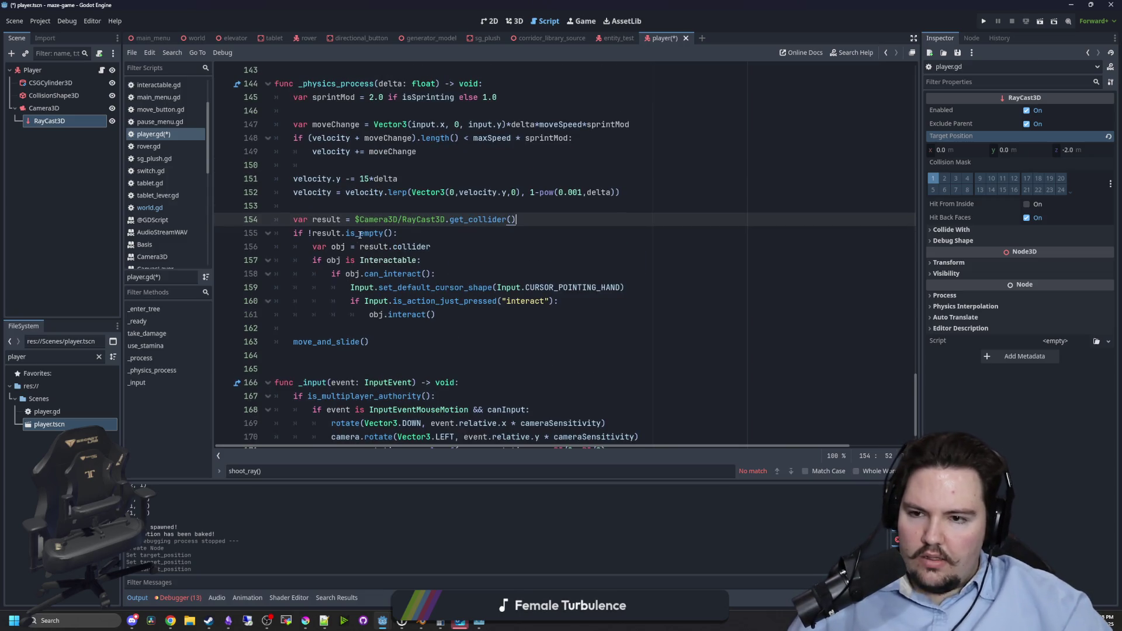
pyautogui.click(452, 246)
pyautogui.hotkey('shift', 'Home')
pyautogui.press('BackSpace')
pyautogui.press('BackSpace')
pyautogui.press('BackSpace')
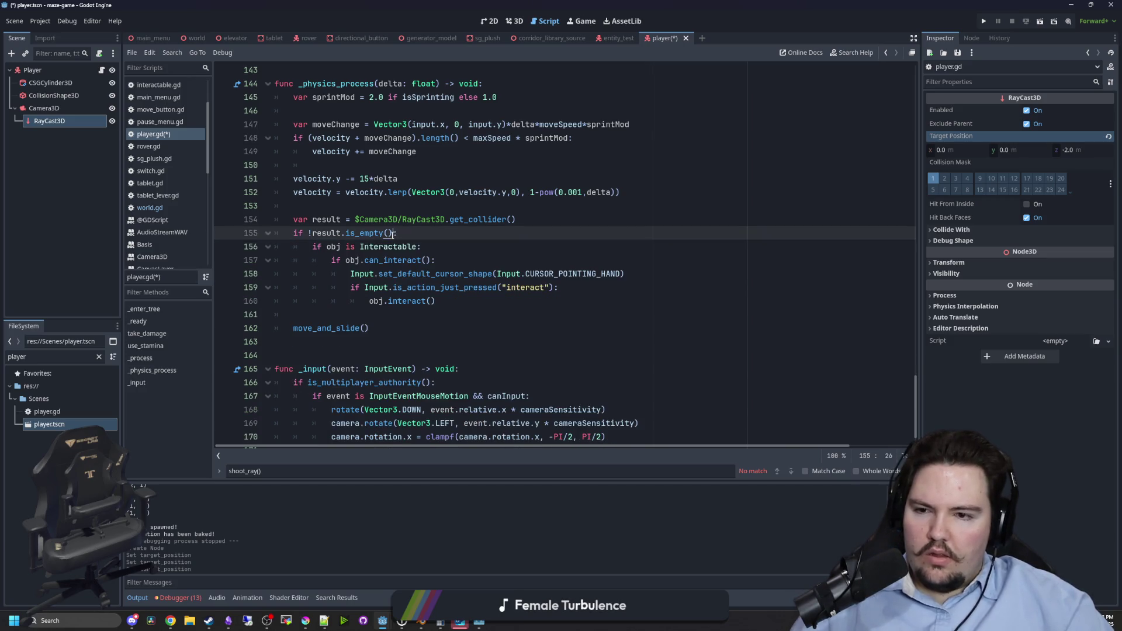
pyautogui.moveTo(318, 233); pyautogui.dragTo(345, 233)
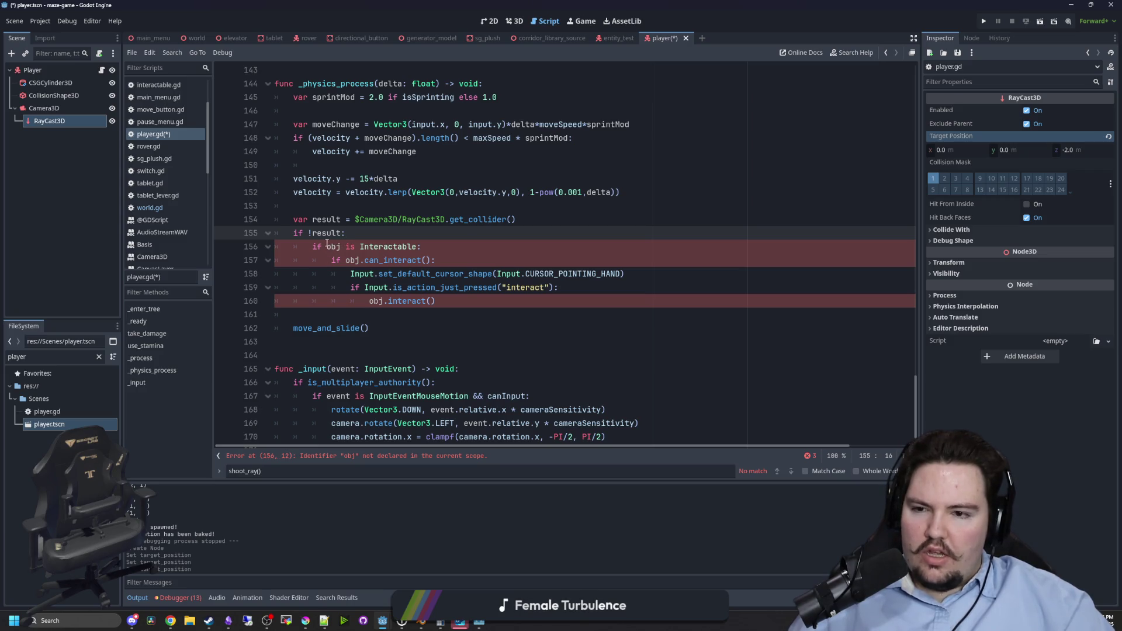
pyautogui.click(331, 220)
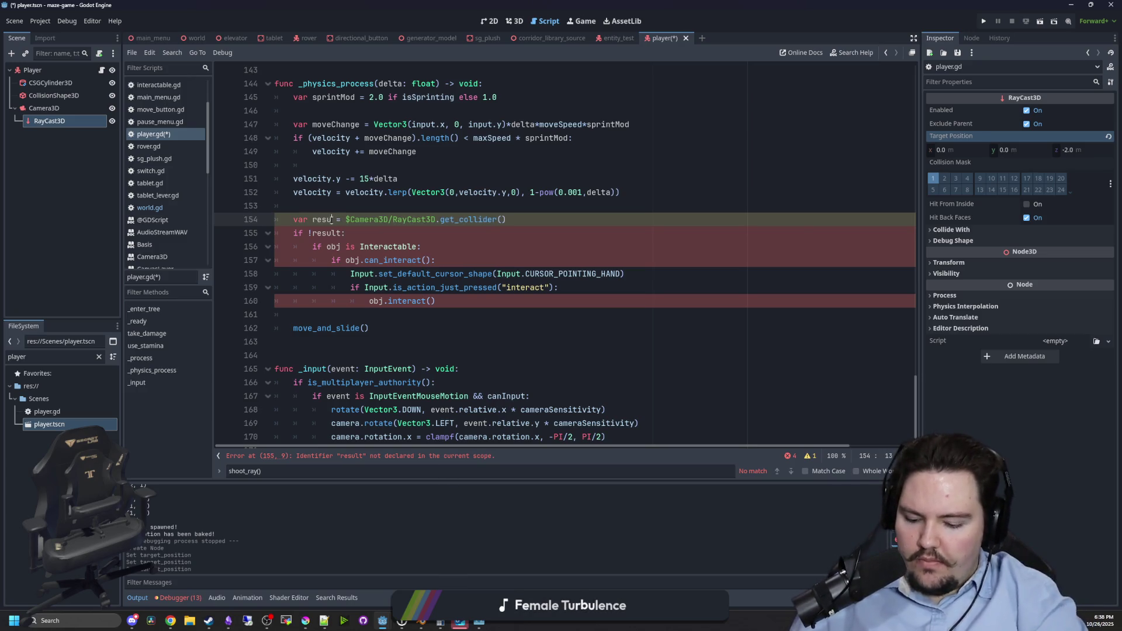
pyautogui.click(337, 247)
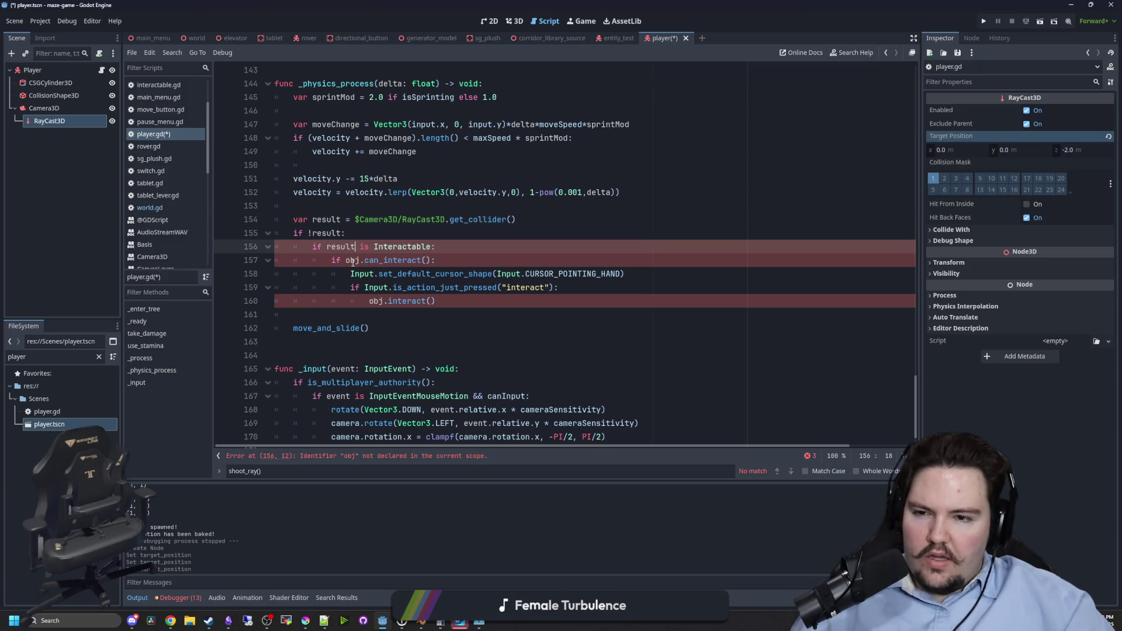
pyautogui.doubleClick(353, 261)
pyautogui.doubleClick(374, 301)
pyautogui.write('result')
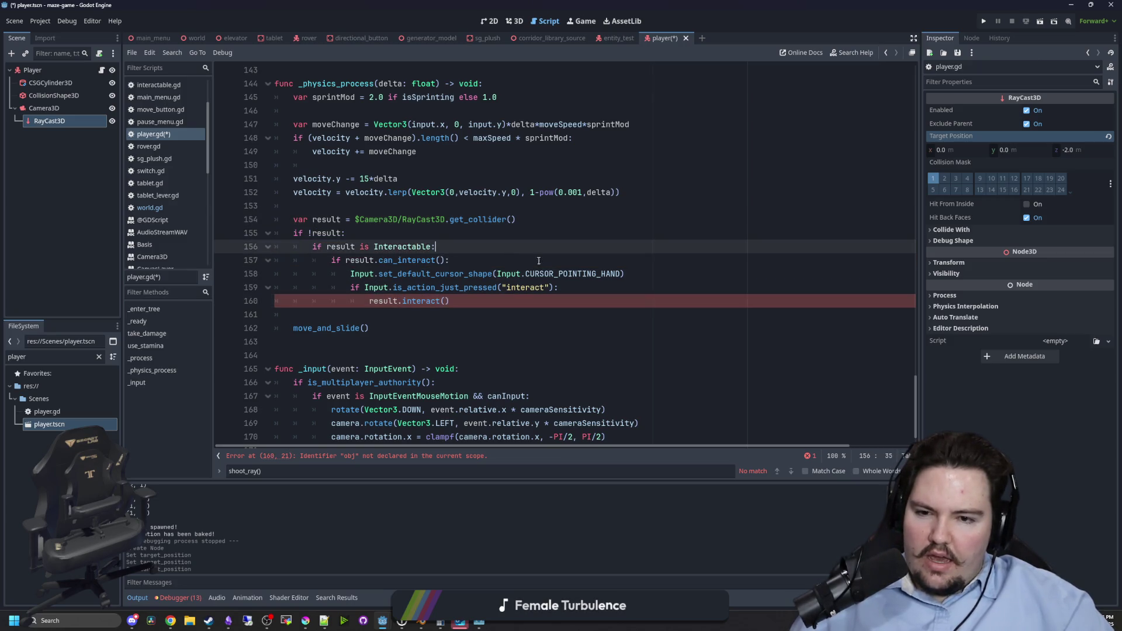
# Delete the leftover cursor-shape line, then save and run the project with F5.
pyautogui.moveTo(624, 273); pyautogui.dragTo(209, 266)
pyautogui.hotkey('shift', 'End')
pyautogui.press('BackSpace')
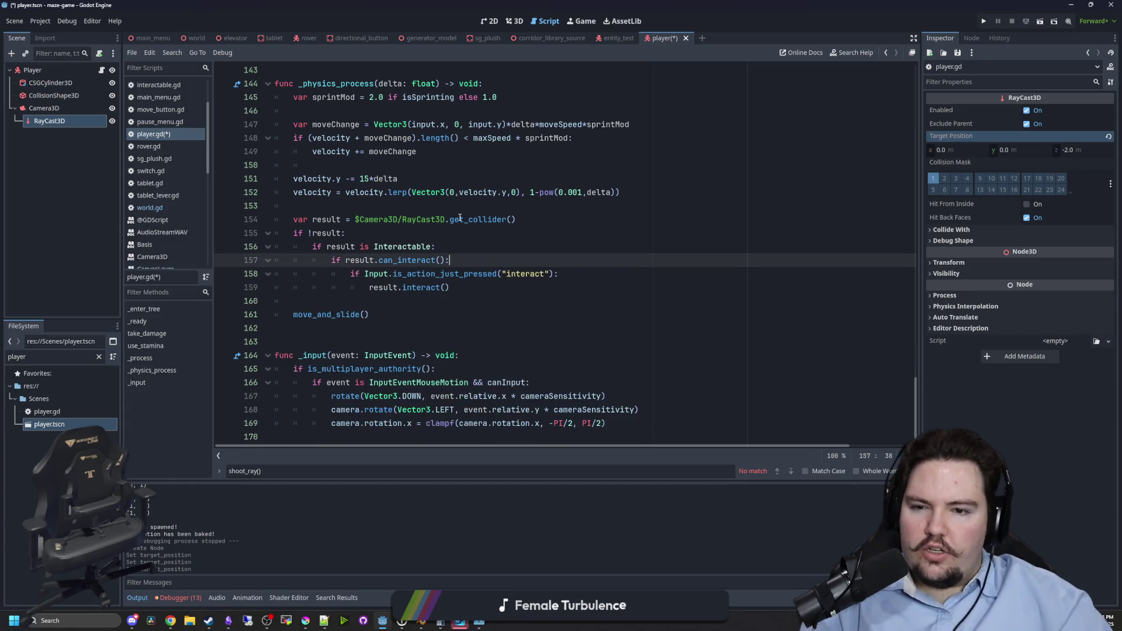
pyautogui.click(431, 234)
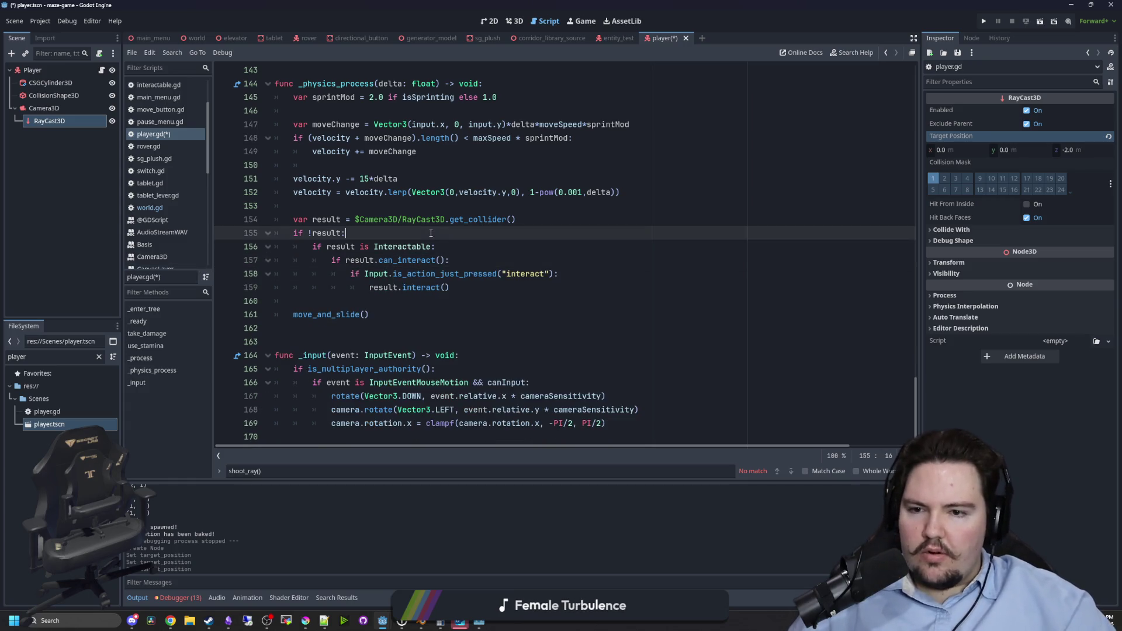
pyautogui.click(420, 305)
pyautogui.press('F5')
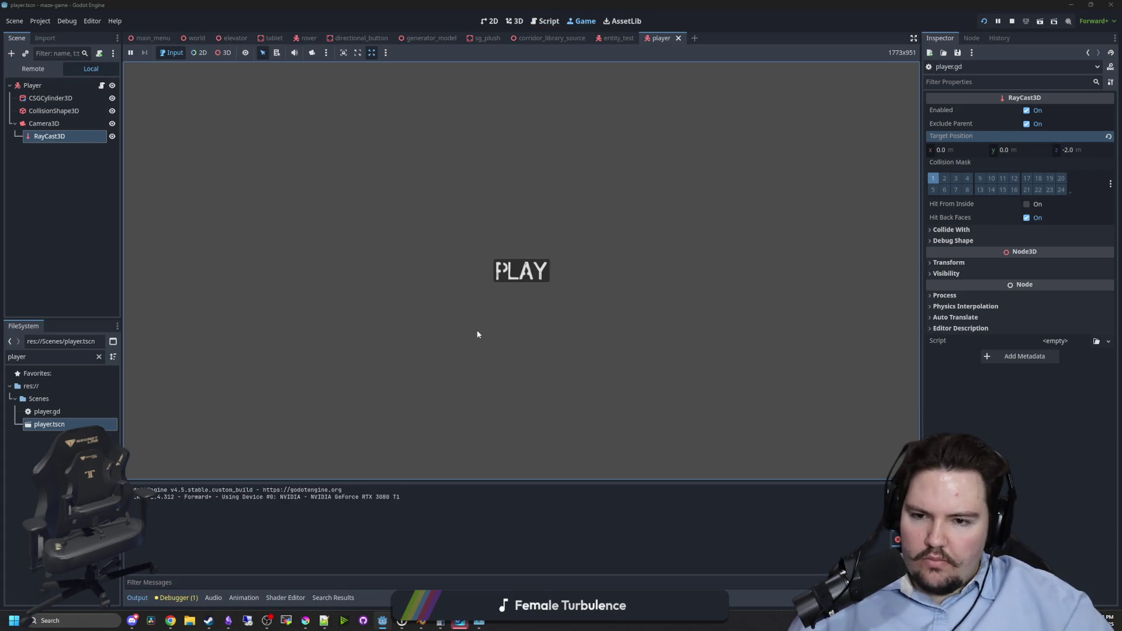
# Start the game from its main menu, then stop the run.
pyautogui.click(531, 270)
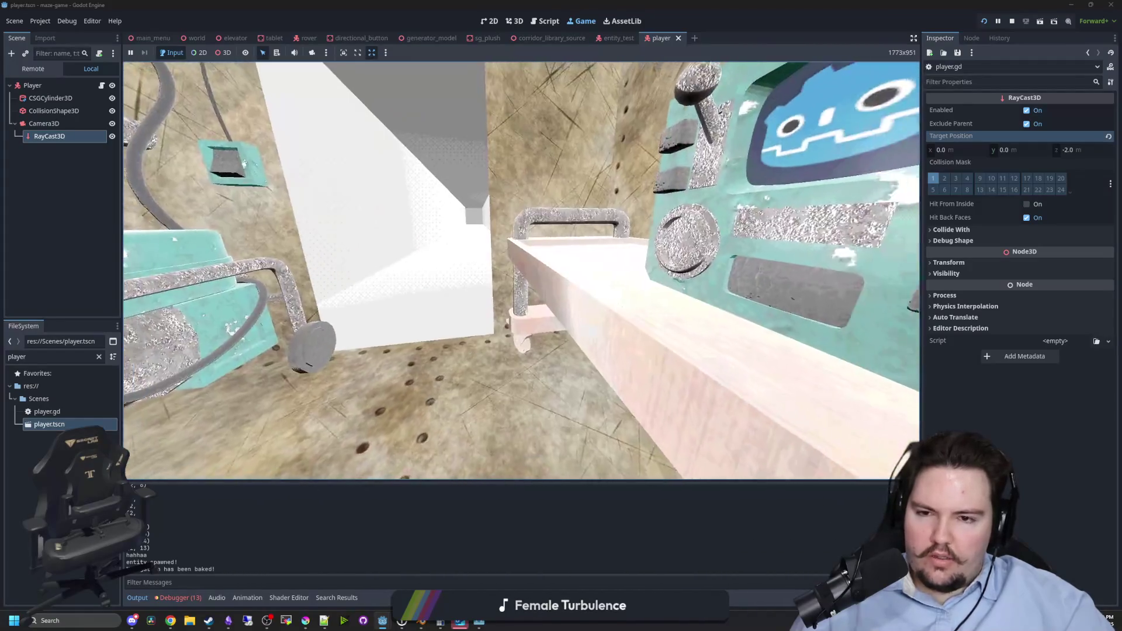
pyautogui.press('super')
pyautogui.click(1011, 21)
# Make the Camera3D's RayCast3D ignore collision layer 1 and save the player scene.
pyautogui.click(44, 108)
pyautogui.click(49, 120)
pyautogui.hotkey('ctrl', 's')
pyautogui.click(935, 179)
pyautogui.click(773, 179)
pyautogui.hotkey('ctrl', 's')
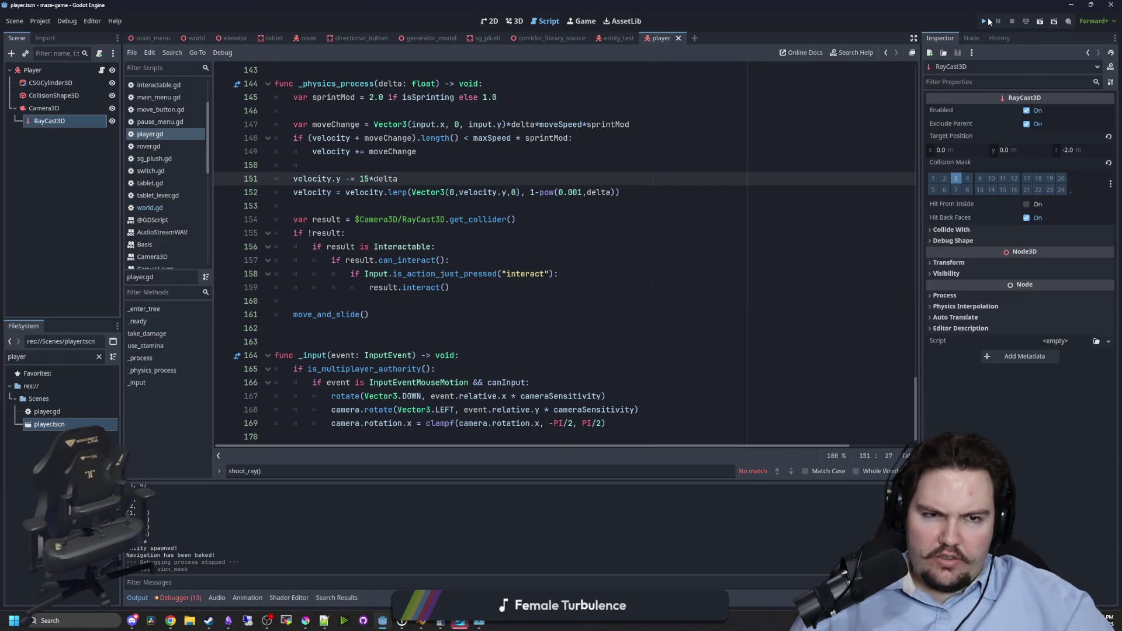
# Relaunch, walk up to the teal wall switch, then stop the game with F8.
pyautogui.click(985, 21)
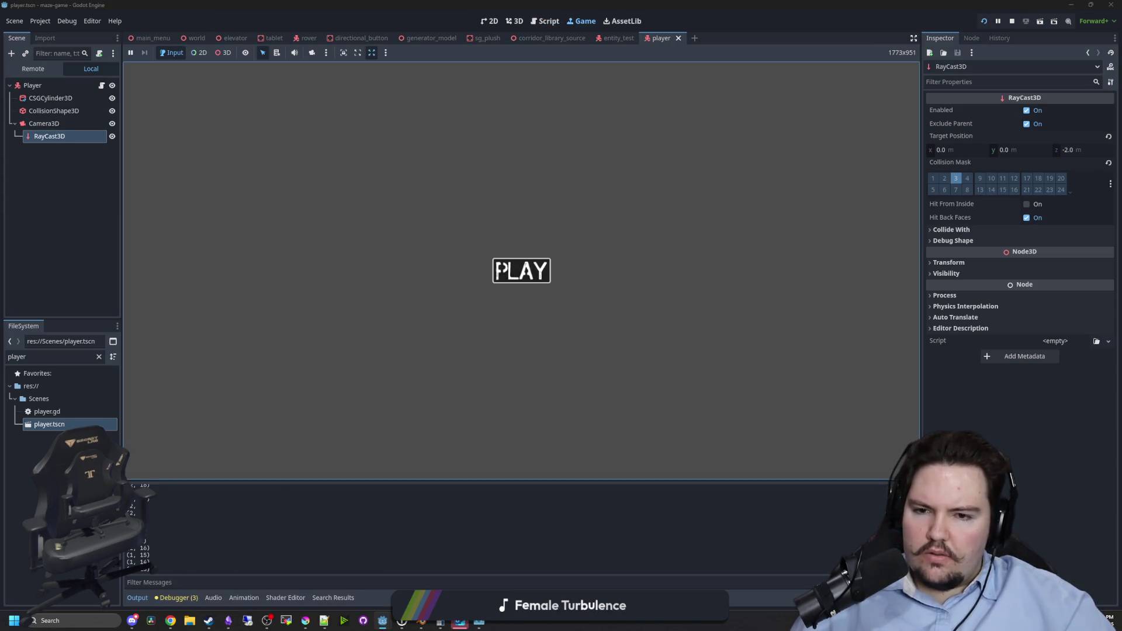
pyautogui.click(498, 270)
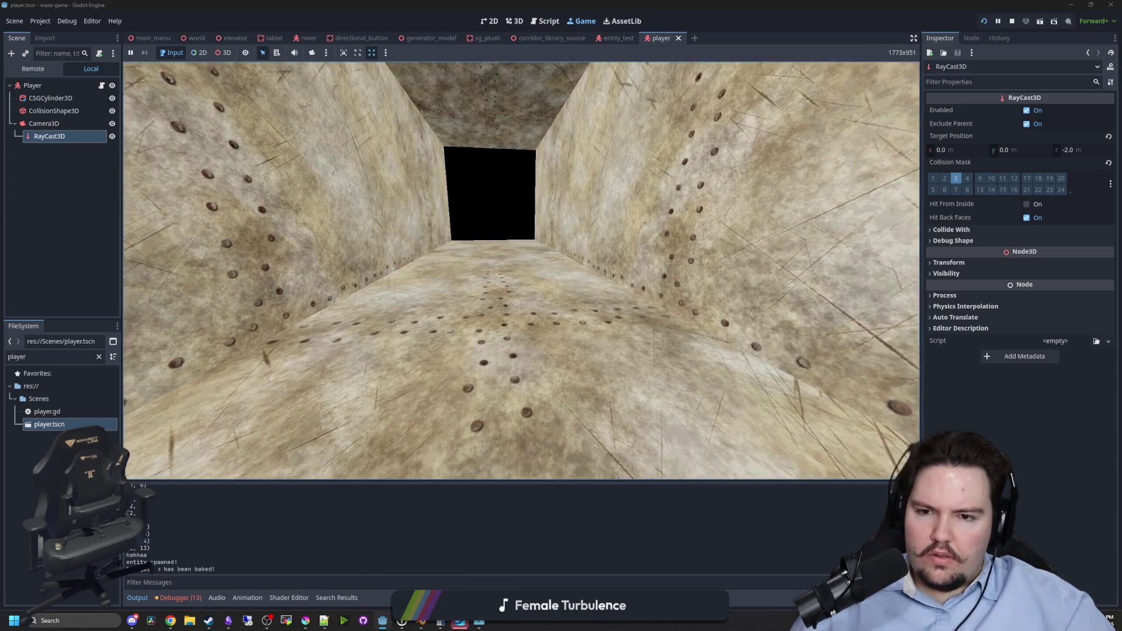
pyautogui.press('w')
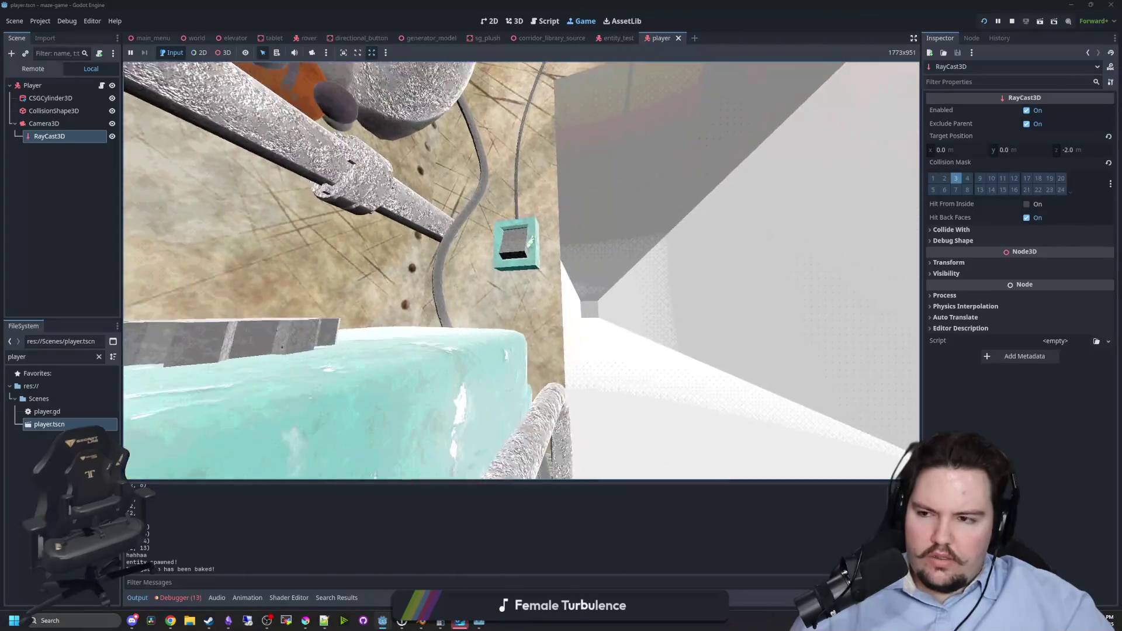
pyautogui.press('super')
pyautogui.press('F8')
pyautogui.click(421, 233)
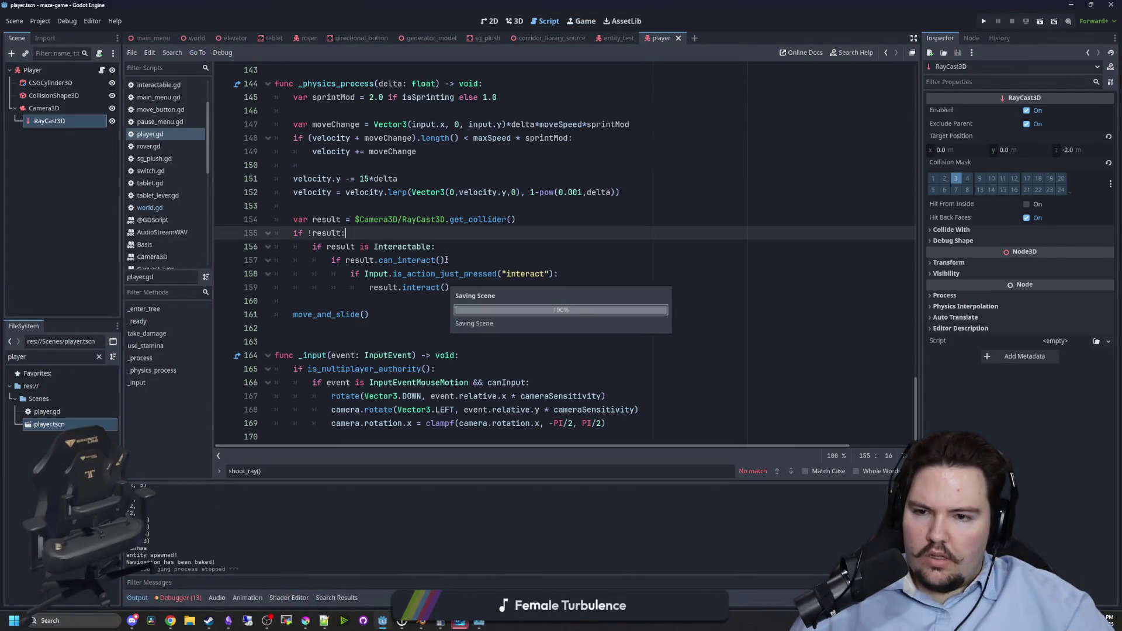
pyautogui.scroll(1, 456, 313)
pyautogui.click(41, 20)
# In the Input Map, replace interact's Left Mouse Button binding with the E key, then save.
pyautogui.click(40, 21)
pyautogui.click(40, 21)
pyautogui.click(55, 34)
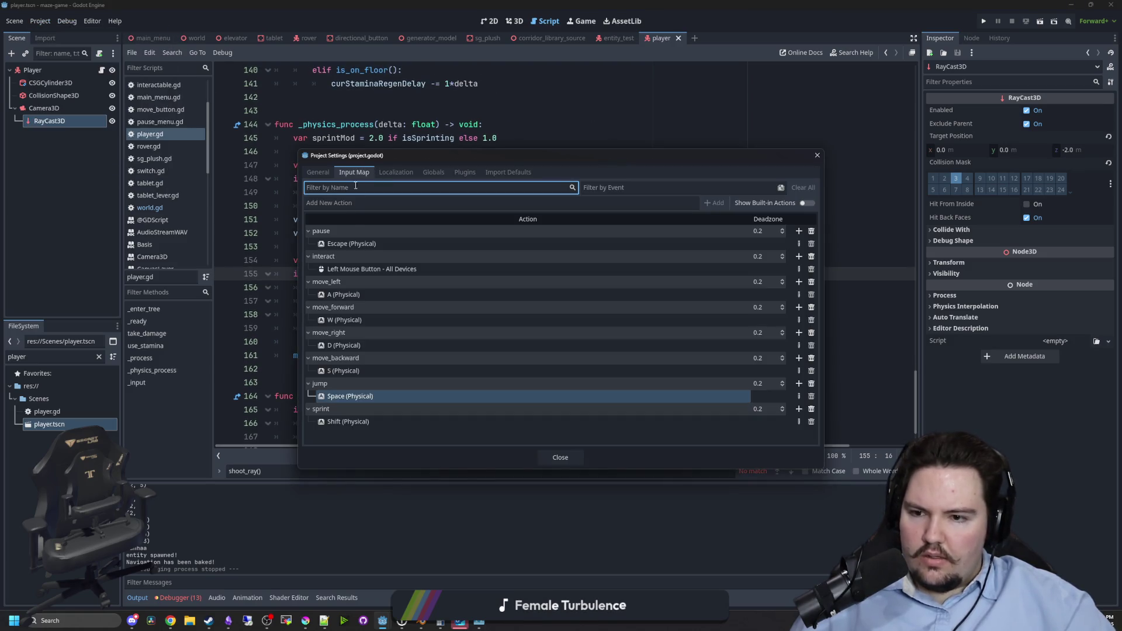
pyautogui.click(387, 269)
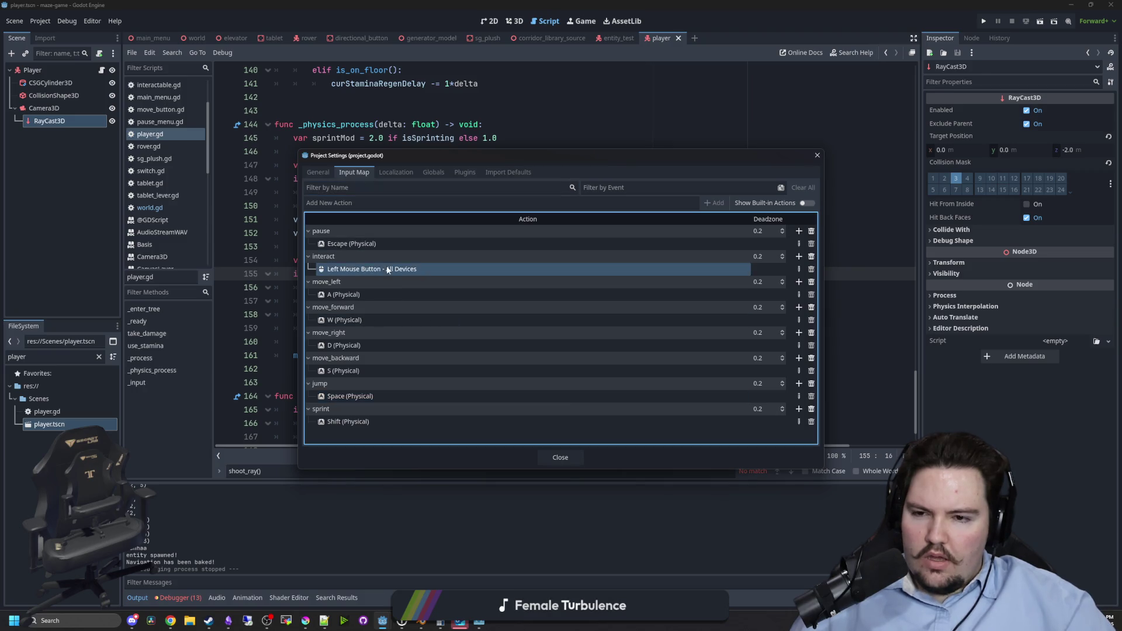
pyautogui.click(811, 268)
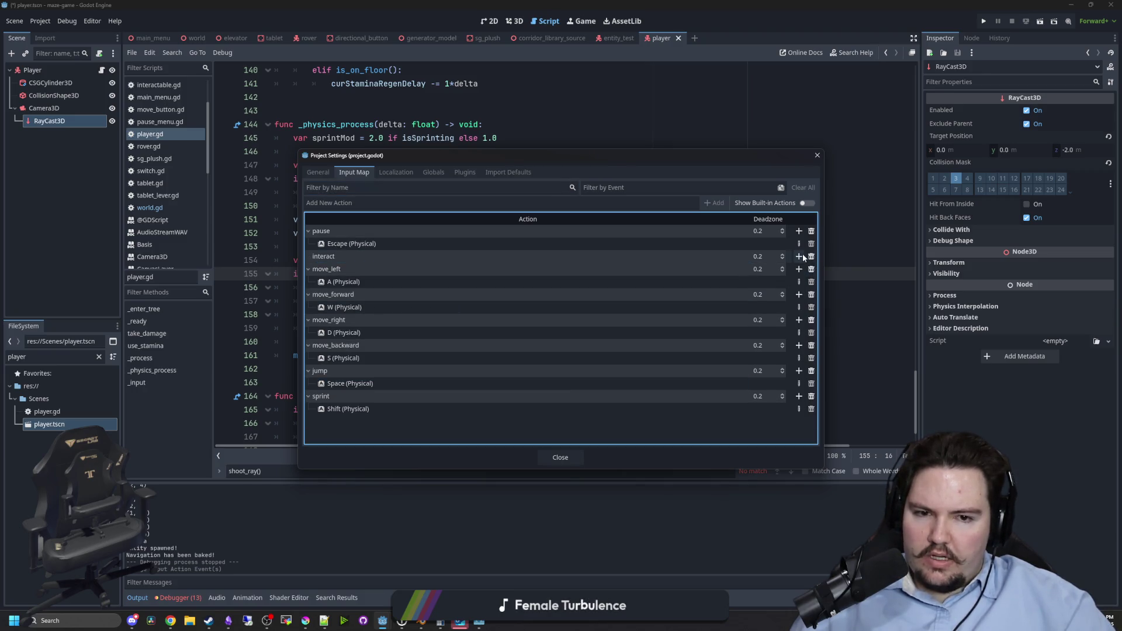
pyautogui.click(799, 256)
pyautogui.press('e')
pyautogui.click(490, 397)
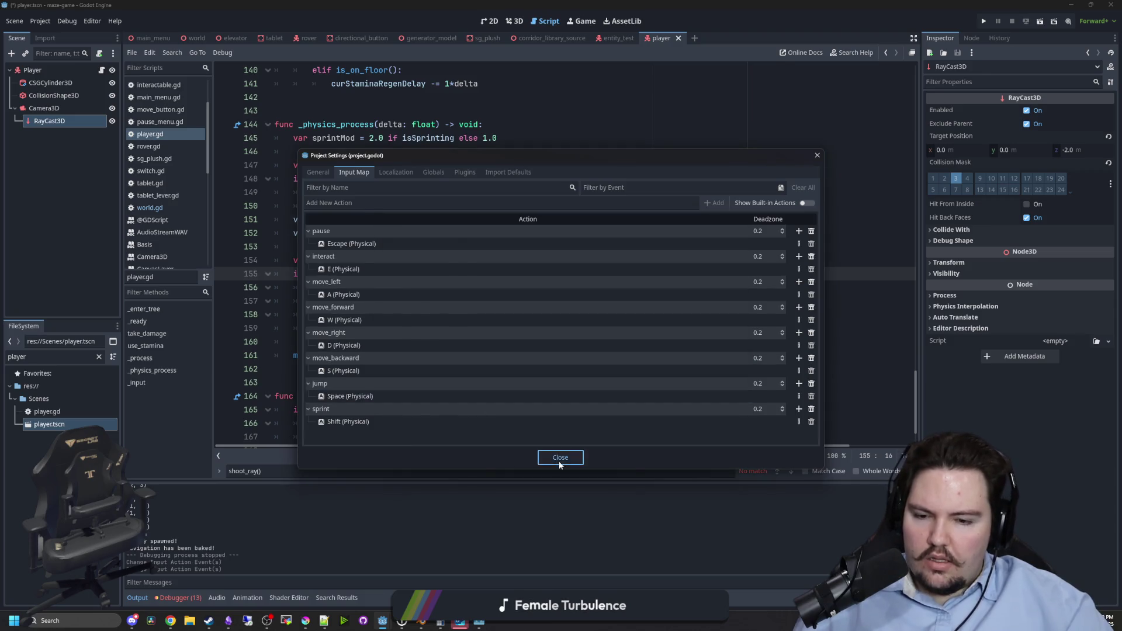
pyautogui.click(559, 457)
pyautogui.hotkey('ctrl', 's')
pyautogui.click(374, 260)
pyautogui.click(388, 247)
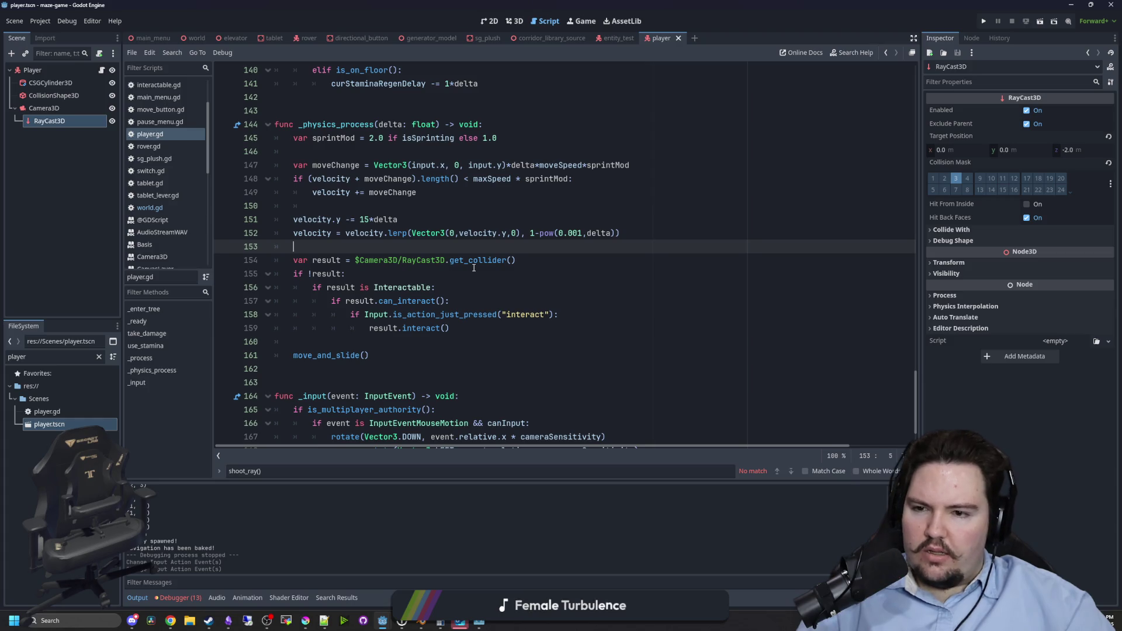
# Check lines 153–160 of player.gd, including the result.interact() call, then run the project.
pyautogui.click(422, 273)
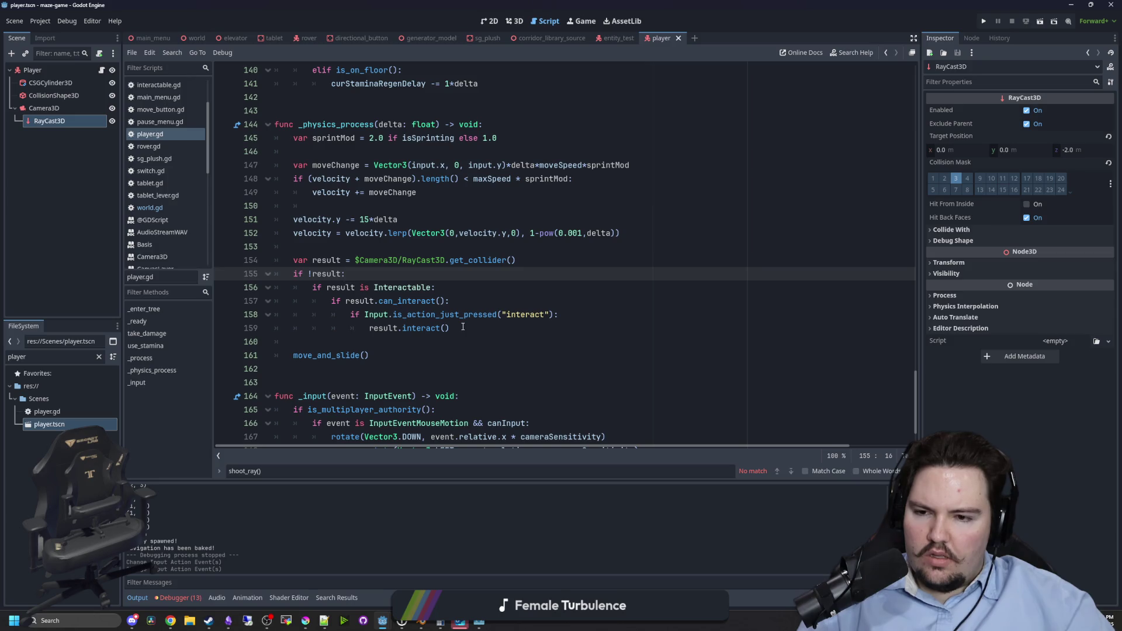
pyautogui.moveTo(463, 327); pyautogui.dragTo(374, 327)
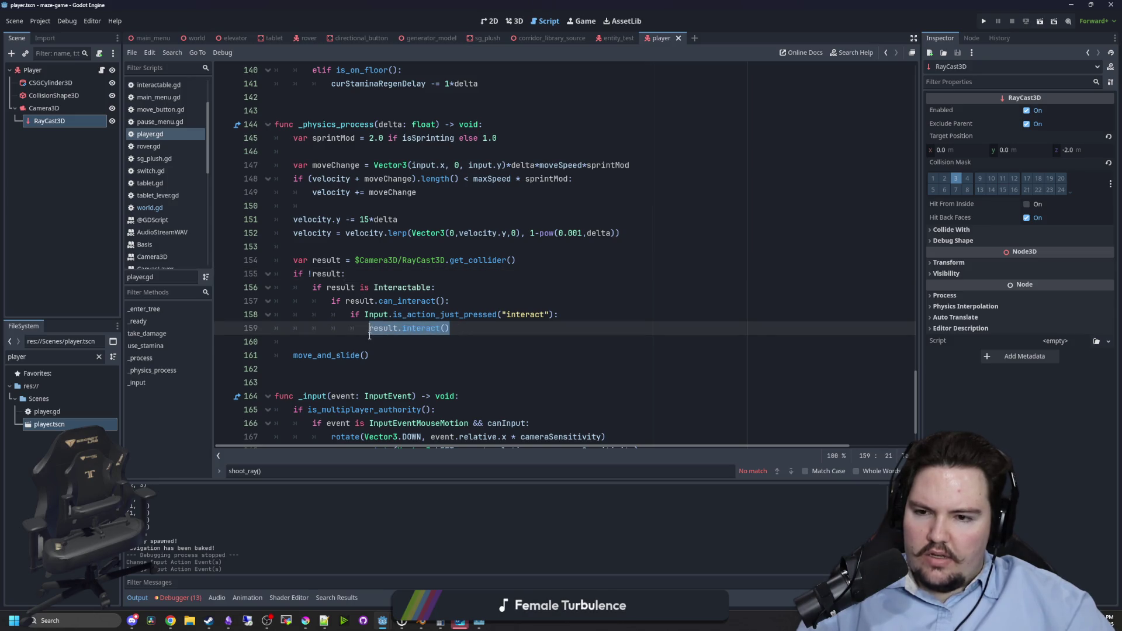
pyautogui.click(370, 338)
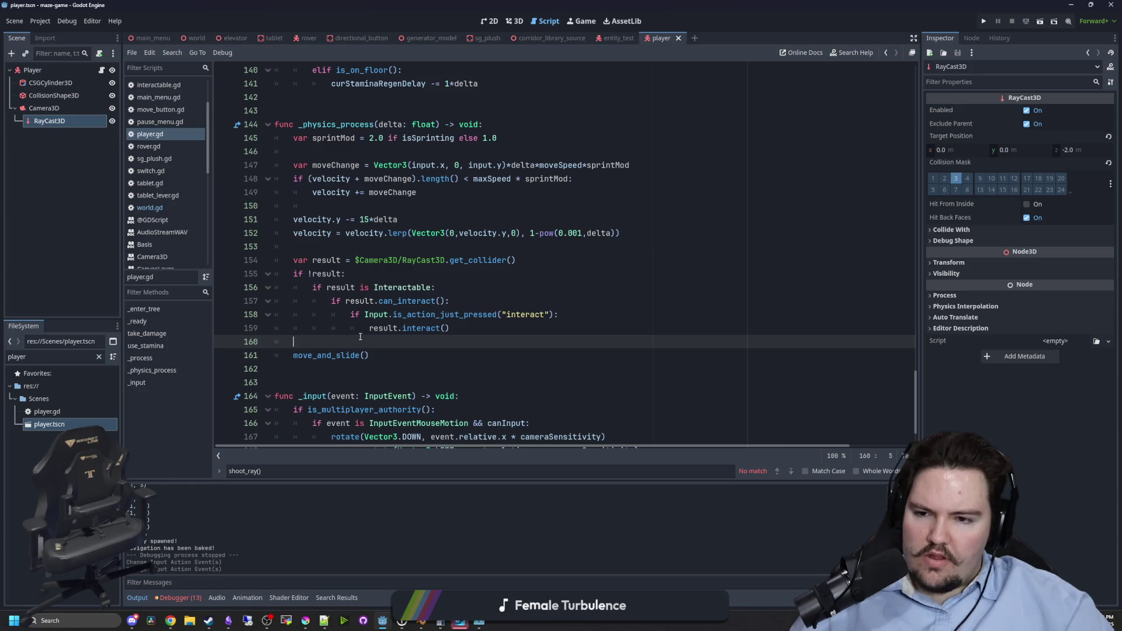
pyautogui.click(475, 306)
pyautogui.click(462, 326)
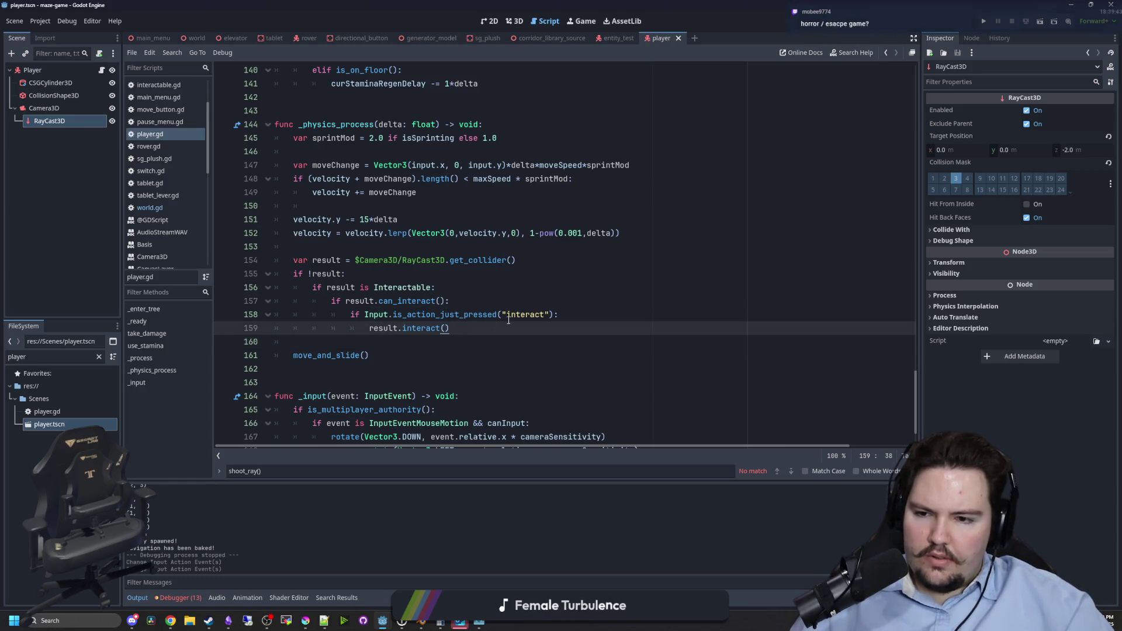
pyautogui.click(984, 22)
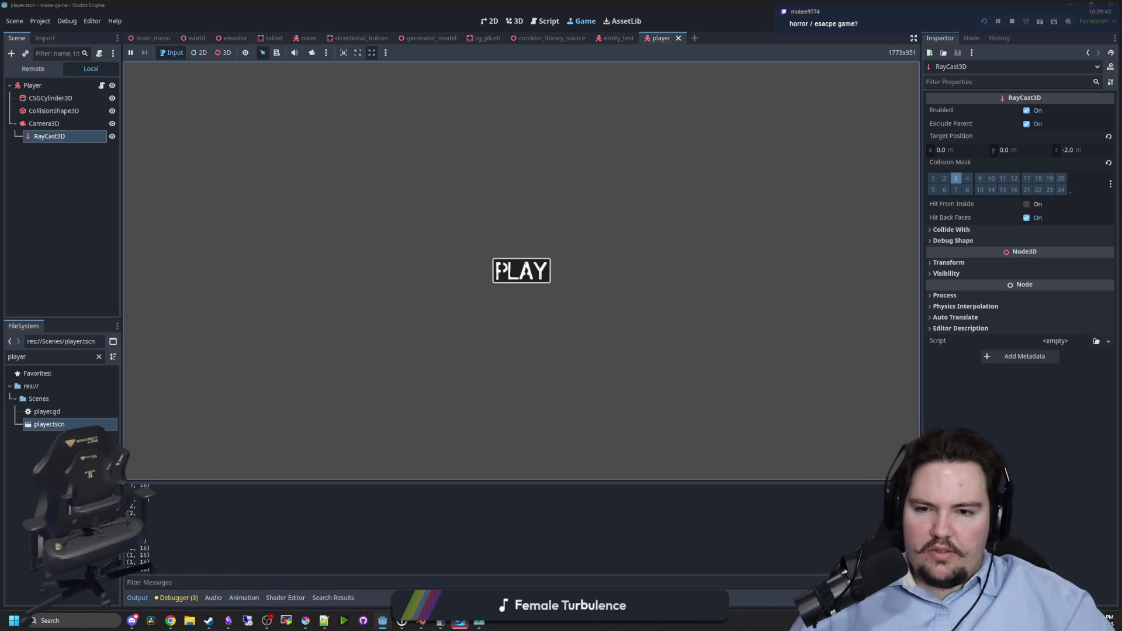
# Play the maze looking at the wall switch, then pause and stop the game.
pyautogui.press('Return')
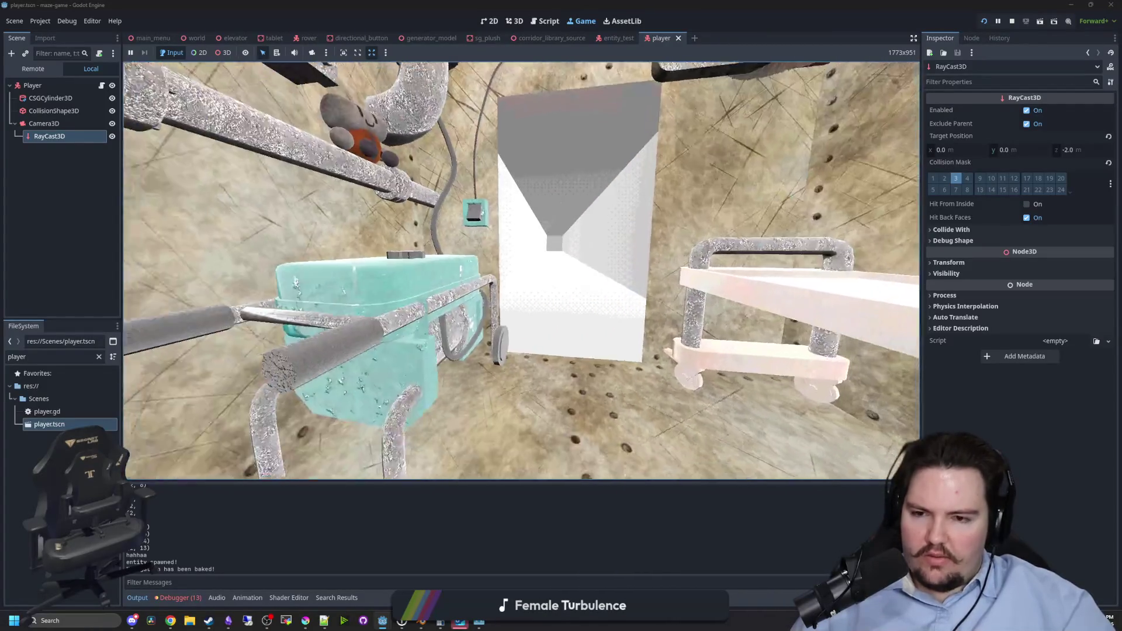
pyautogui.press('Escape')
pyautogui.press('super')
pyautogui.click(1011, 21)
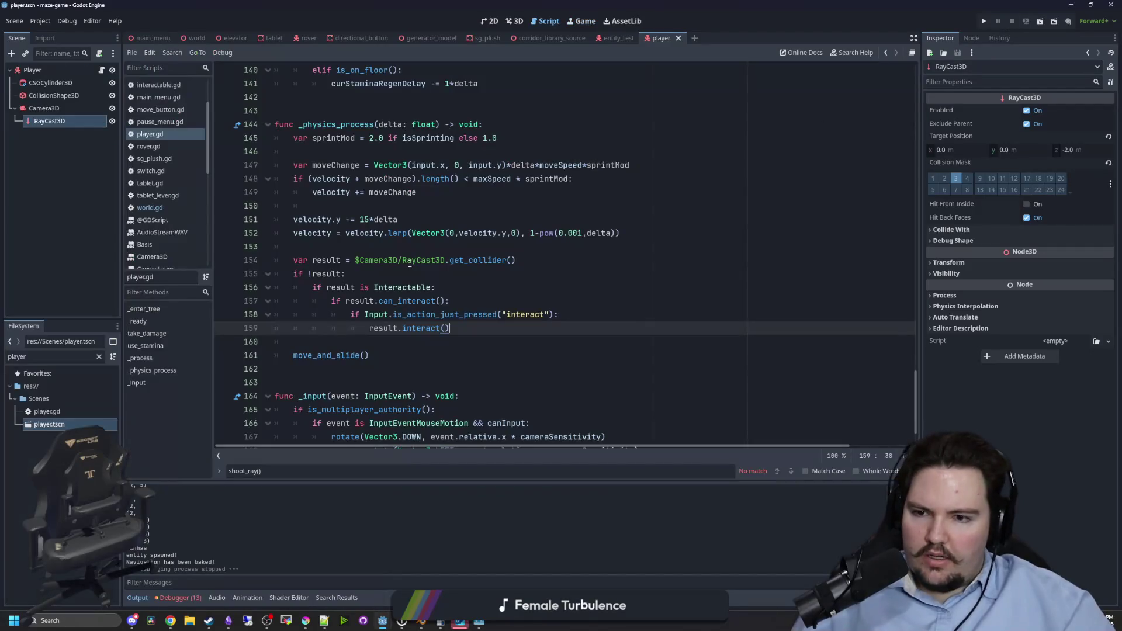
# Check world.gd's collision_mask = 3, switch the RayCast3D mask to layer 2, and run.
pyautogui.click(410, 246)
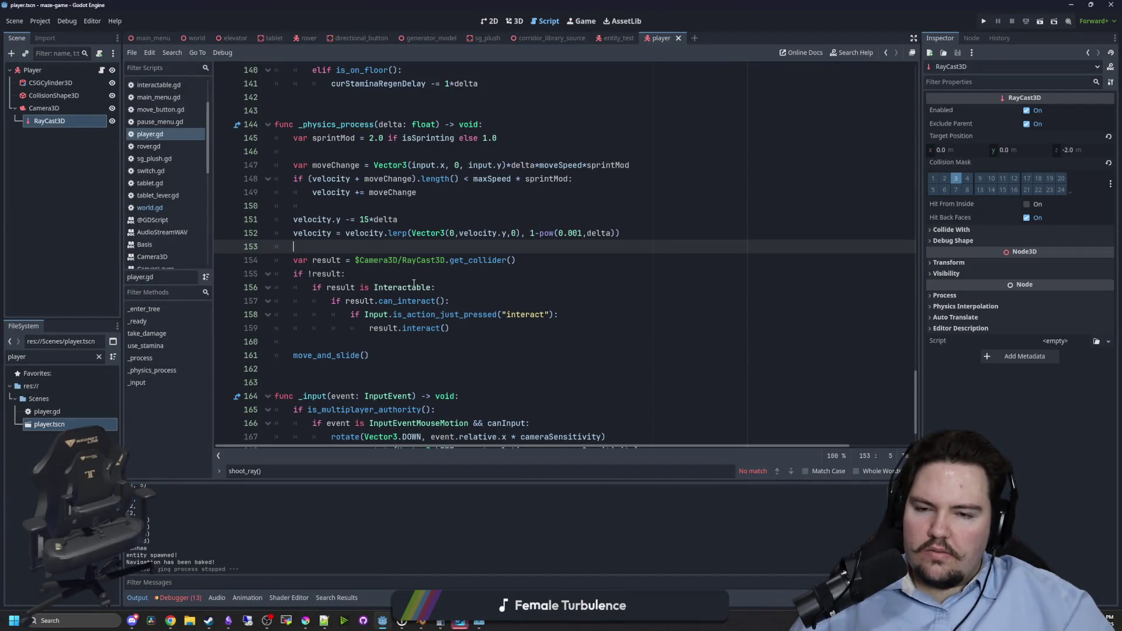
pyautogui.scroll(-2, 445, 268)
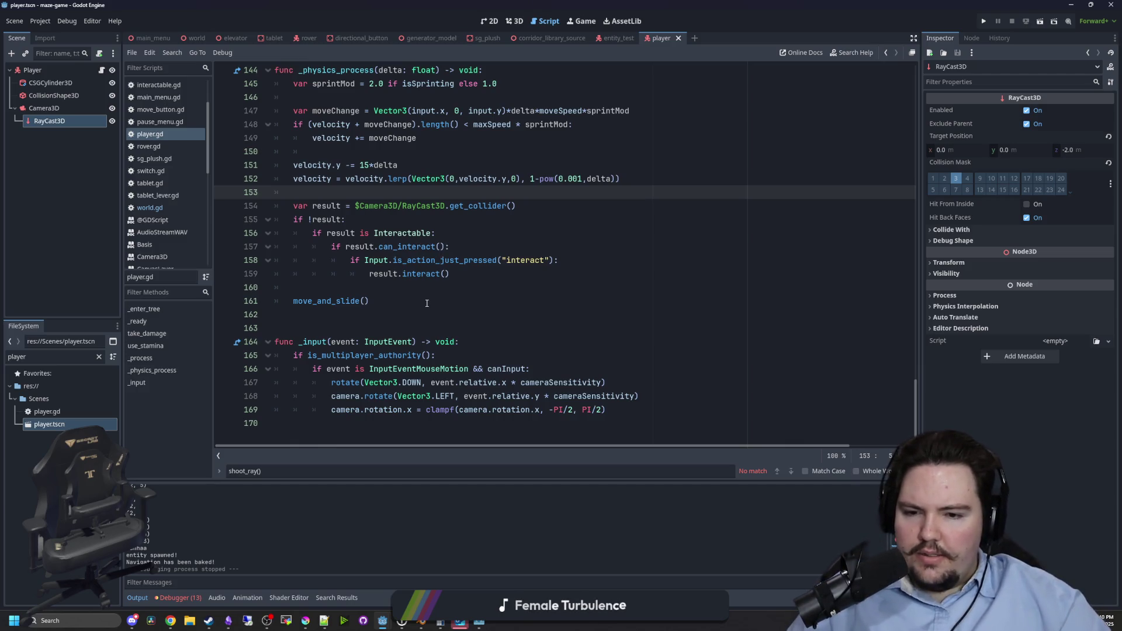
pyautogui.scroll(2, 426, 304)
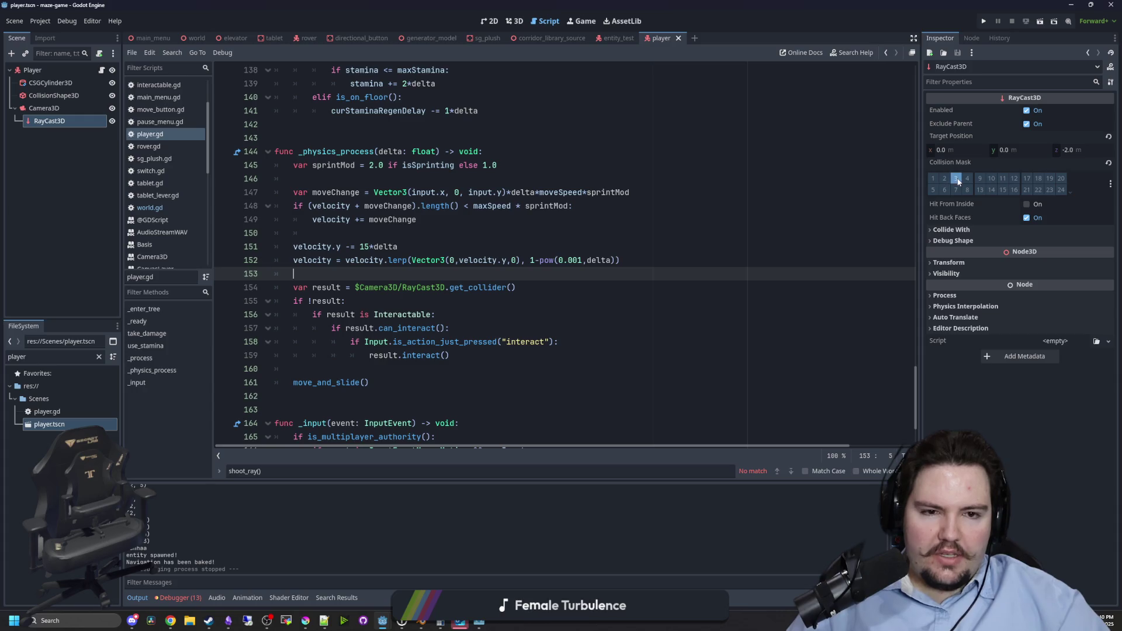
pyautogui.click(534, 218)
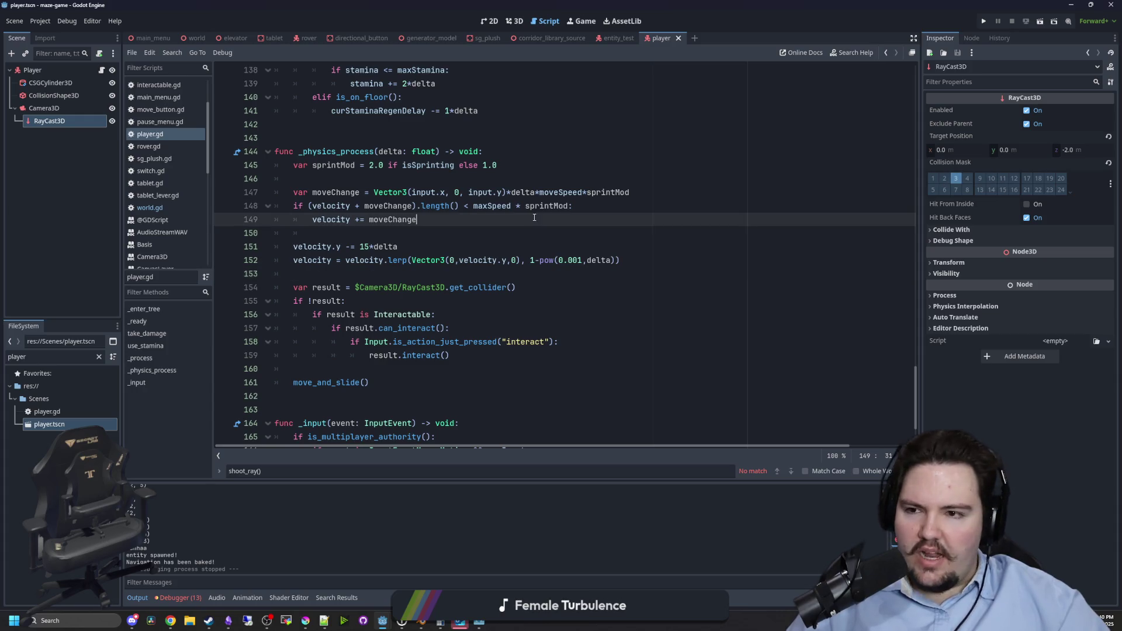
pyautogui.click(150, 209)
pyautogui.click(421, 252)
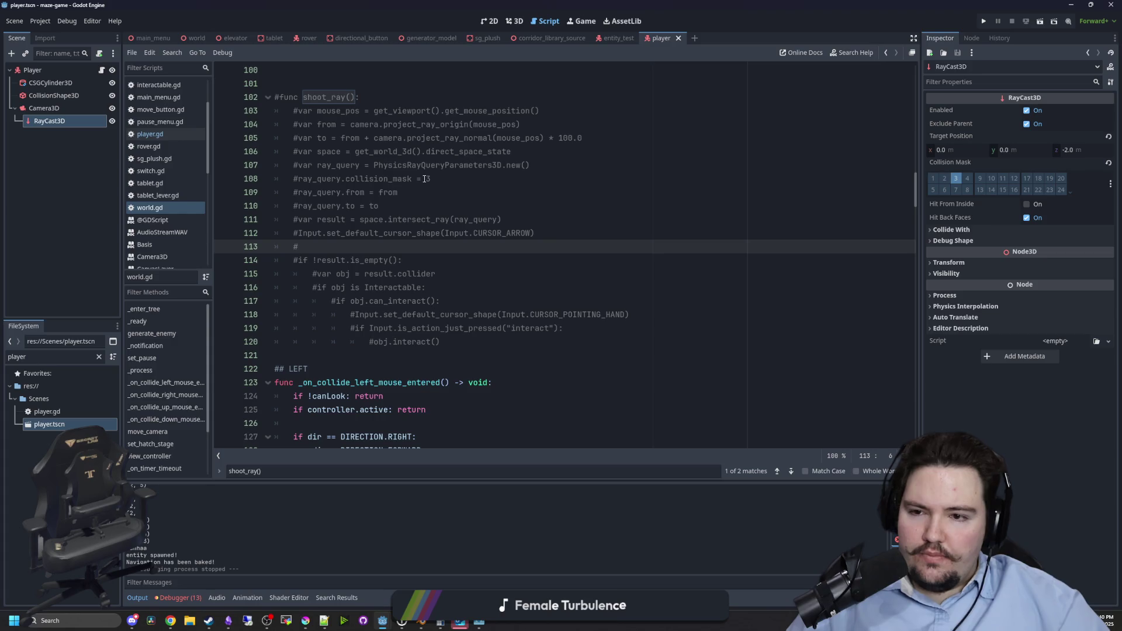
pyautogui.click(445, 174)
pyautogui.click(429, 187)
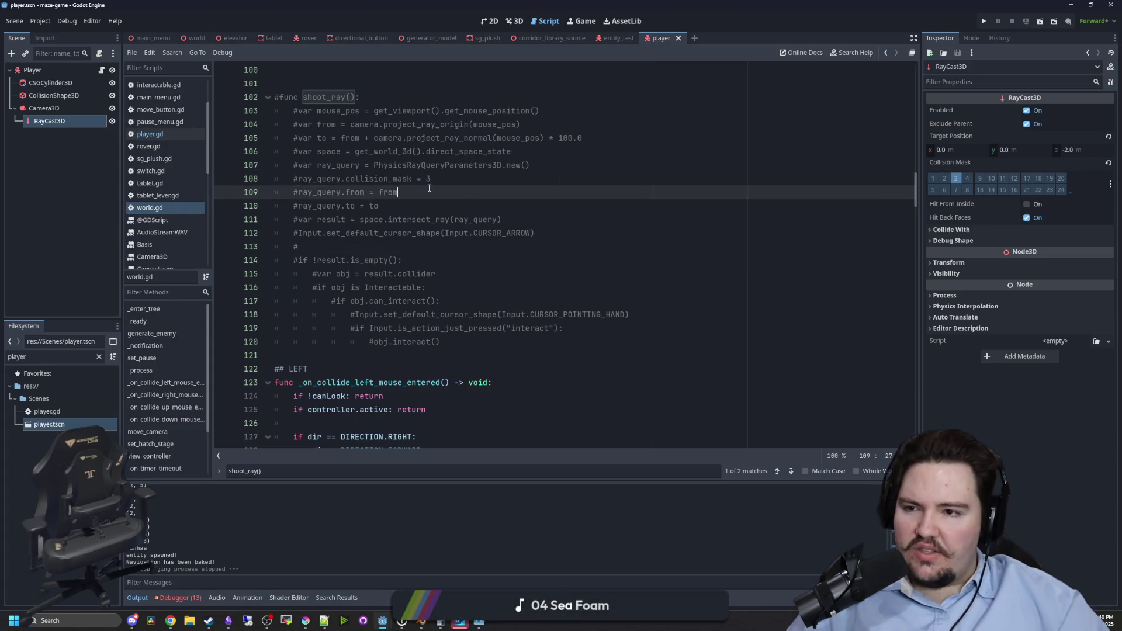
pyautogui.click(98, 356)
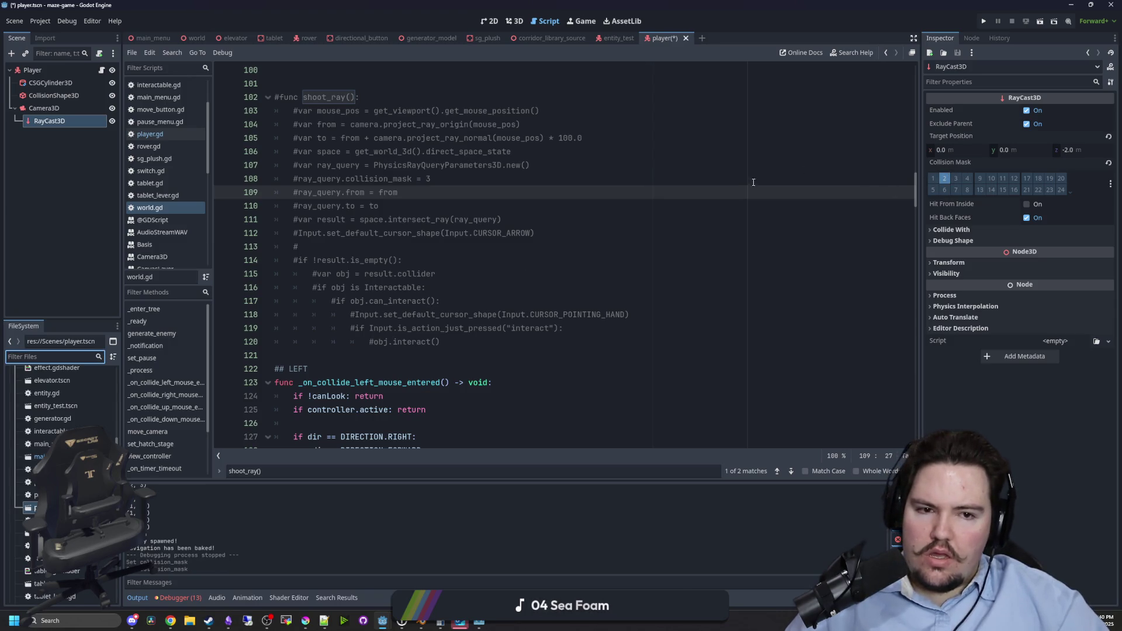
pyautogui.press('F5')
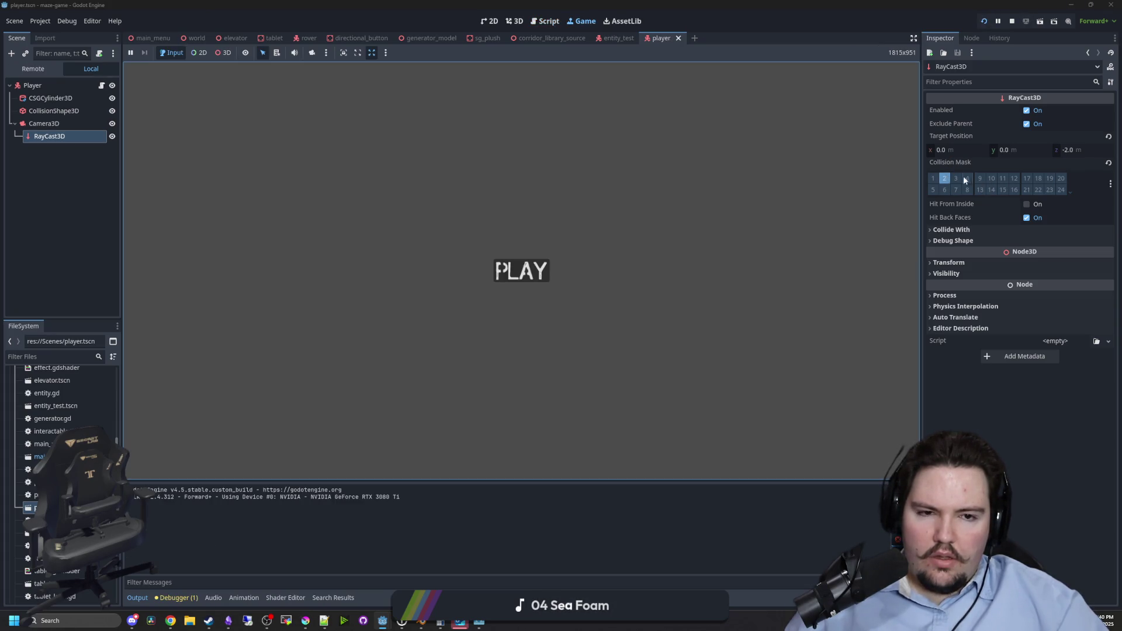
# Enter the maze from PLAY, look at the switch, then pause and stop the run.
pyautogui.click(521, 270)
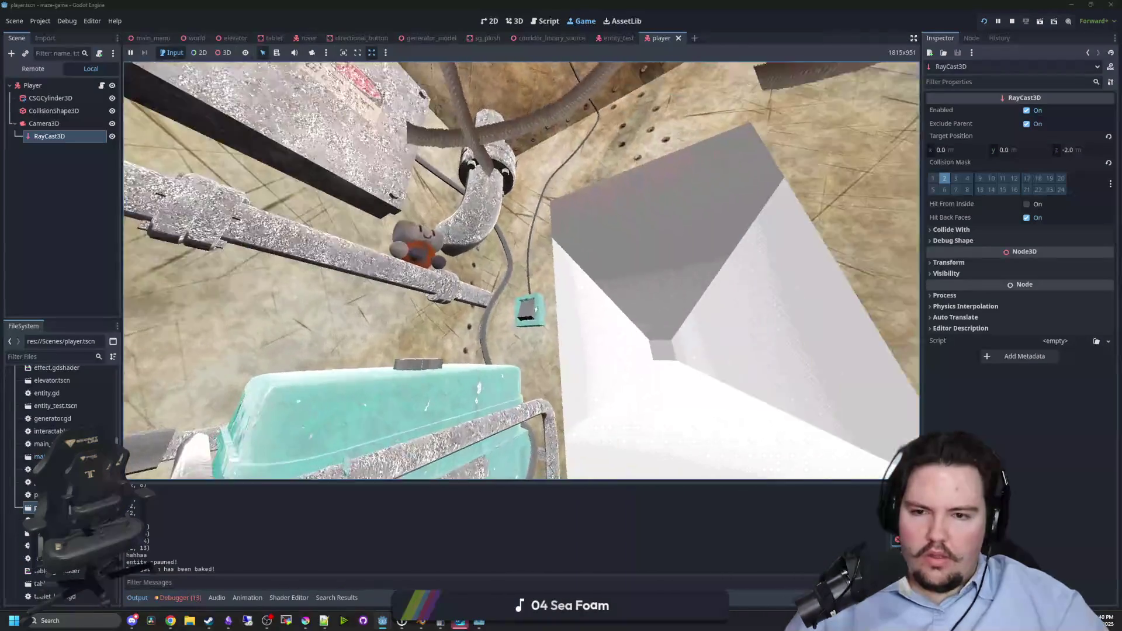
pyautogui.press('Escape')
pyautogui.press('super')
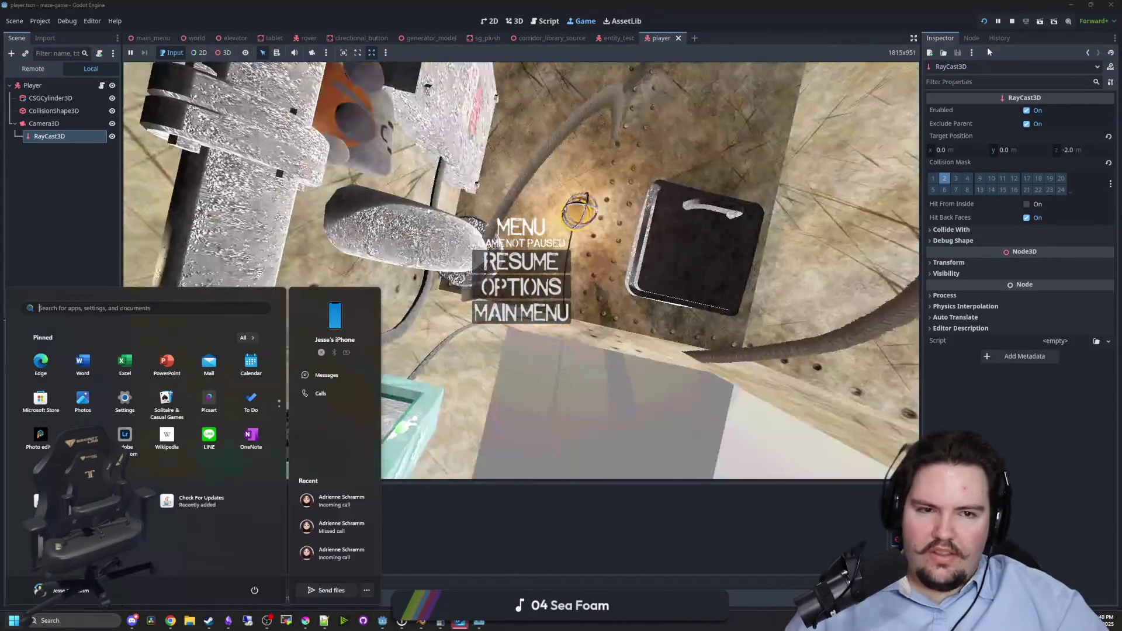
pyautogui.click(1011, 21)
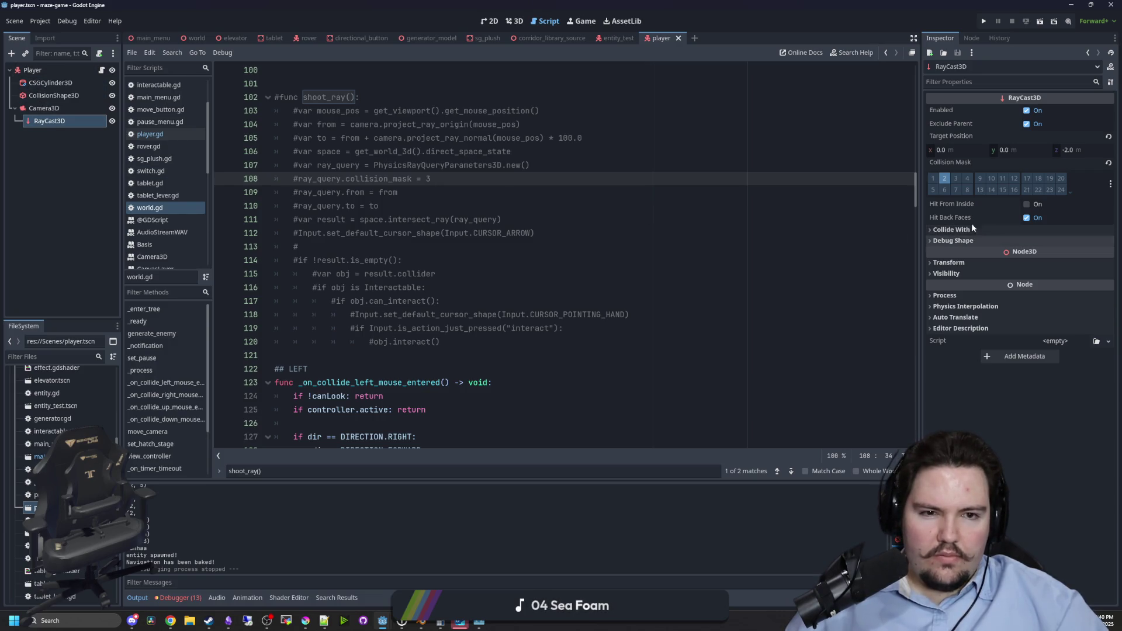
# Save world.gd and clear the leftover 'physics_proce' search from the find bar.
pyautogui.click(412, 246)
pyautogui.hotkey('ctrl', 's')
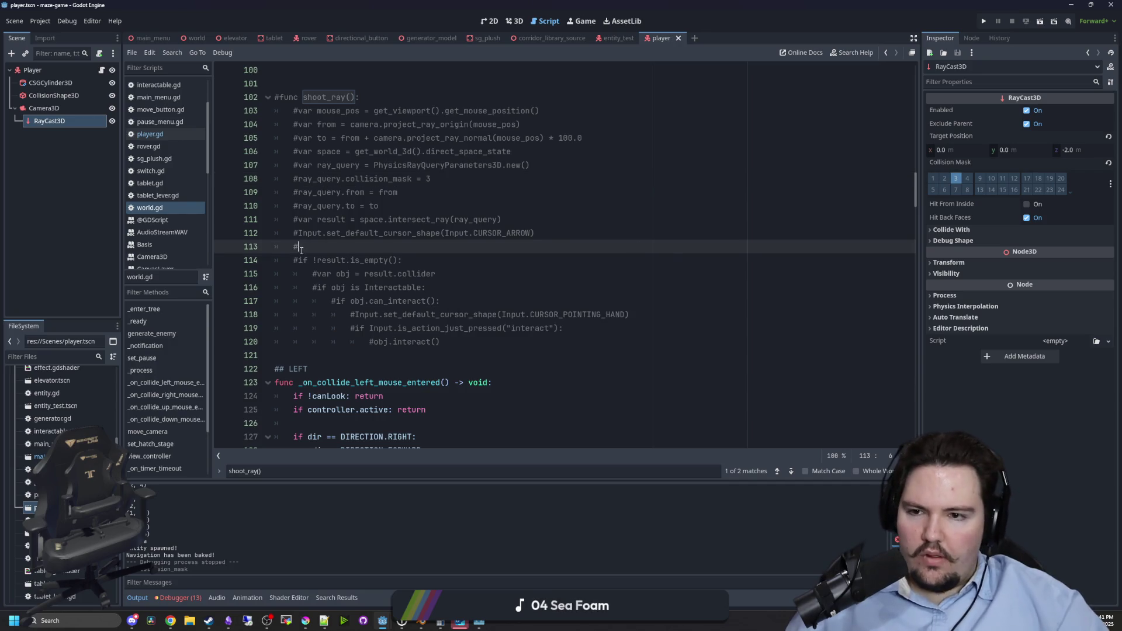
pyautogui.scroll(4, 412, 250)
pyautogui.scroll(5, 412, 250)
pyautogui.scroll(-15, 416, 243)
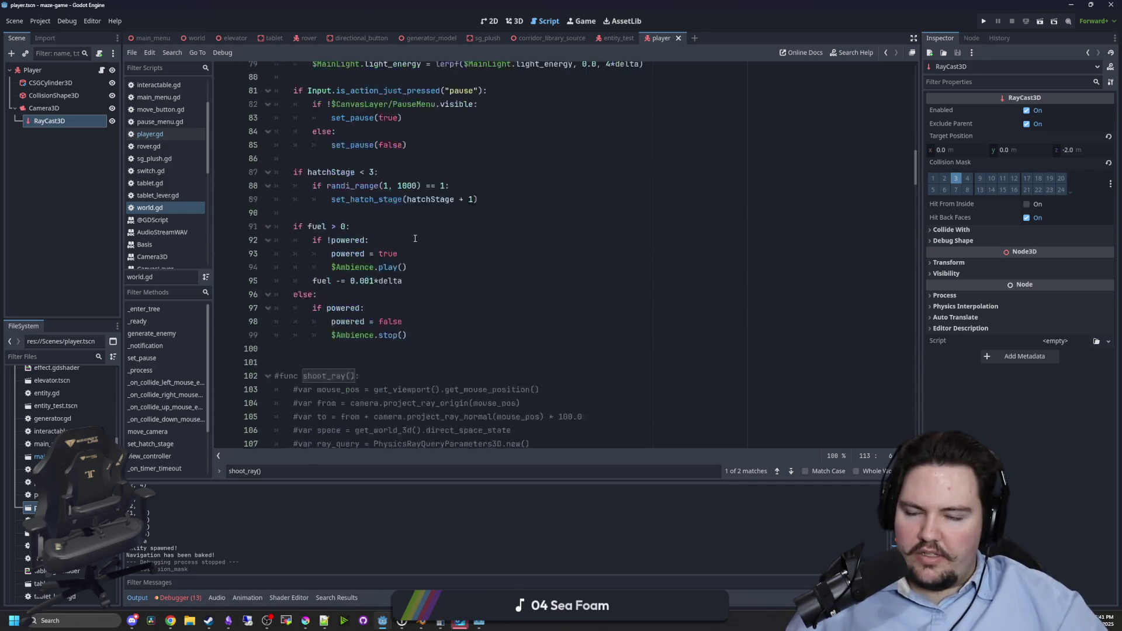
pyautogui.scroll(-3, 420, 233)
pyautogui.click(477, 230)
pyautogui.hotkey('ctrl', 'f')
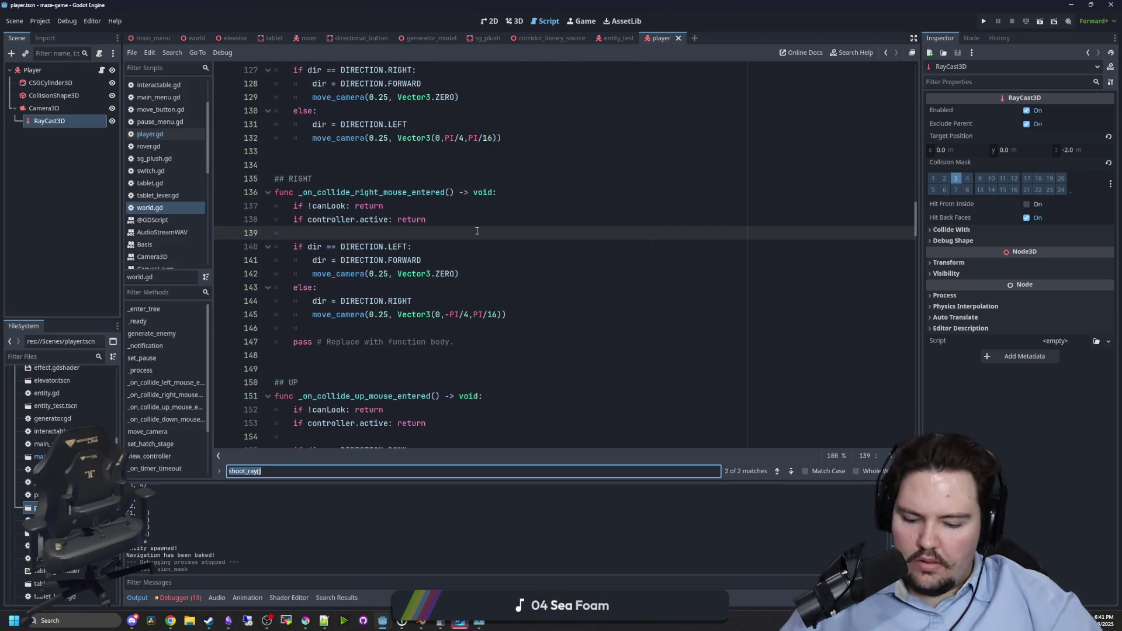
pyautogui.write('physics_proce')
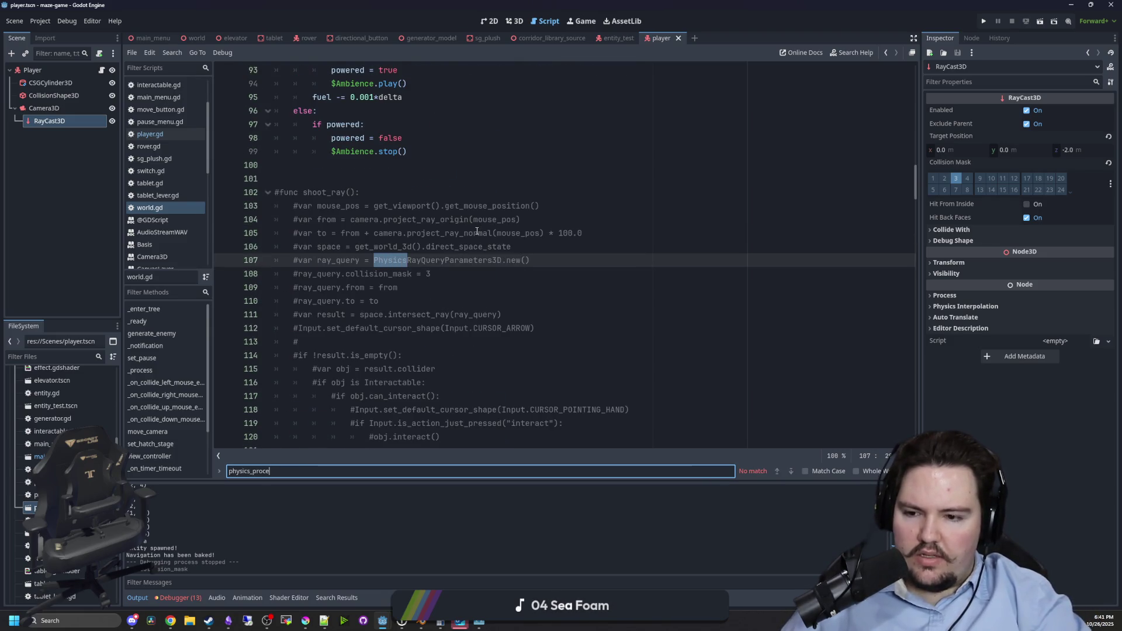
pyautogui.hotkey('ctrl', 'a')
pyautogui.press('BackSpace')
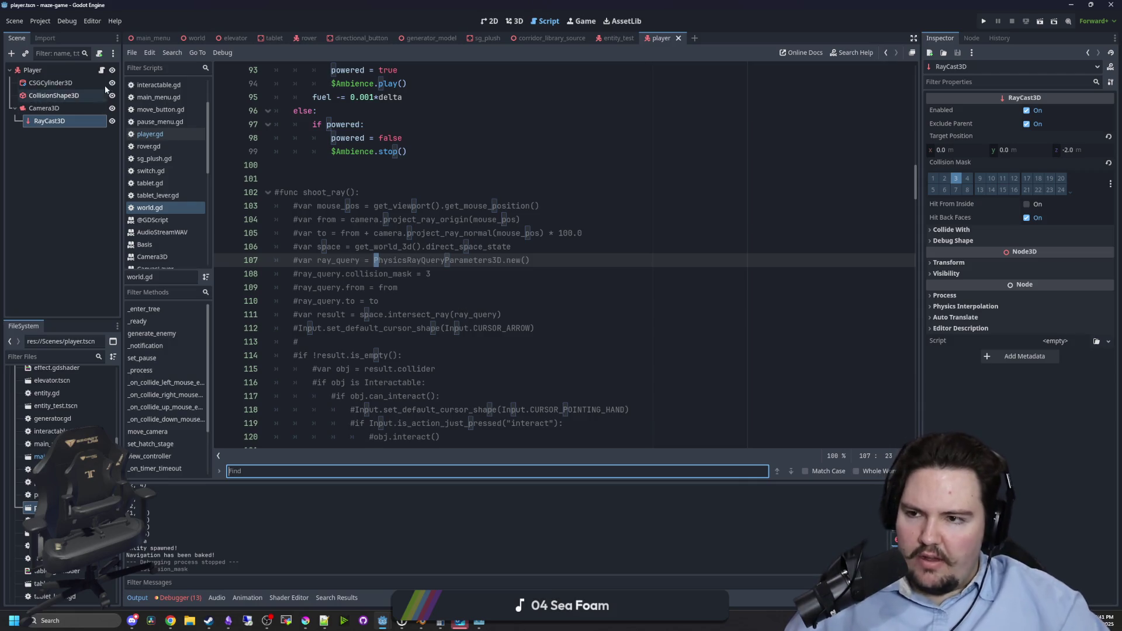
# Add print(result) after the get_collider() line in player.gd, save, and run the project.
pyautogui.click(103, 71)
pyautogui.click(361, 278)
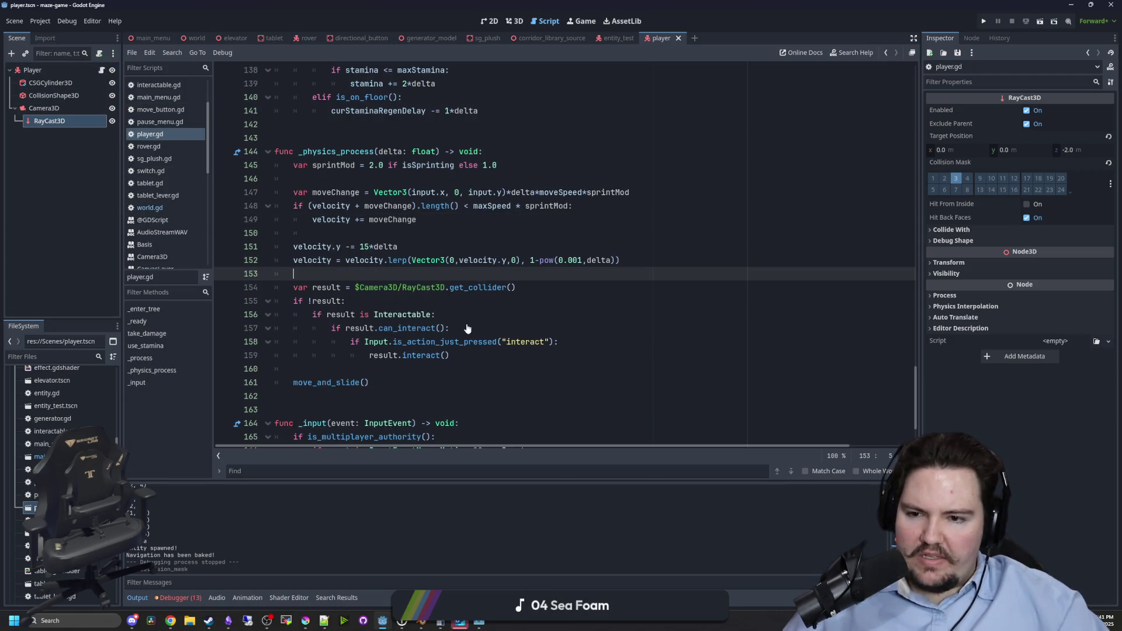
pyautogui.click(517, 288)
pyautogui.press('Return')
pyautogui.write('print(return)')
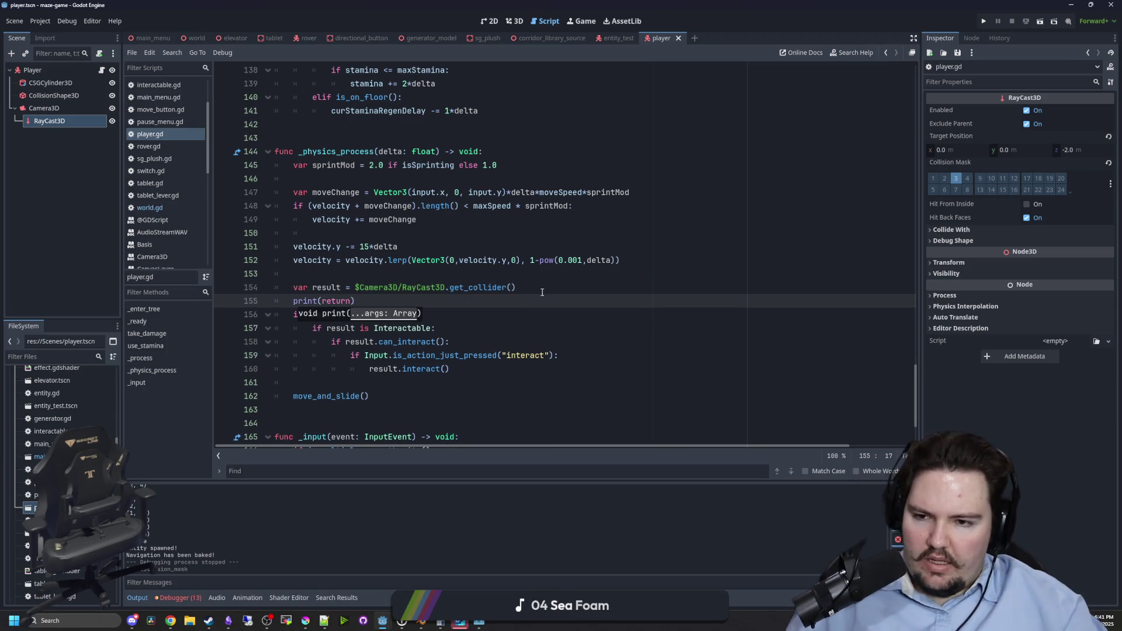
pyautogui.doubleClick(326, 301)
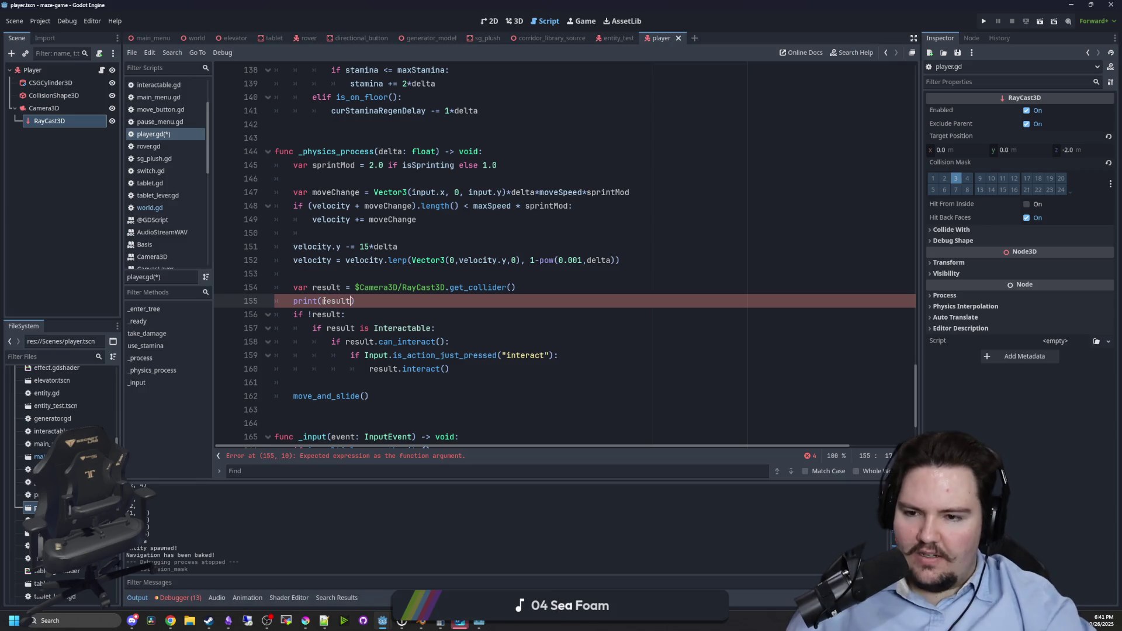
pyautogui.click(386, 273)
pyautogui.hotkey('ctrl', 's')
pyautogui.click(986, 20)
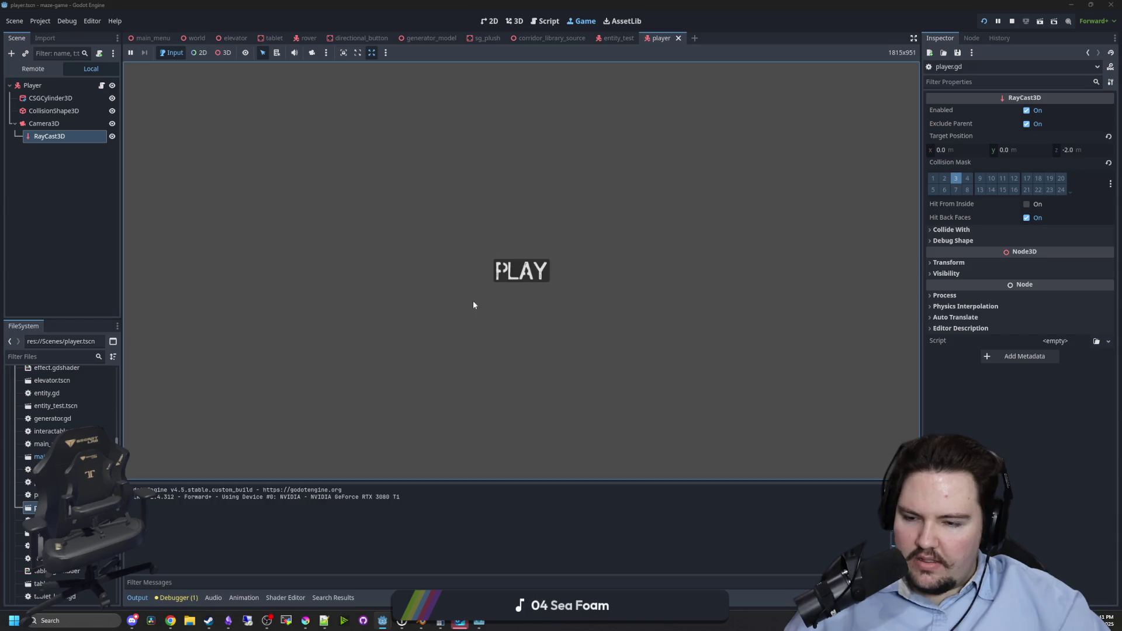
# Play the maze while toggling the RayCast3D's Hit From Inside on and off, then stop.
pyautogui.click(499, 269)
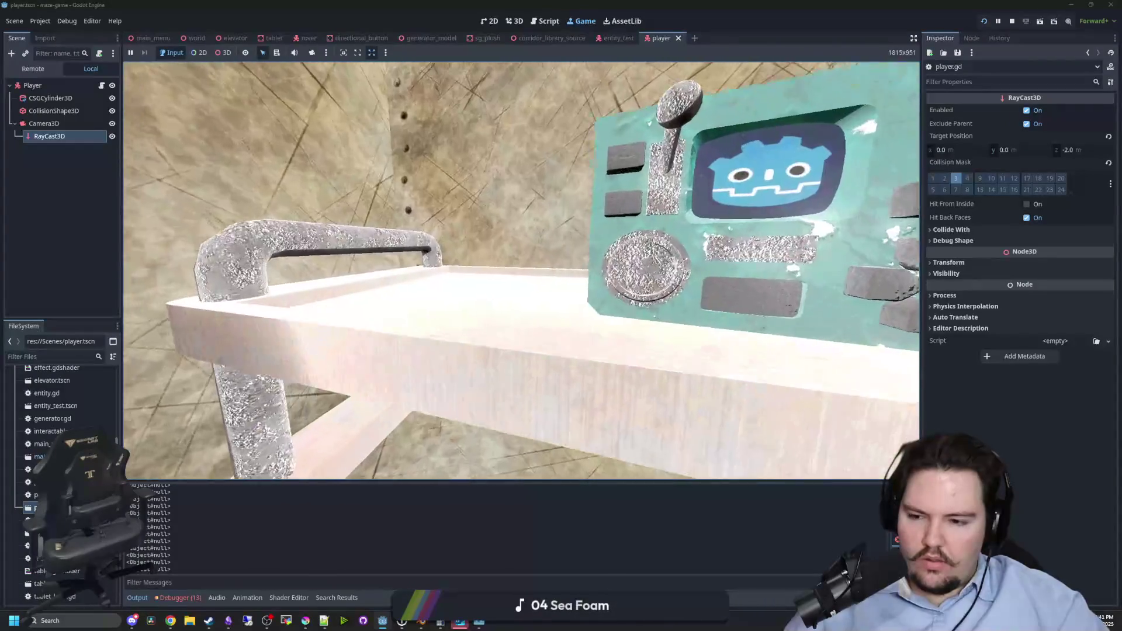
pyautogui.press('super')
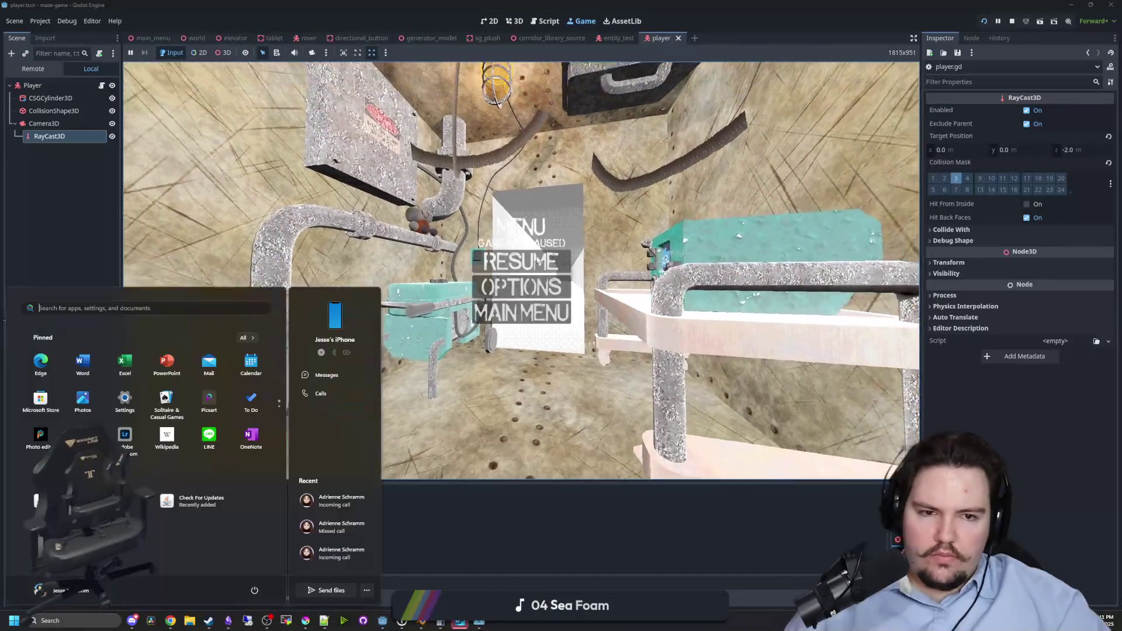
pyautogui.click(1026, 204)
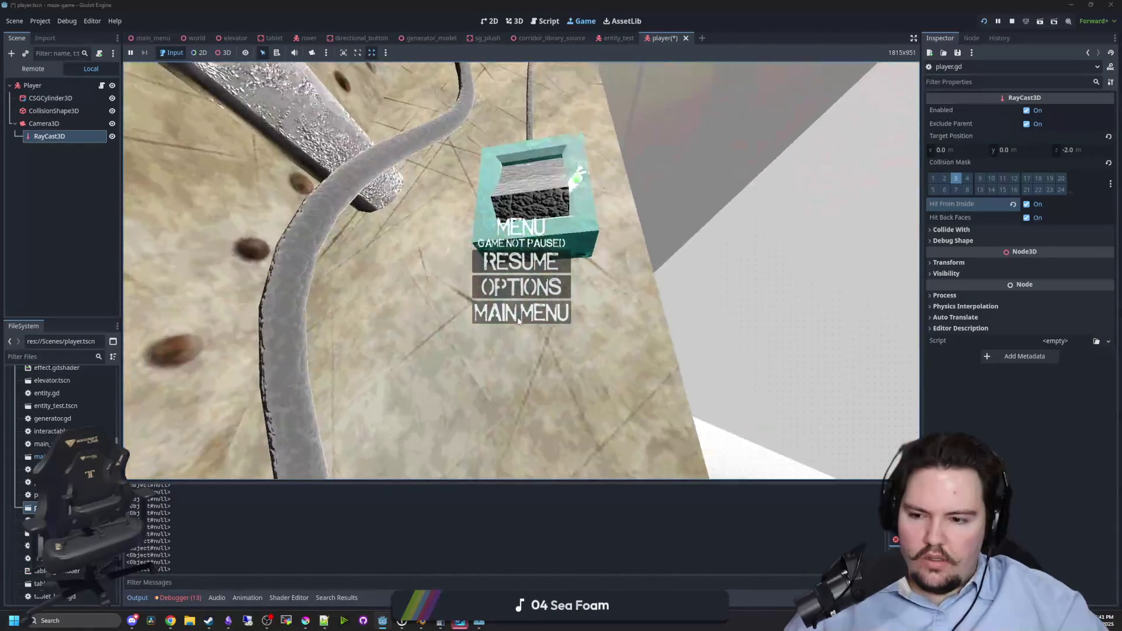
pyautogui.press('super')
pyautogui.click(988, 210)
pyautogui.hotkey('ctrl', 'z')
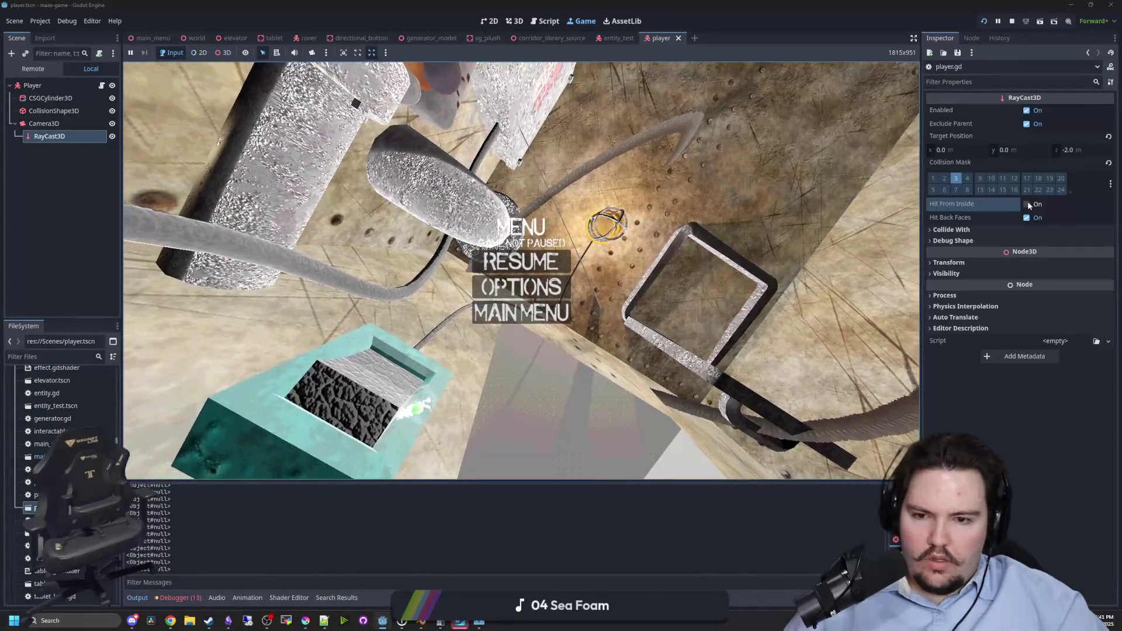
pyautogui.click(1027, 204)
pyautogui.click(1027, 204)
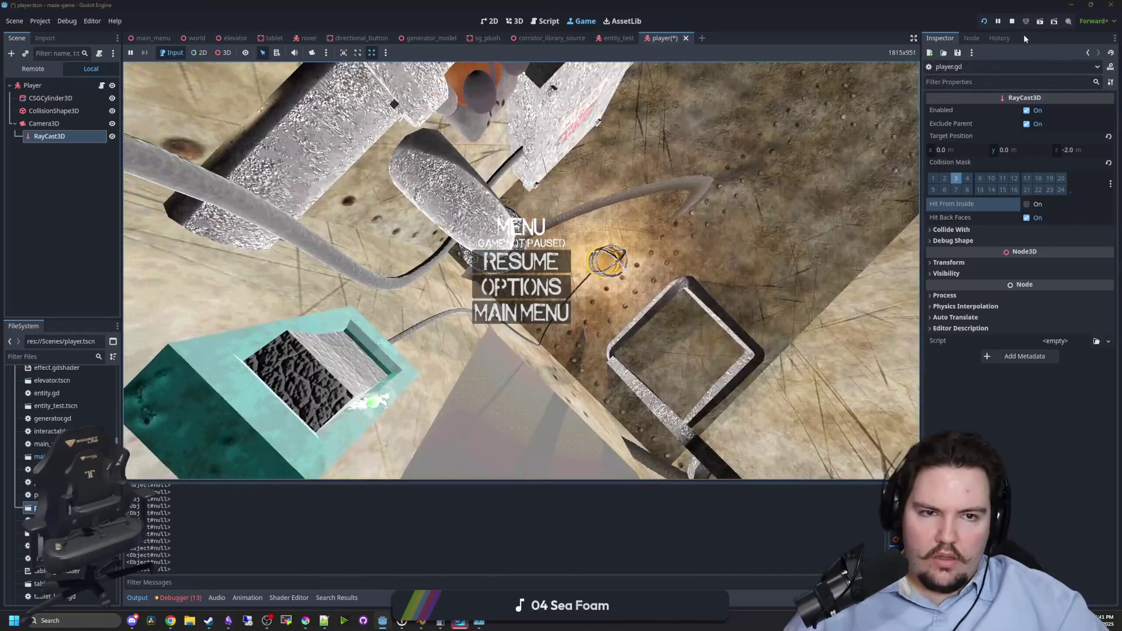
pyautogui.click(1013, 20)
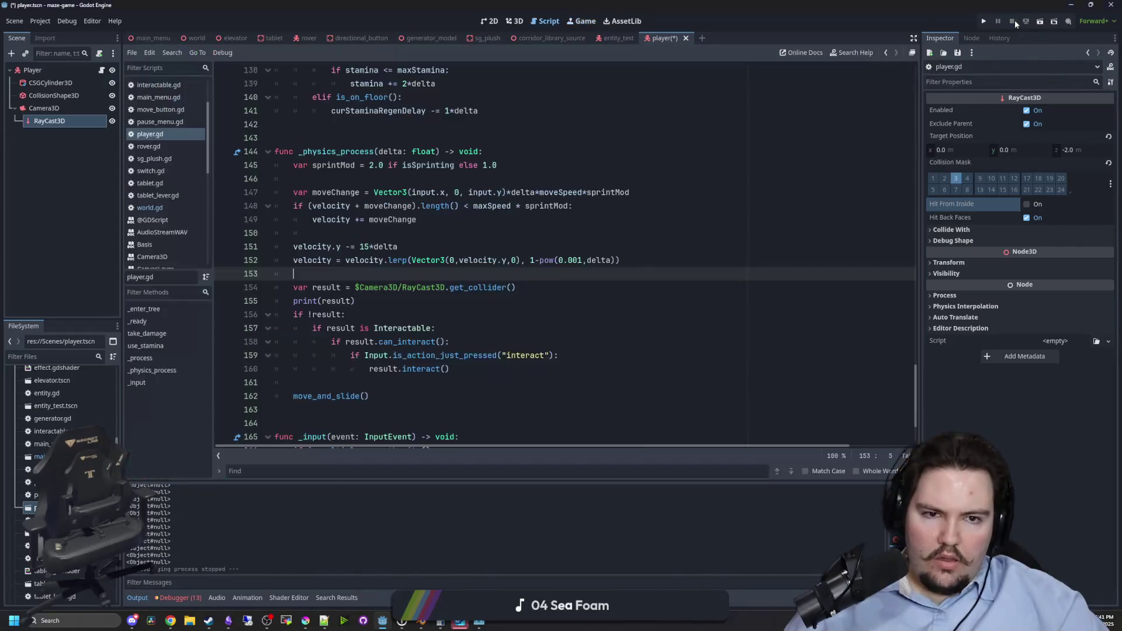
# Stop the game and open the world scene, filtering the files by 'wo'.
pyautogui.click(388, 234)
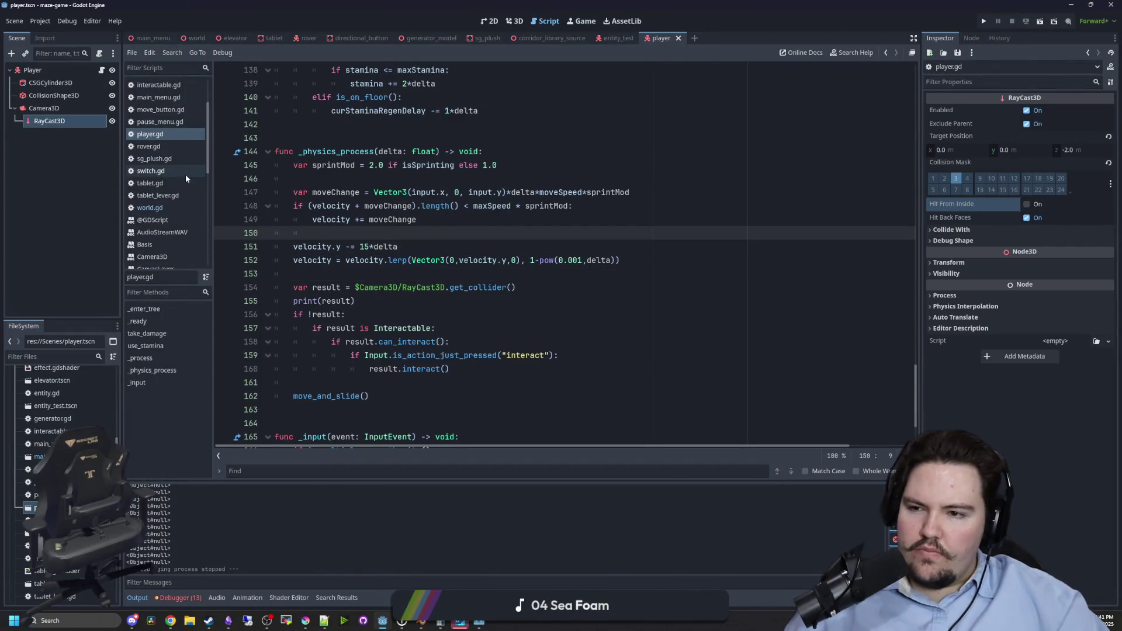
pyautogui.click(149, 207)
pyautogui.click(356, 192)
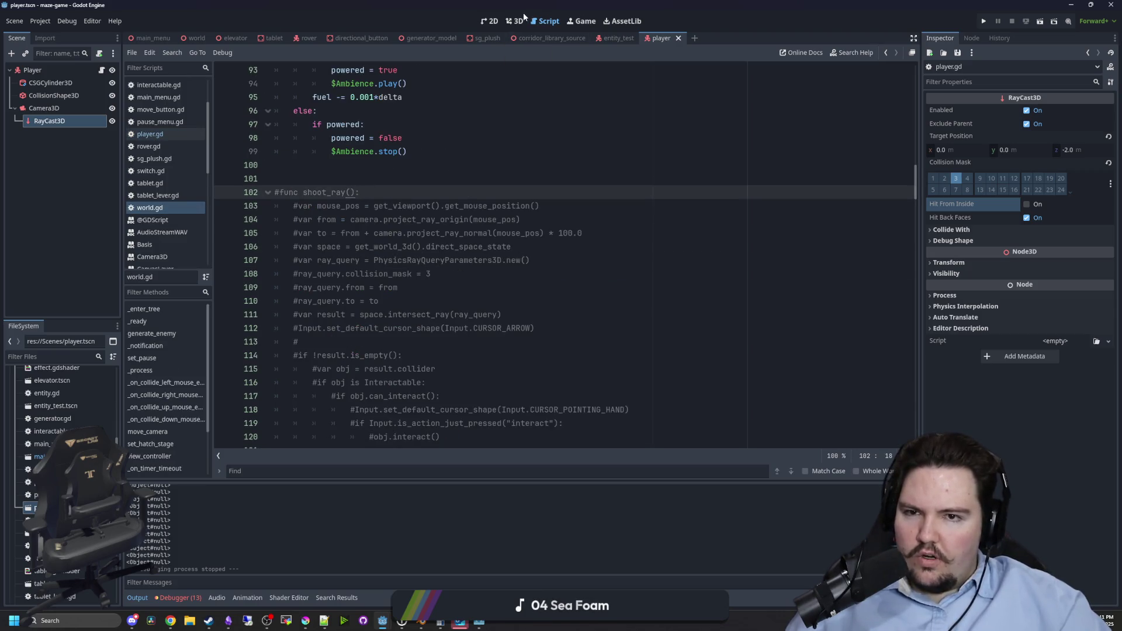
pyautogui.click(517, 21)
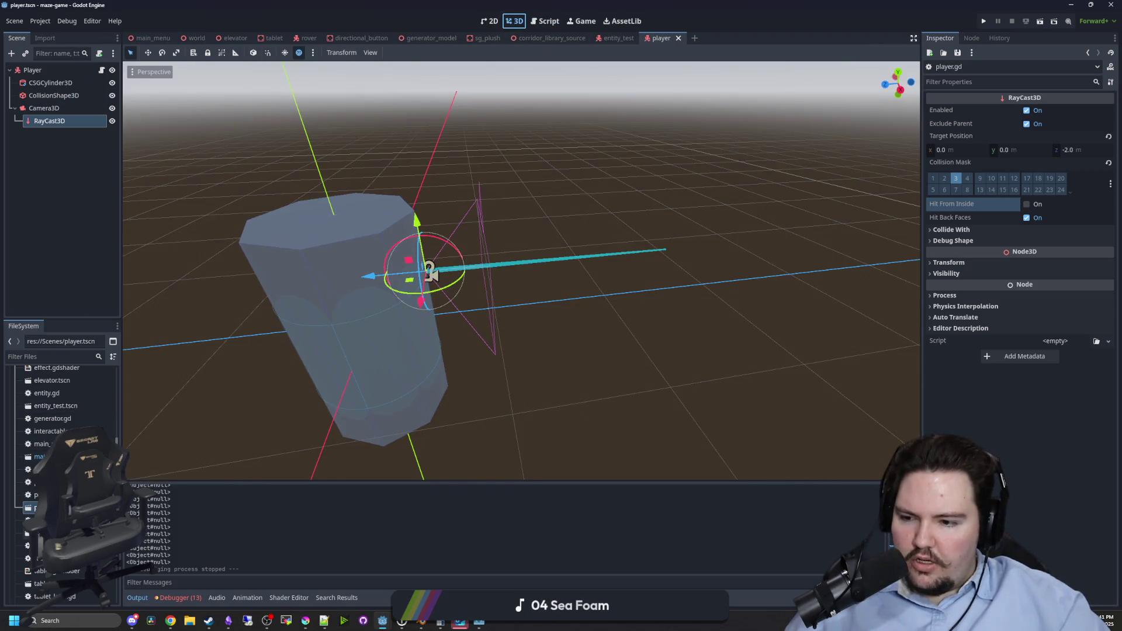
pyautogui.scroll(3, 88, 386)
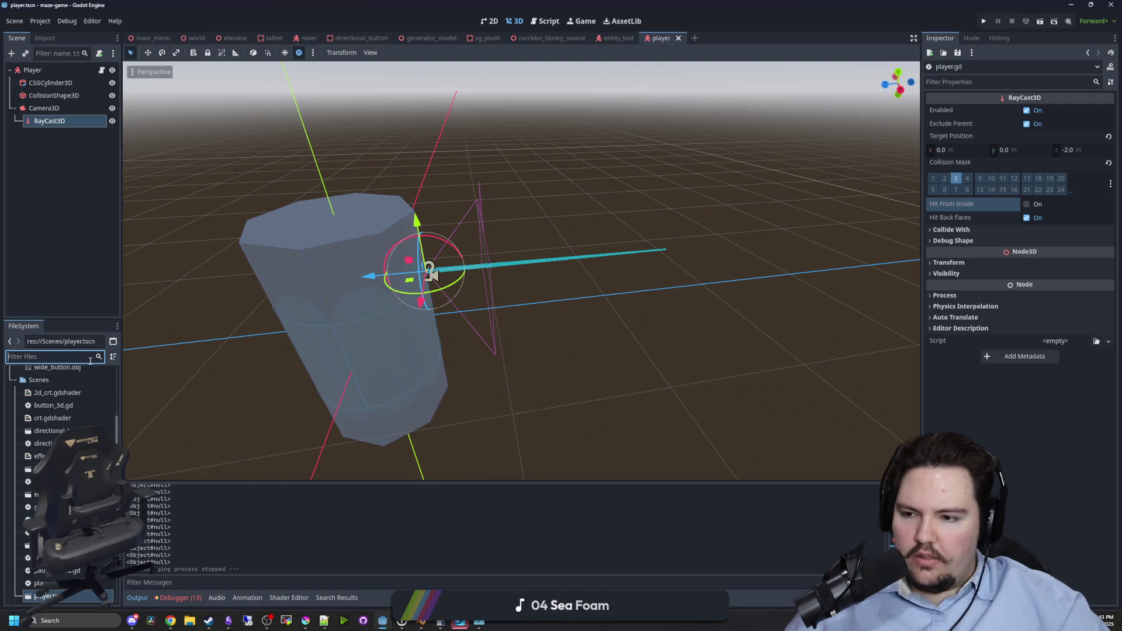
pyautogui.write('world')
pyautogui.doubleClick(43, 425)
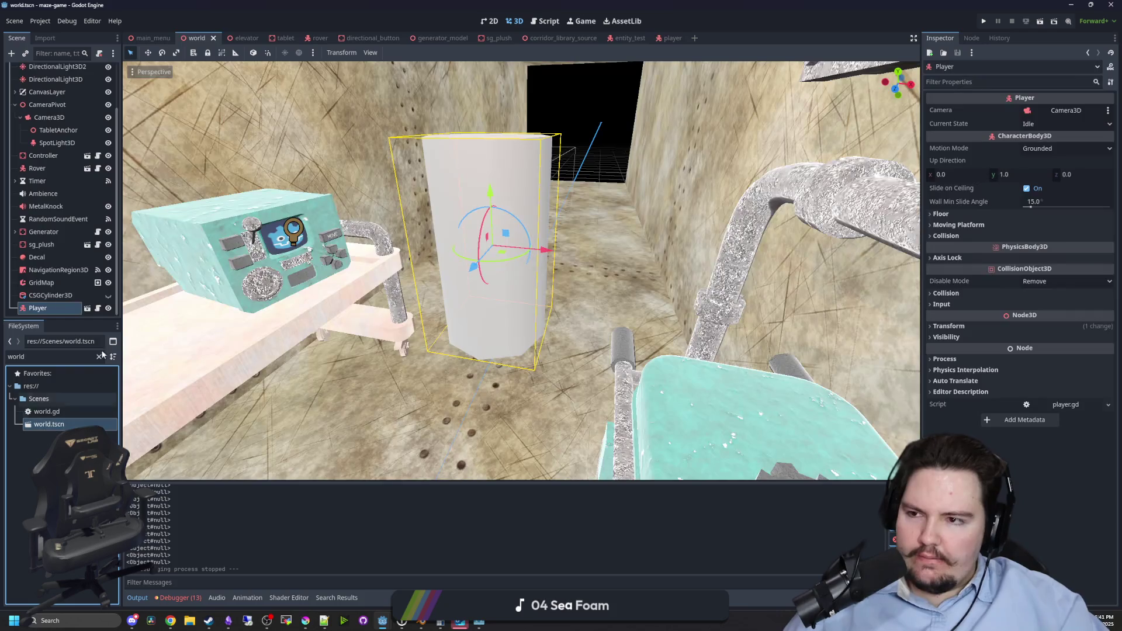
# Cut the SpotLight3D flashlight node out of the world scene.
pyautogui.scroll(3, 65, 299)
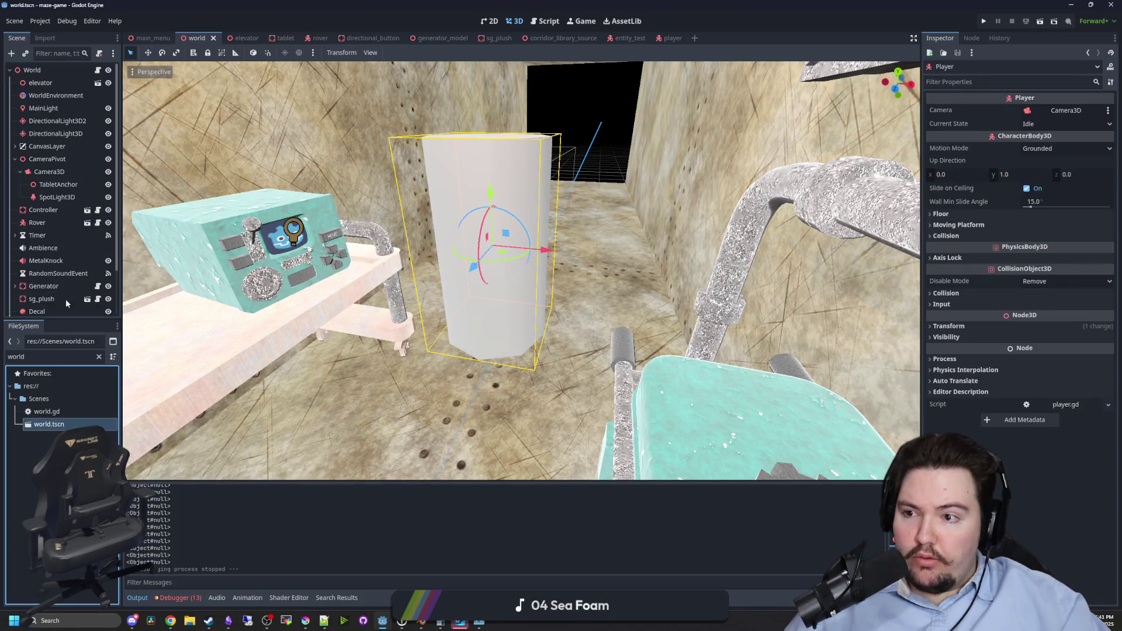
pyautogui.scroll(-3, 56, 168)
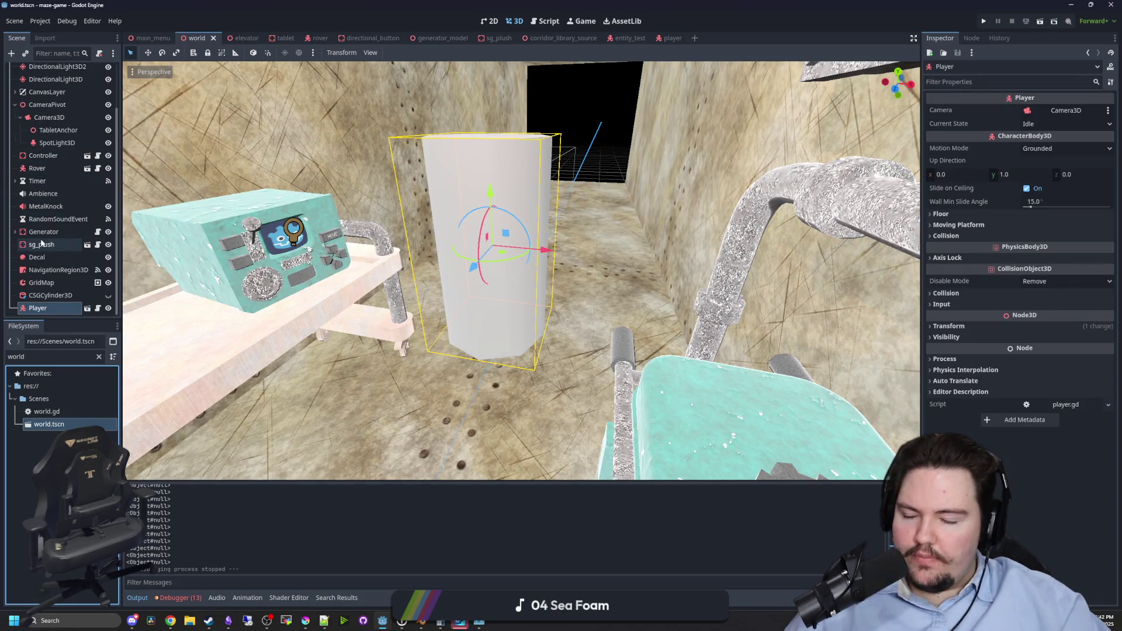
pyautogui.scroll(-5, 215, 256)
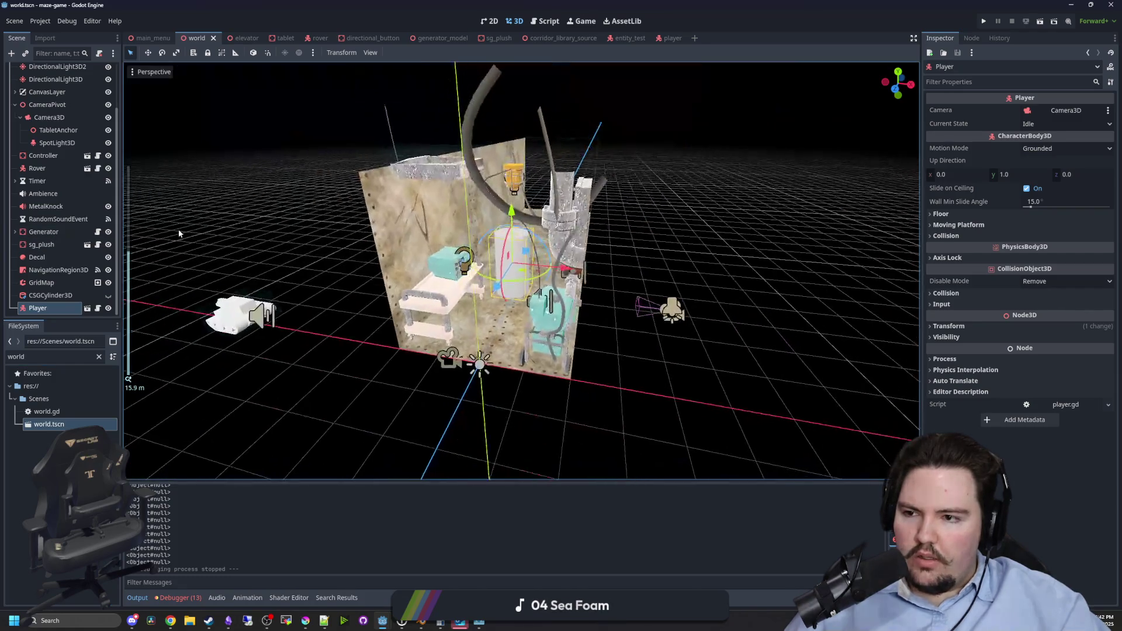
pyautogui.scroll(5, 177, 229)
pyautogui.click(51, 106)
pyautogui.scroll(3, 58, 155)
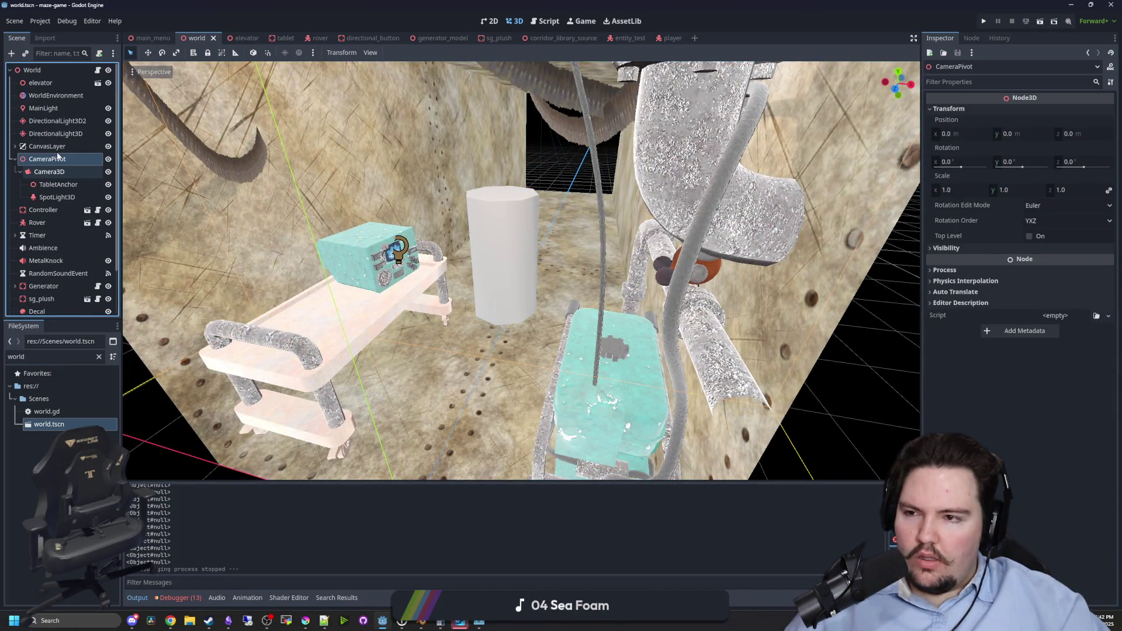
pyautogui.click(54, 197)
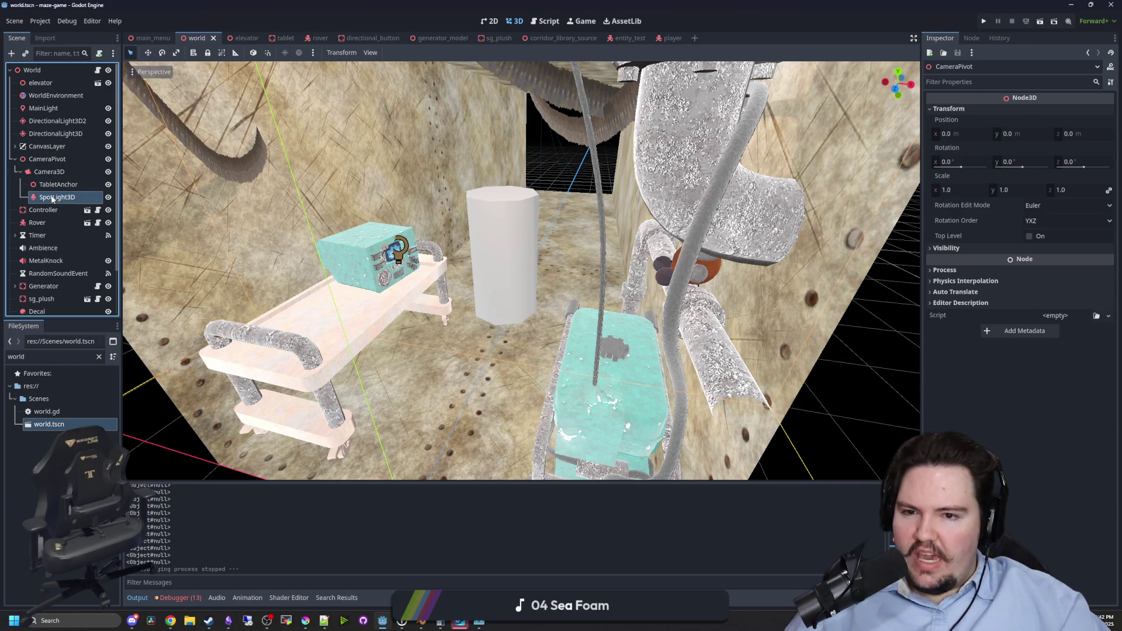
pyautogui.scroll(-10, 155, 264)
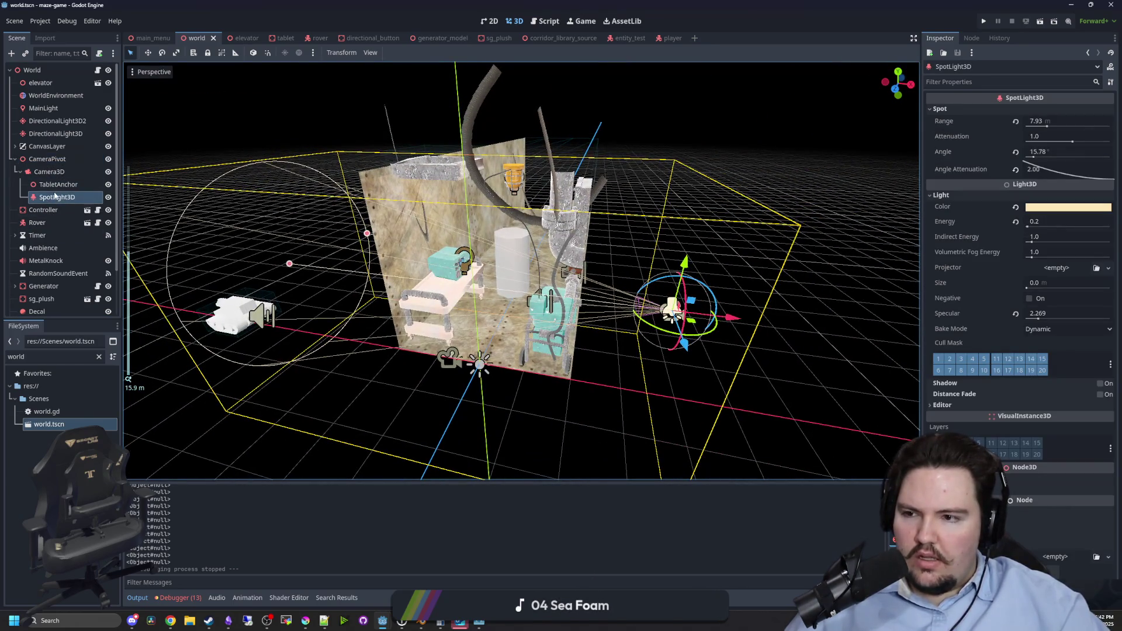
pyautogui.rightClick(55, 196)
pyautogui.click(84, 240)
# Delete CameraPivot with Camera3D and TabletAnchor, and save the world scene.
pyautogui.click(58, 187)
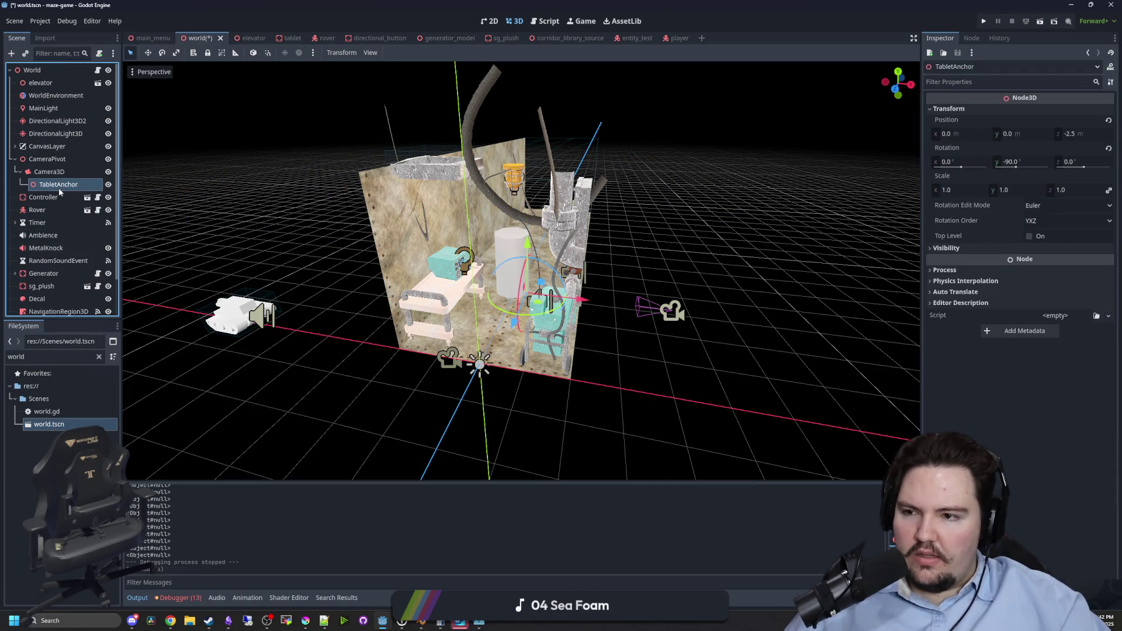
pyautogui.keyDown('shift'); pyautogui.click(53, 164); pyautogui.keyUp('shift')
pyautogui.rightClick(54, 168)
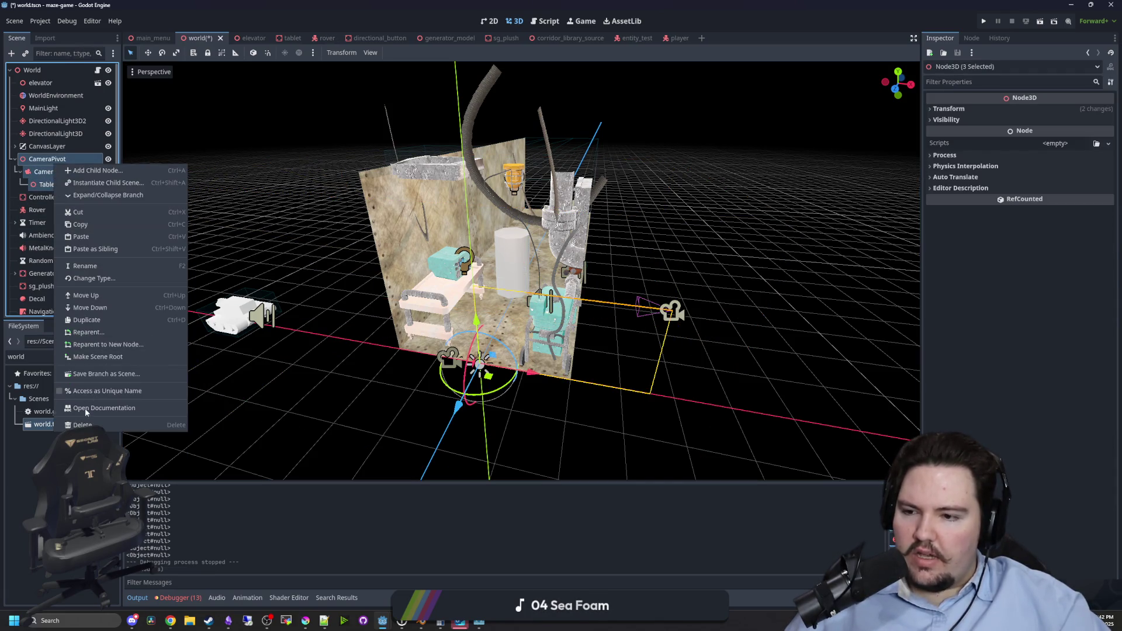
pyautogui.click(82, 424)
pyautogui.click(530, 323)
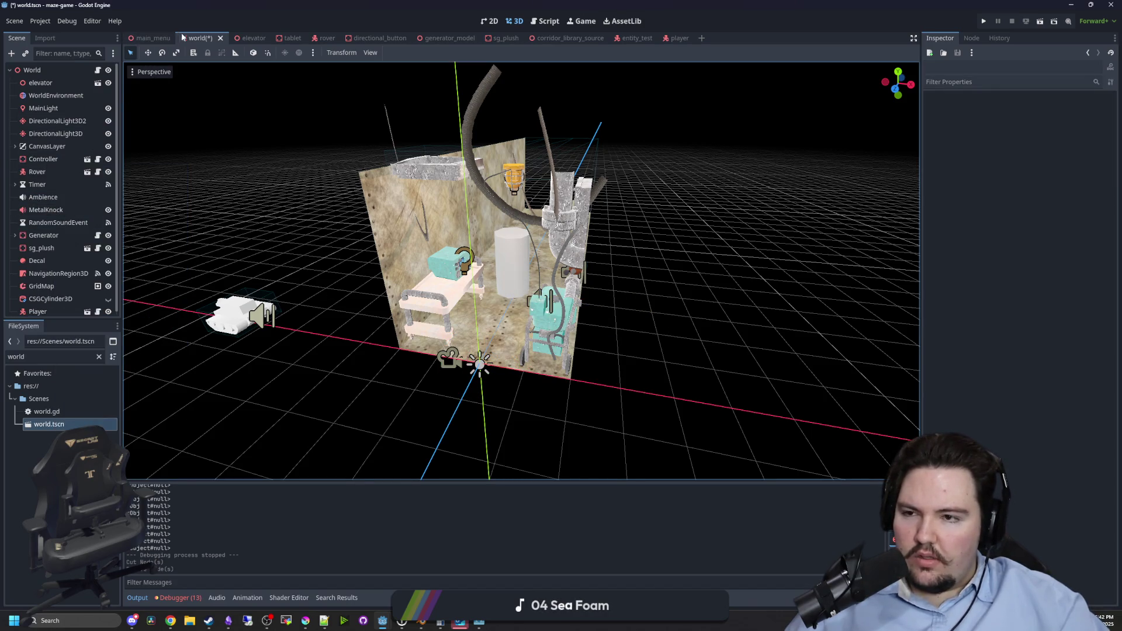
pyautogui.hotkey('ctrl', 's')
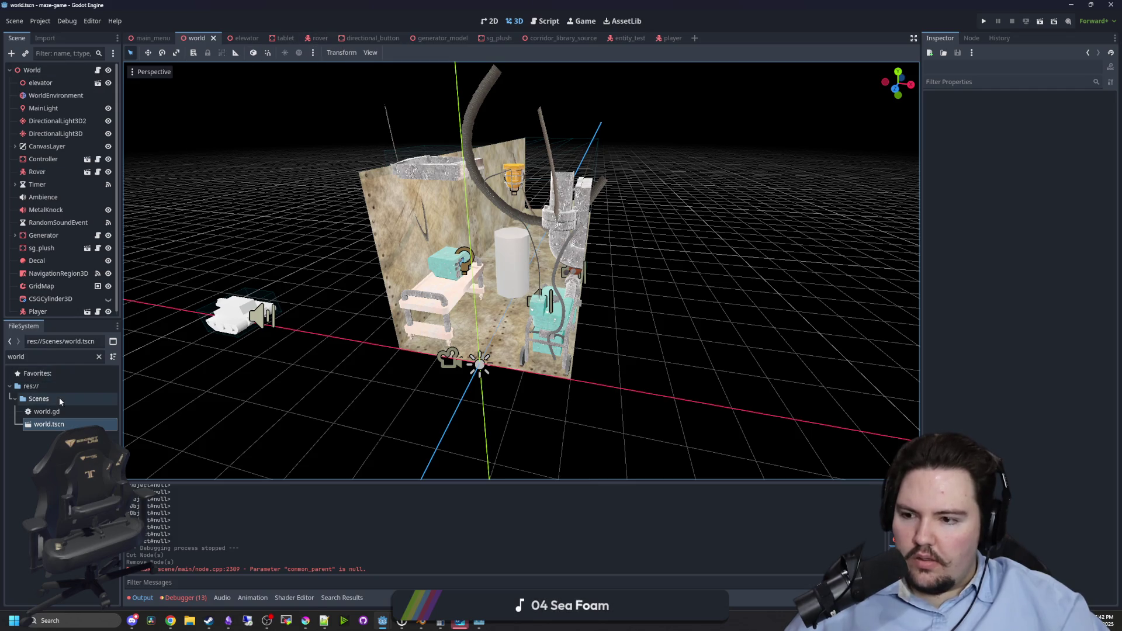
pyautogui.click(99, 357)
# Open player.tscn, paste the SpotLight3D under Camera3D and shorten its range cone.
pyautogui.write('player')
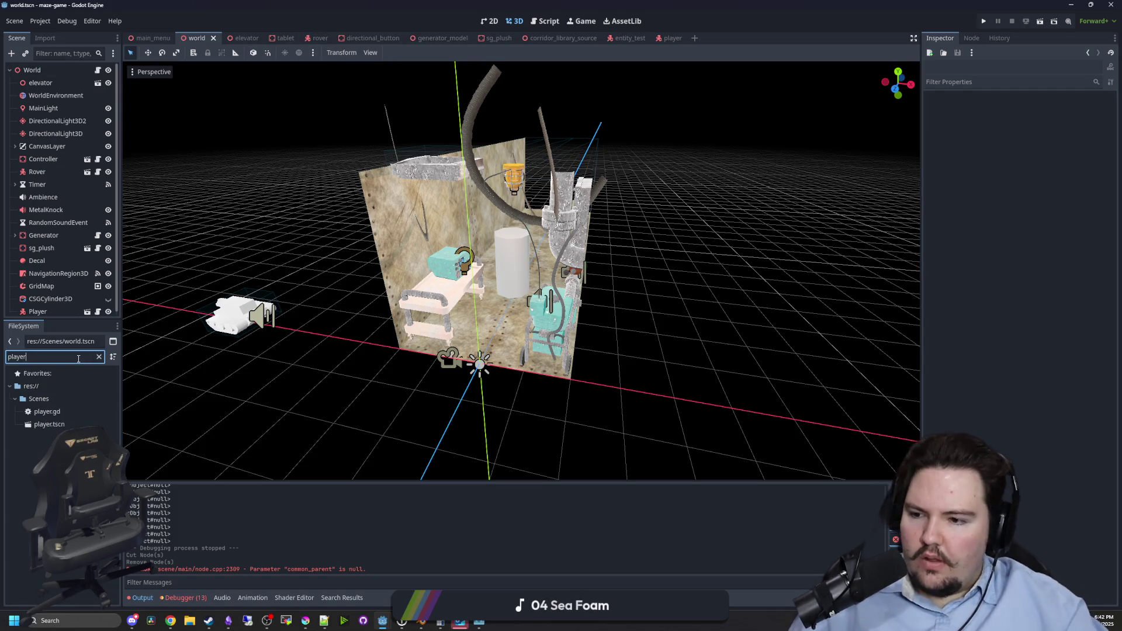
pyautogui.doubleClick(64, 425)
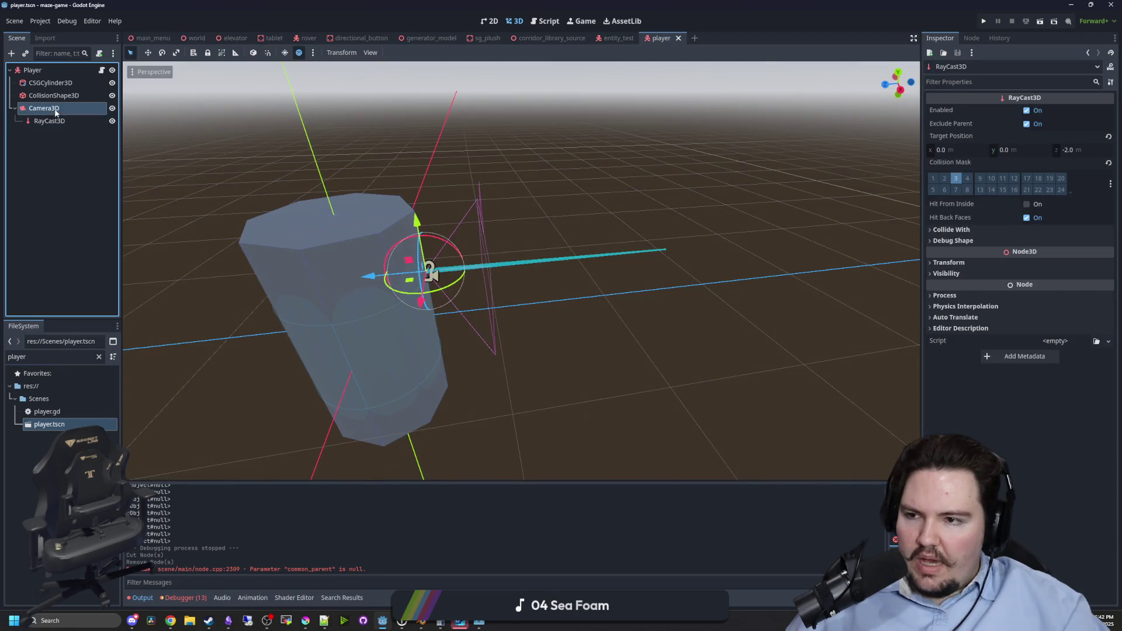
pyautogui.rightClick(44, 108)
pyautogui.click(86, 186)
pyautogui.scroll(-2, 607, 318)
pyautogui.scroll(-3, 608, 318)
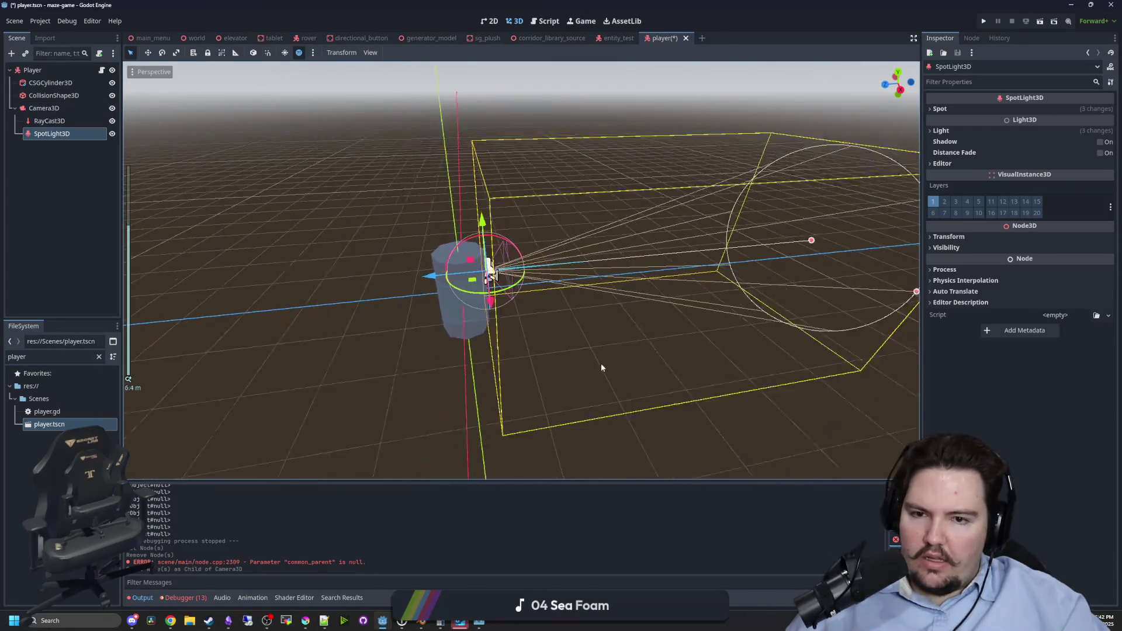
pyautogui.moveTo(769, 252); pyautogui.dragTo(619, 273)
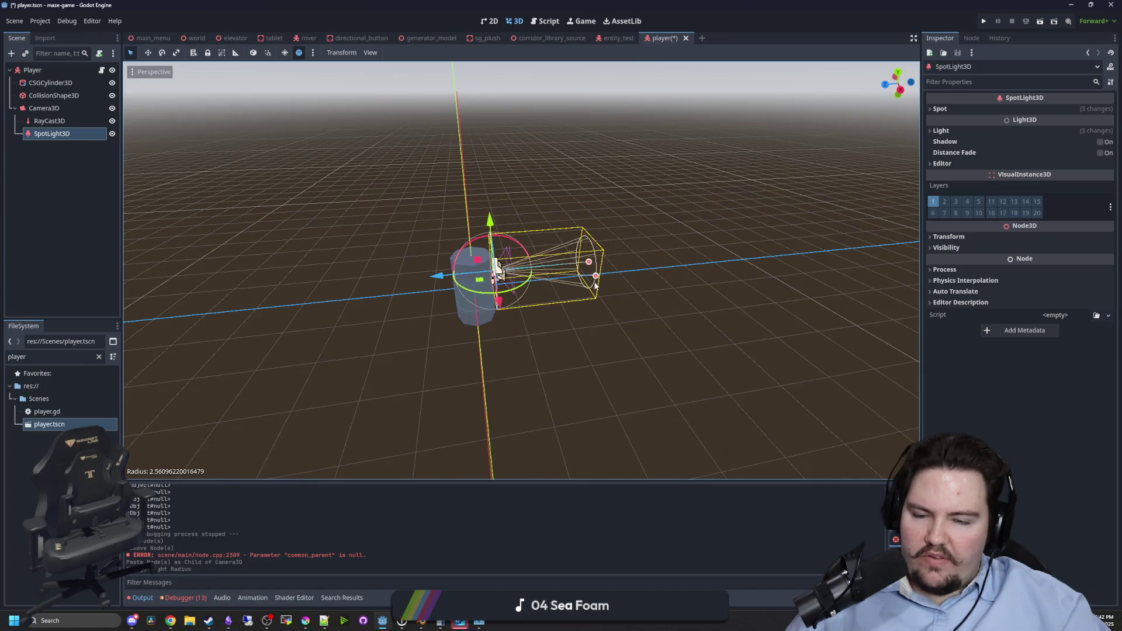
pyautogui.click(599, 311)
# Save player.tscn, check the RayCast3D's layer 3 collision mask, and return to the world scene.
pyautogui.hotkey('ctrl', 's')
pyautogui.scroll(3, 269, 208)
pyautogui.click(32, 69)
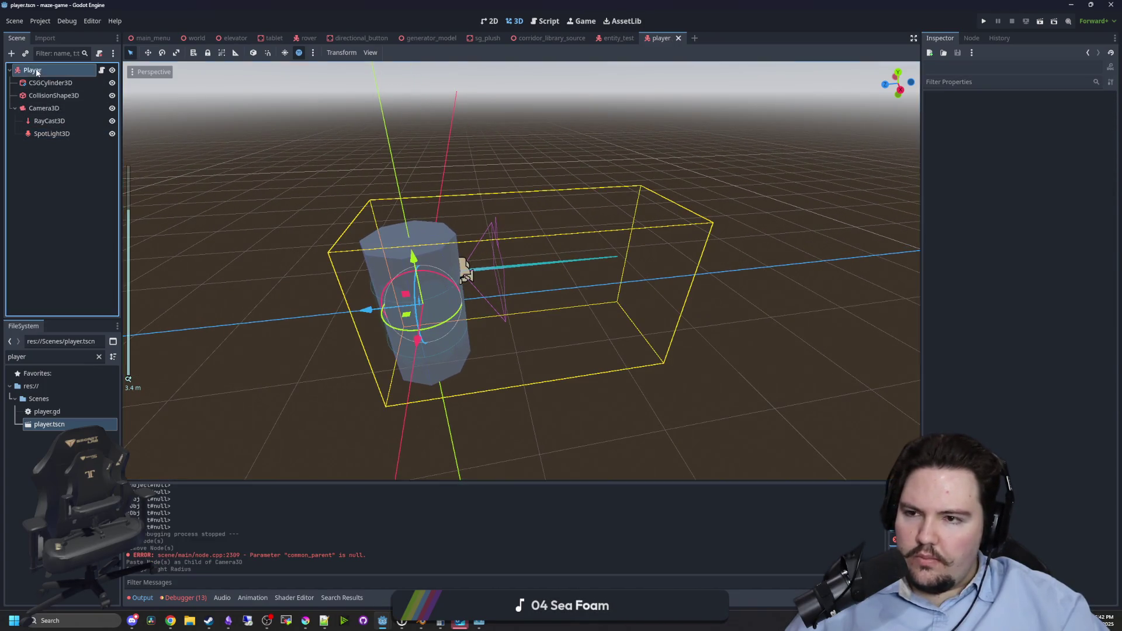
pyautogui.click(50, 120)
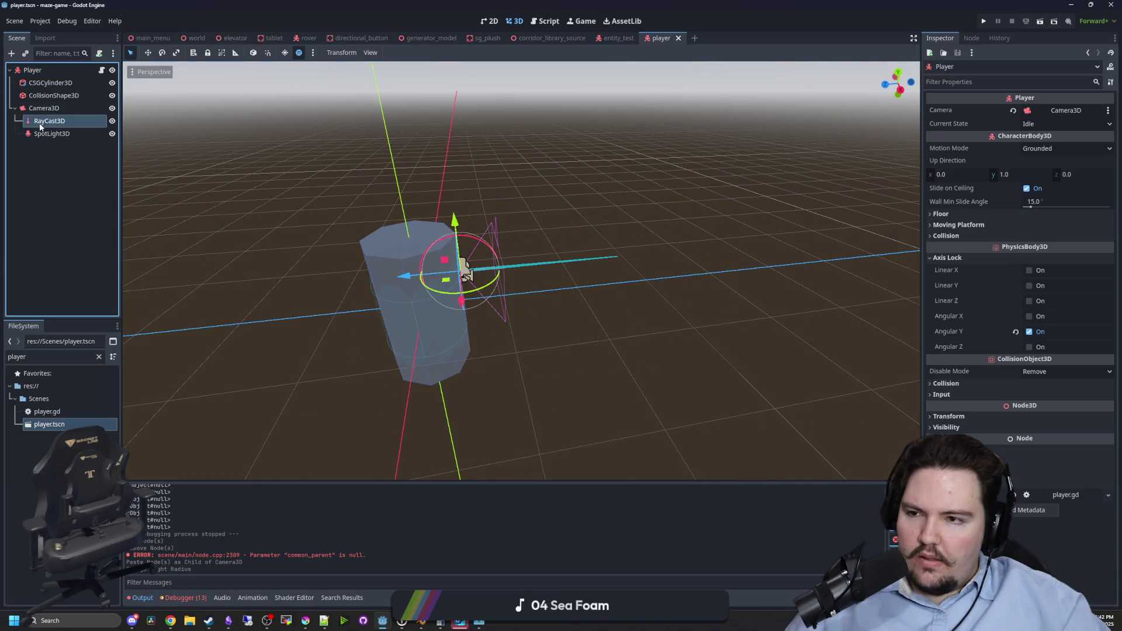
pyautogui.hotkey('ctrl', 's')
pyautogui.hotkey('ctrl', 's')
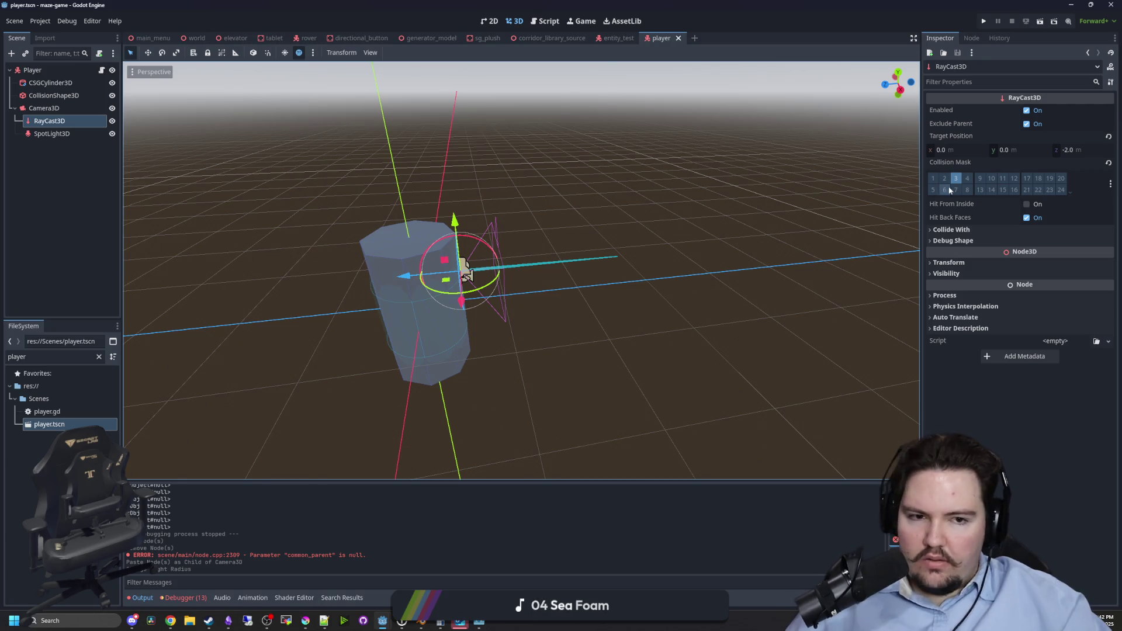
pyautogui.click(952, 230)
pyautogui.click(952, 229)
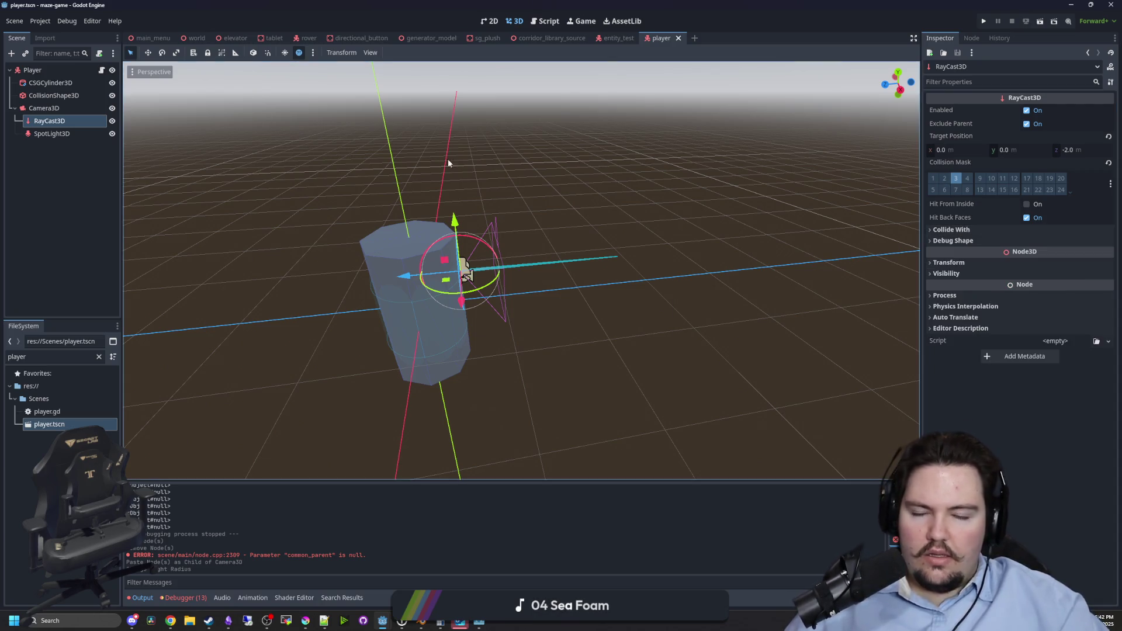
pyautogui.click(195, 38)
pyautogui.scroll(-5, 244, 167)
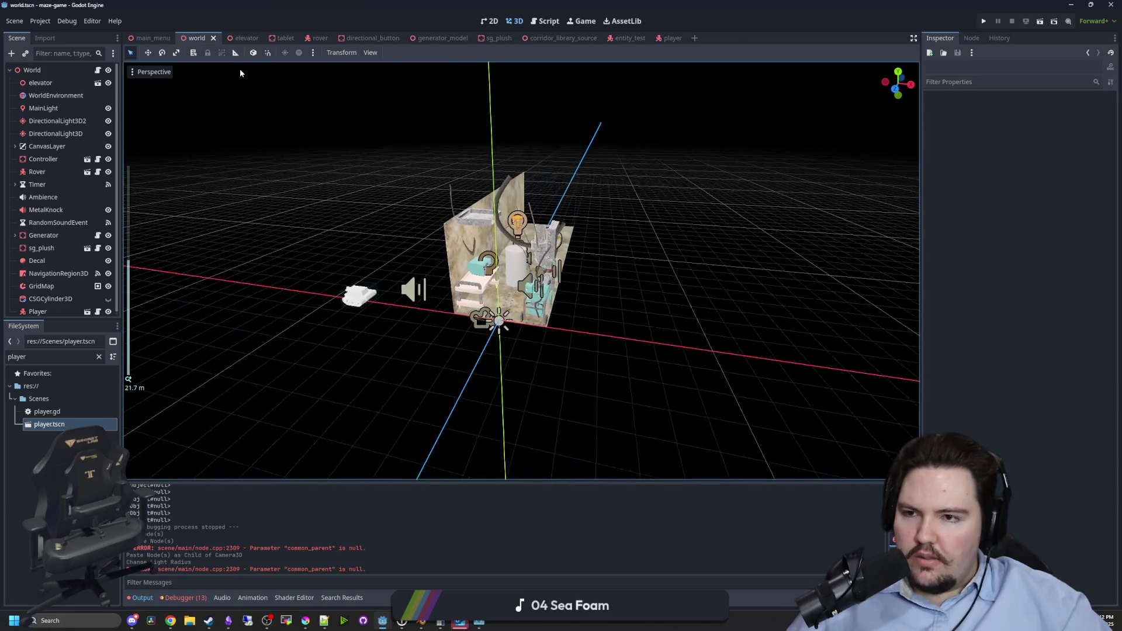
# In the elevator scene, inspect the StaticBody3D's collision settings, leaving mask layer 1 on.
pyautogui.click(236, 38)
pyautogui.click(53, 95)
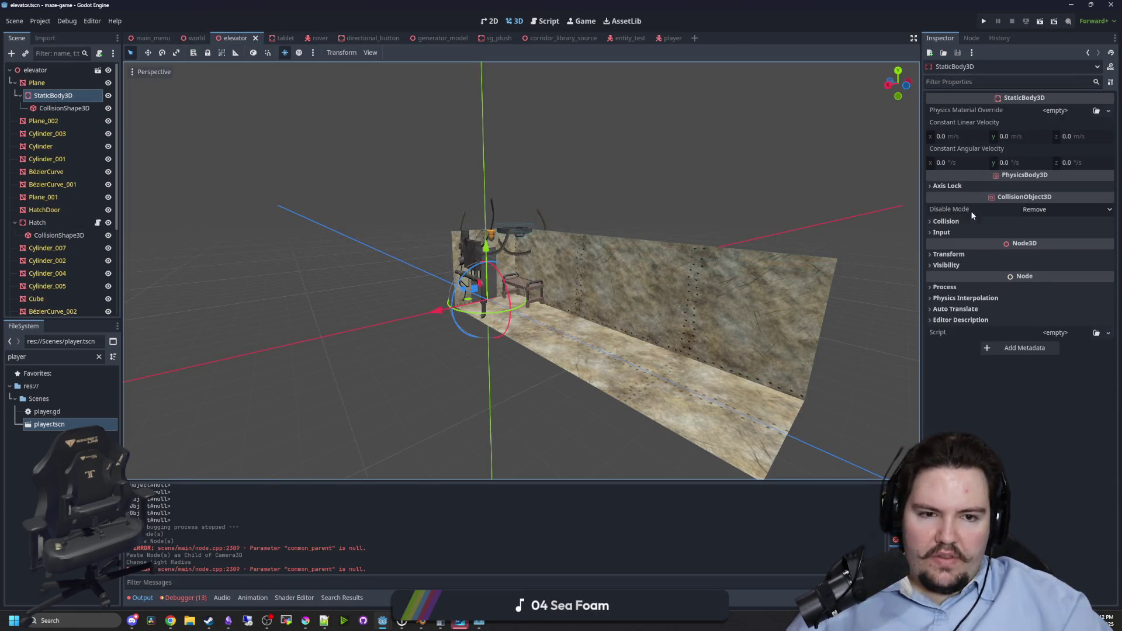
pyautogui.click(965, 221)
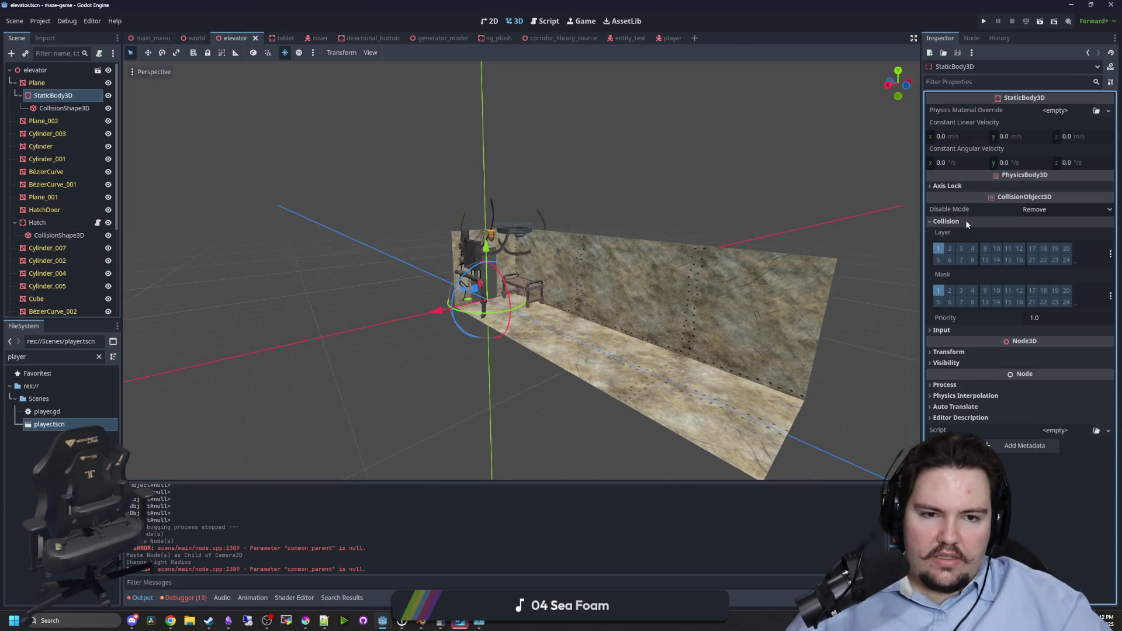
pyautogui.click(938, 290)
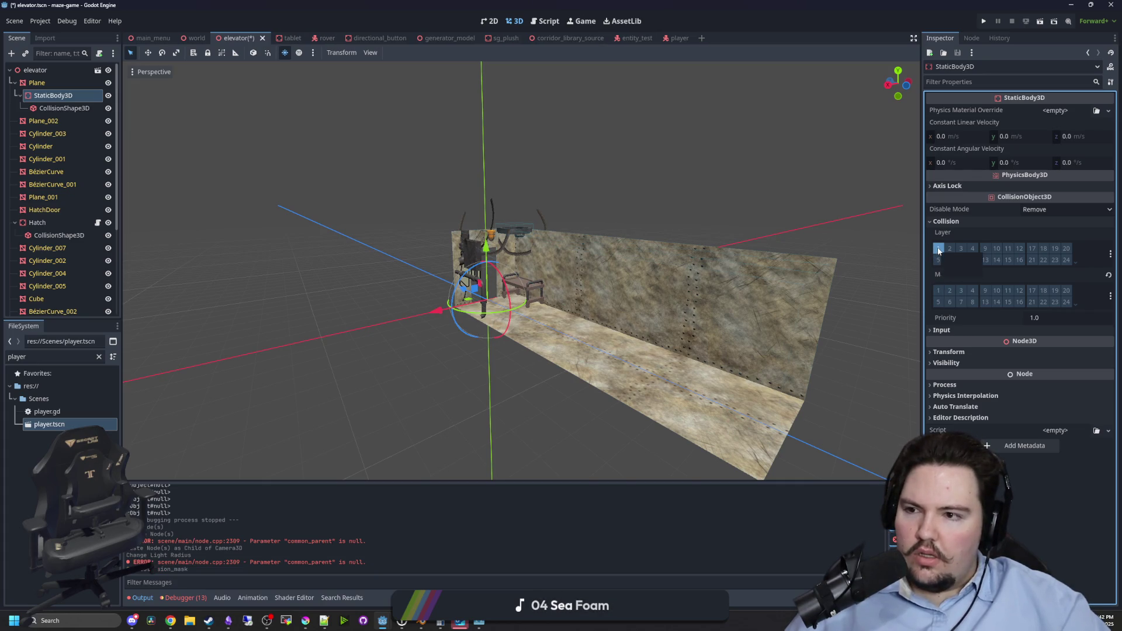
pyautogui.click(938, 291)
pyautogui.scroll(5, 533, 184)
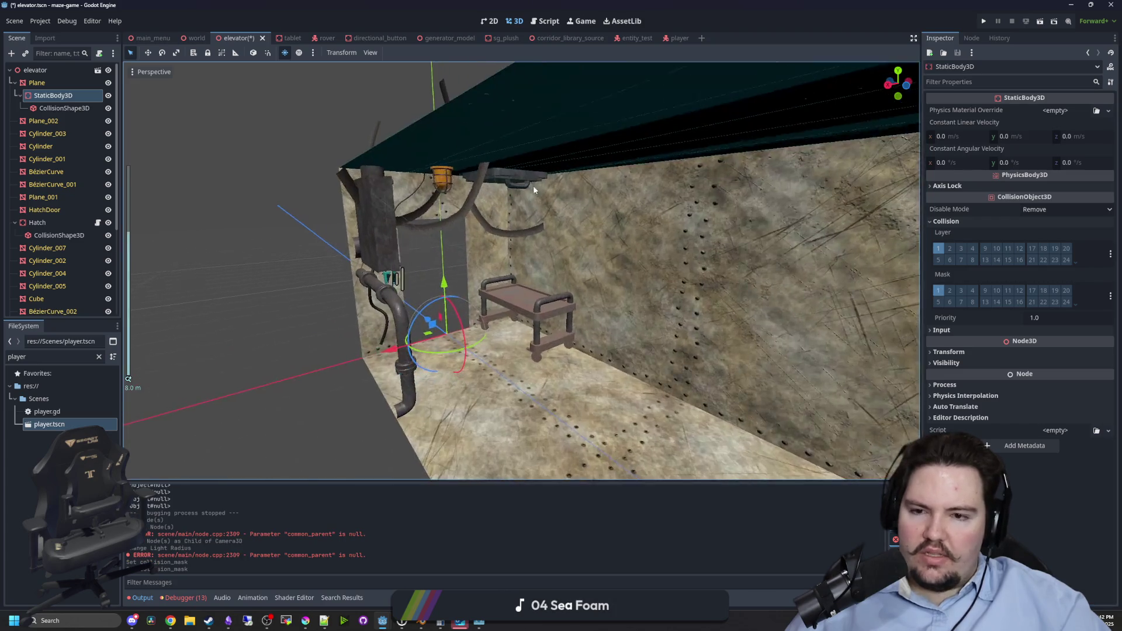
pyautogui.scroll(-3, 47, 219)
# Put the Hatch and Switch nodes on collision layer 3 with their masks cleared.
pyautogui.click(37, 128)
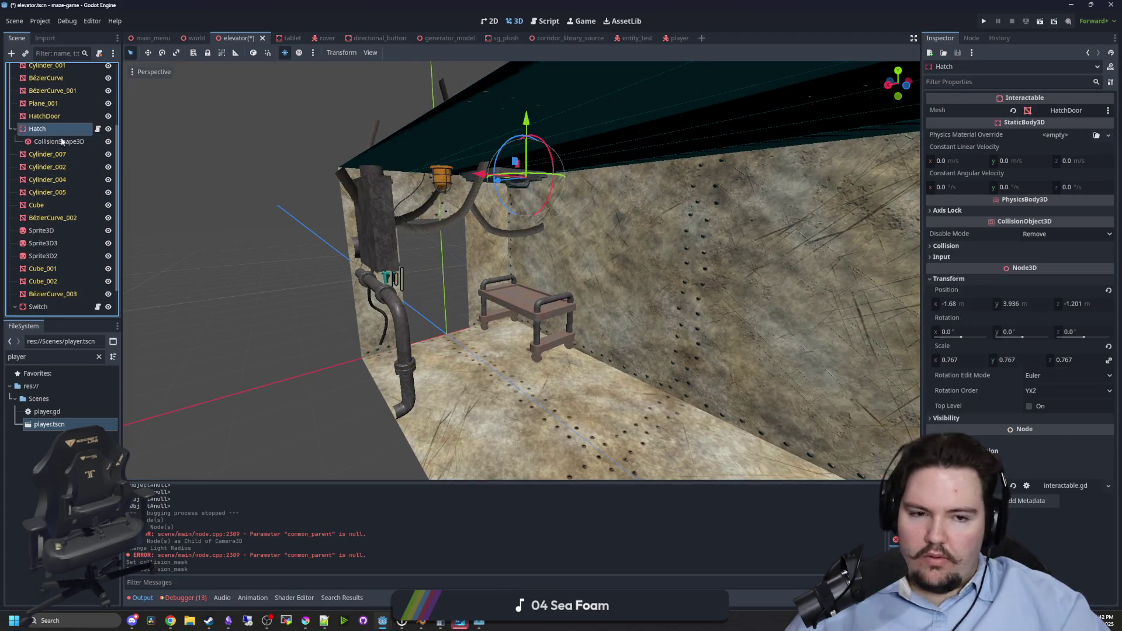
pyautogui.click(939, 315)
pyautogui.click(938, 273)
pyautogui.click(962, 273)
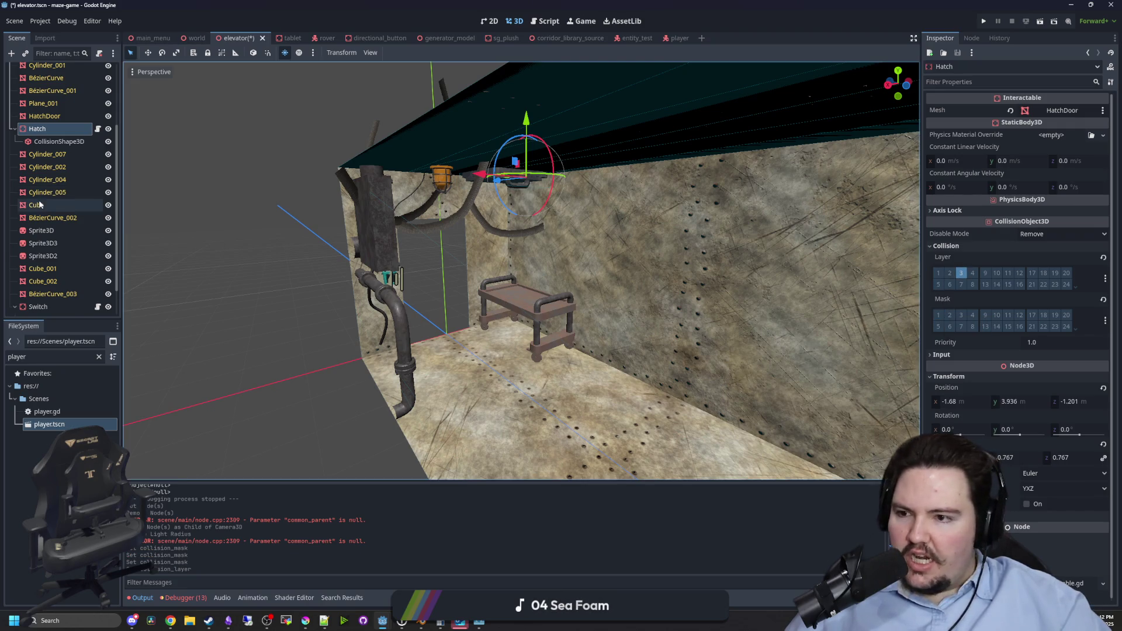
pyautogui.scroll(-2, 40, 204)
pyautogui.click(38, 269)
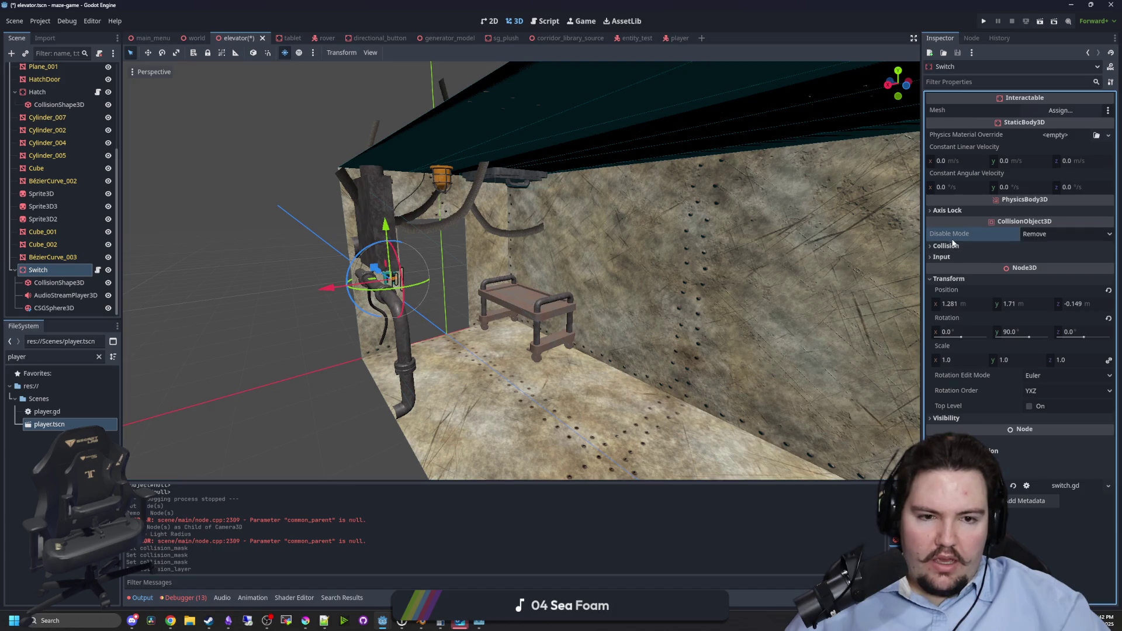
pyautogui.click(938, 273)
pyautogui.click(939, 315)
# Save the elevator scene and review switch.gd and the Interactable class definition.
pyautogui.hotkey('ctrl', 's')
pyautogui.click(99, 271)
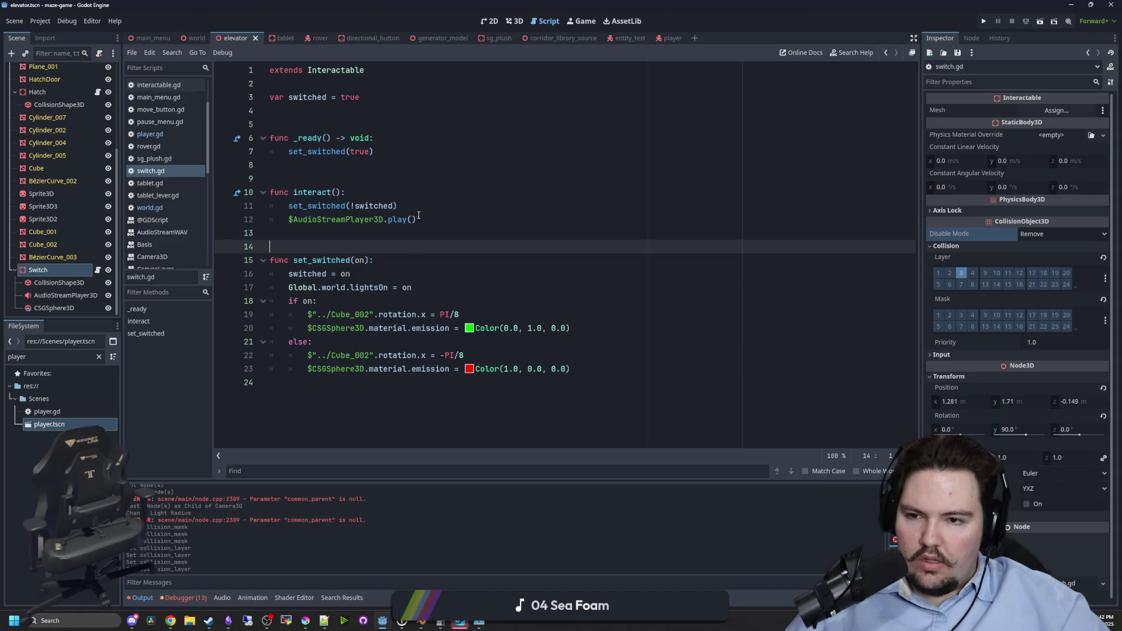
pyautogui.click(362, 165)
pyautogui.click(336, 124)
pyautogui.keyDown('ctrl'); pyautogui.click(336, 70); pyautogui.keyUp('ctrl')
pyautogui.click(364, 161)
pyautogui.hotkey('ctrl', 's')
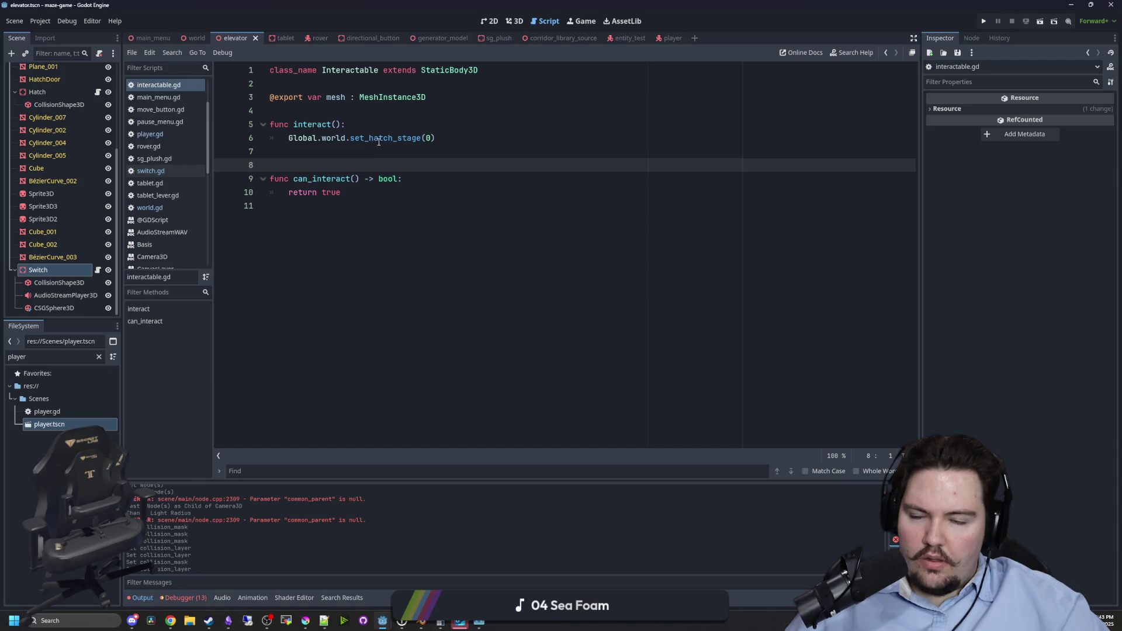
# Inspect set_hatch_stage in world.gd, then run the game and start a play-through.
pyautogui.click(348, 153)
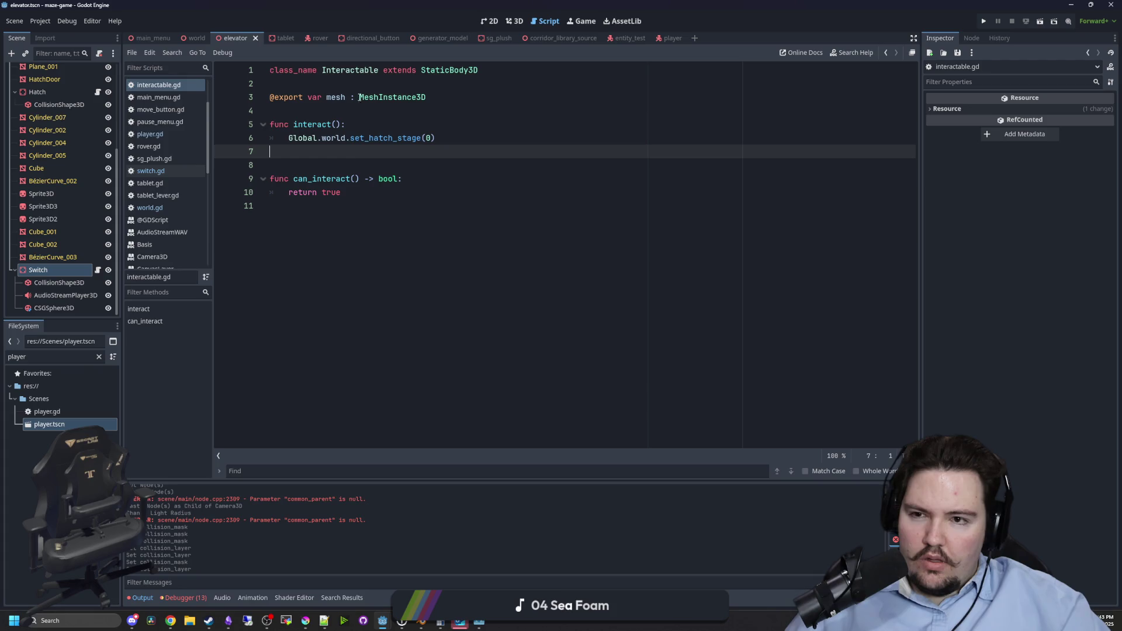
pyautogui.click(151, 87)
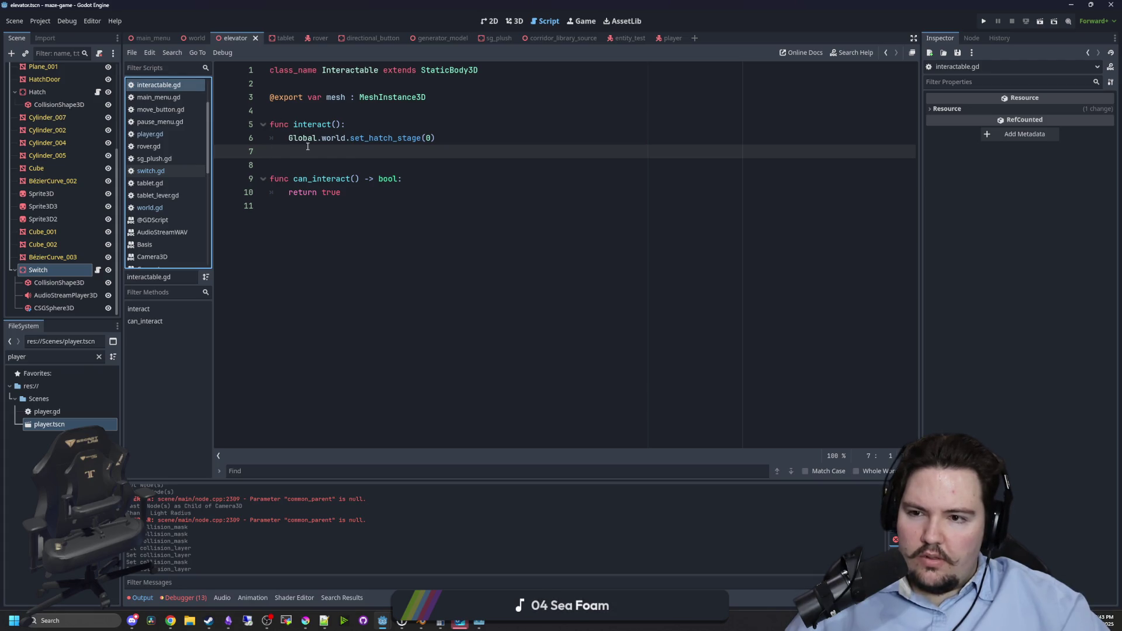
pyautogui.keyDown('ctrl'); pyautogui.click(373, 138); pyautogui.keyUp('ctrl')
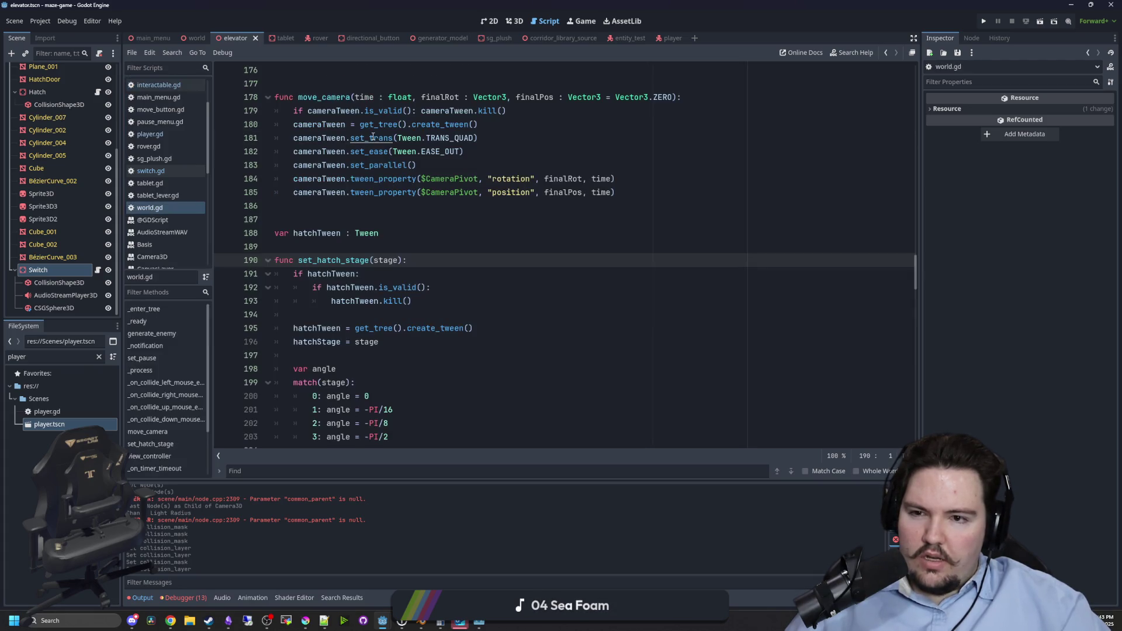
pyautogui.click(360, 208)
pyautogui.scroll(-4, 360, 208)
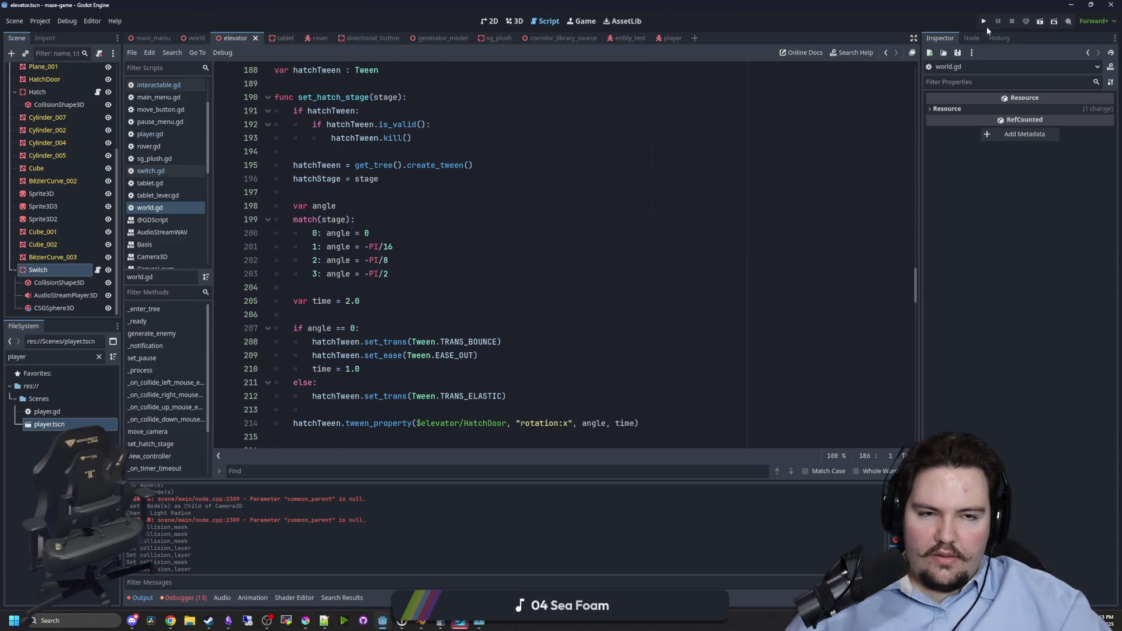
pyautogui.click(986, 21)
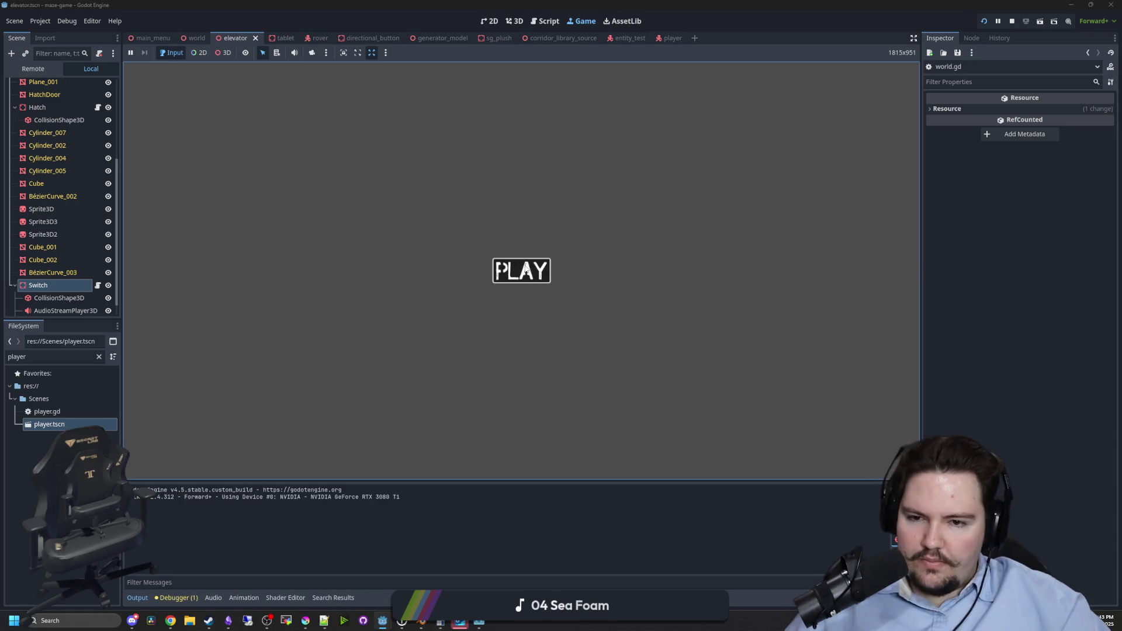
pyautogui.click(521, 271)
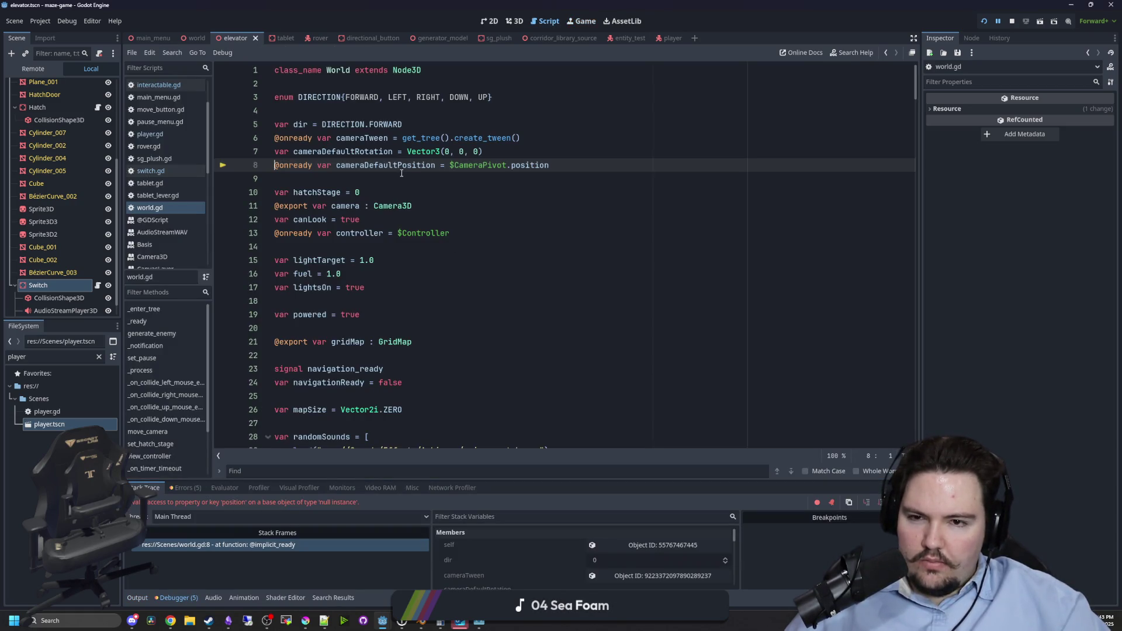
# Delete the cameraDefaultPosition, cameraTween and cameraDefaultRotation variable lines in world.gd.
pyautogui.moveTo(549, 166); pyautogui.dragTo(273, 166)
pyautogui.press('BackSpace')
pyautogui.press('BackSpace')
pyautogui.moveTo(499, 154)
pyautogui.mouseDown()
pyautogui.moveTo(393, 152)
pyautogui.moveTo(380, 139)
pyautogui.moveTo(234, 124)
pyautogui.moveTo(220, 133)
pyautogui.mouseUp()
pyautogui.press('BackSpace')
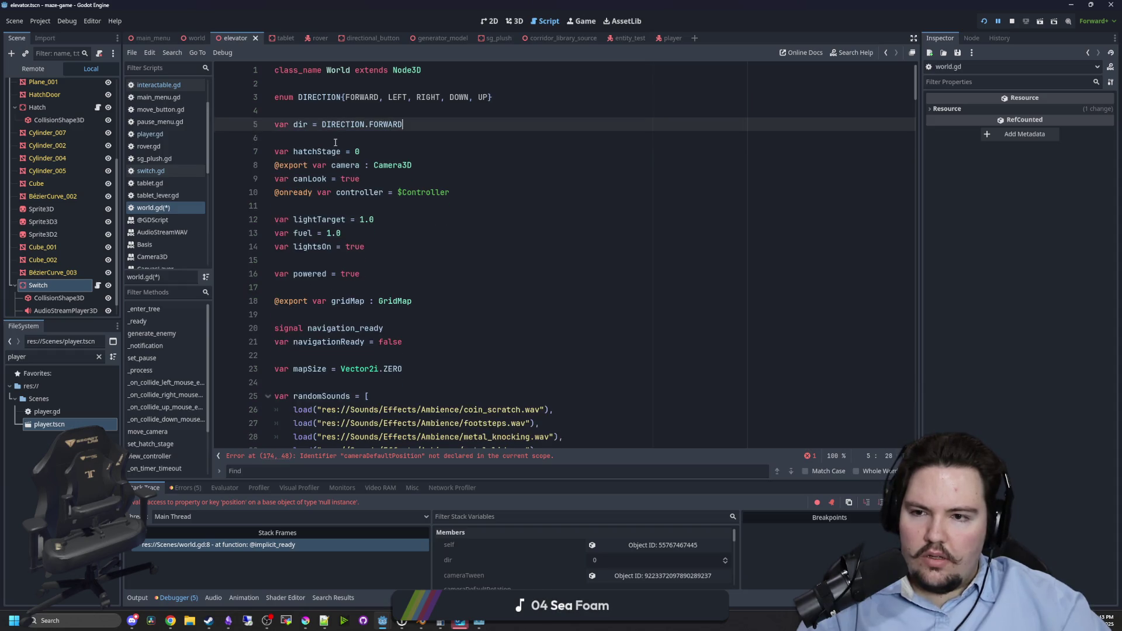
# Delete the move_camera function and the camera code in the DOWN handler.
pyautogui.click(386, 457)
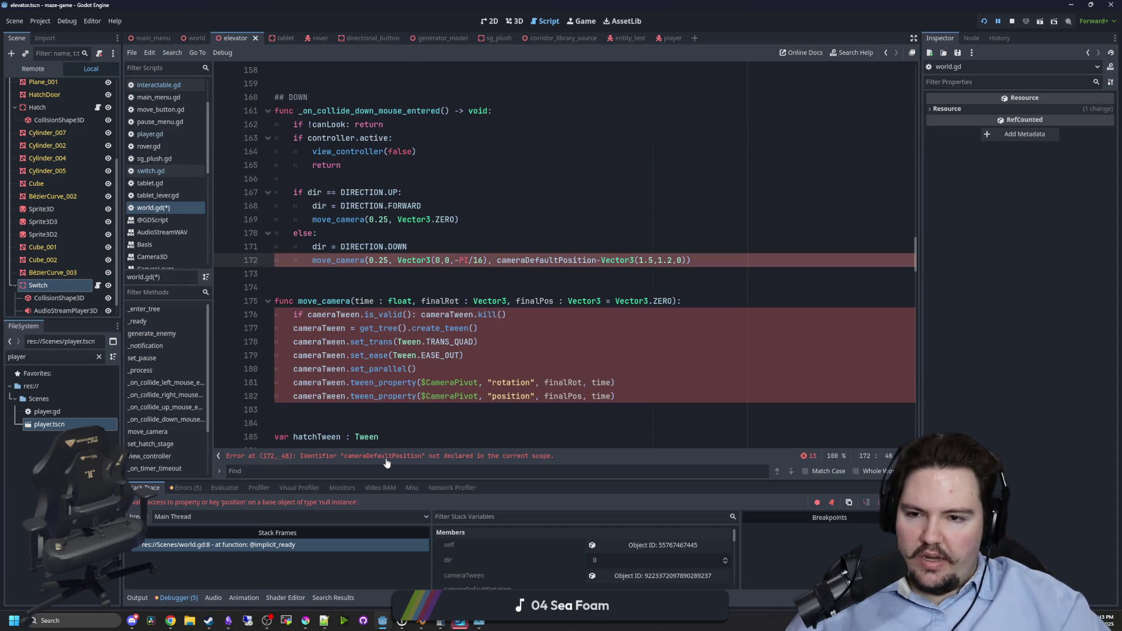
pyautogui.click(436, 282)
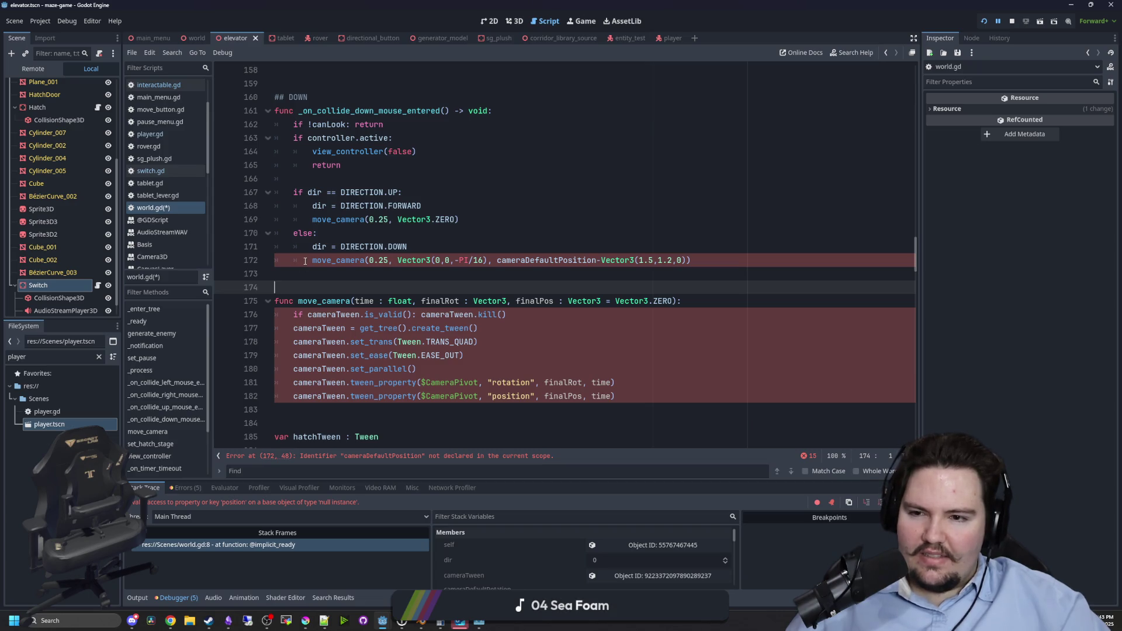
pyautogui.click(550, 222)
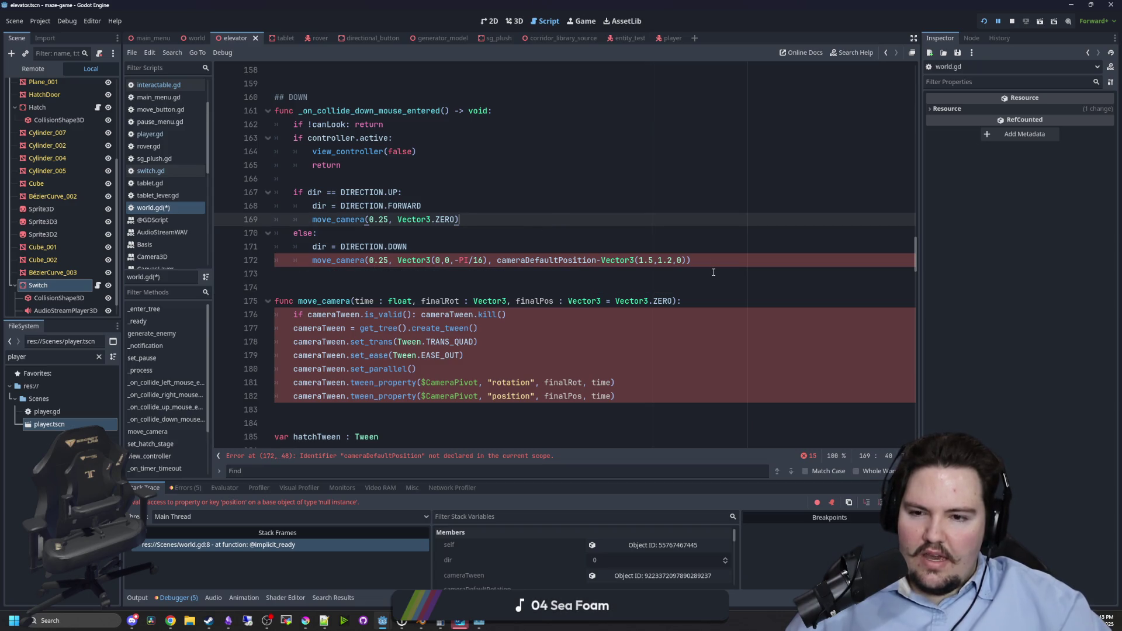
pyautogui.moveTo(642, 401); pyautogui.dragTo(209, 300)
pyautogui.press('Delete')
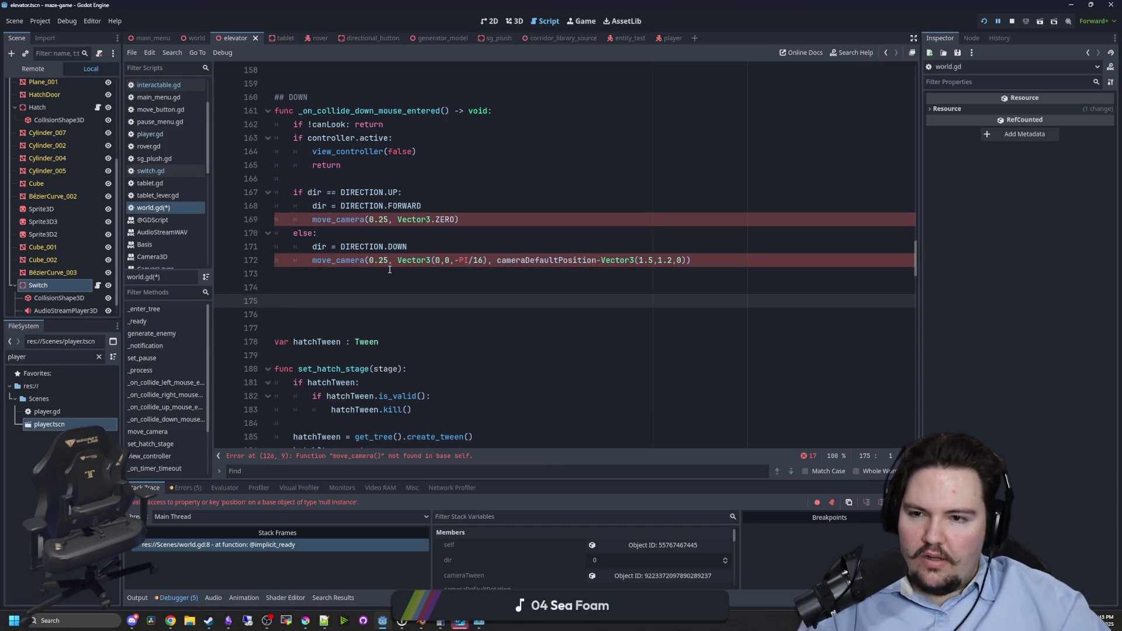
pyautogui.moveTo(699, 274); pyautogui.dragTo(205, 187)
pyautogui.press('Delete')
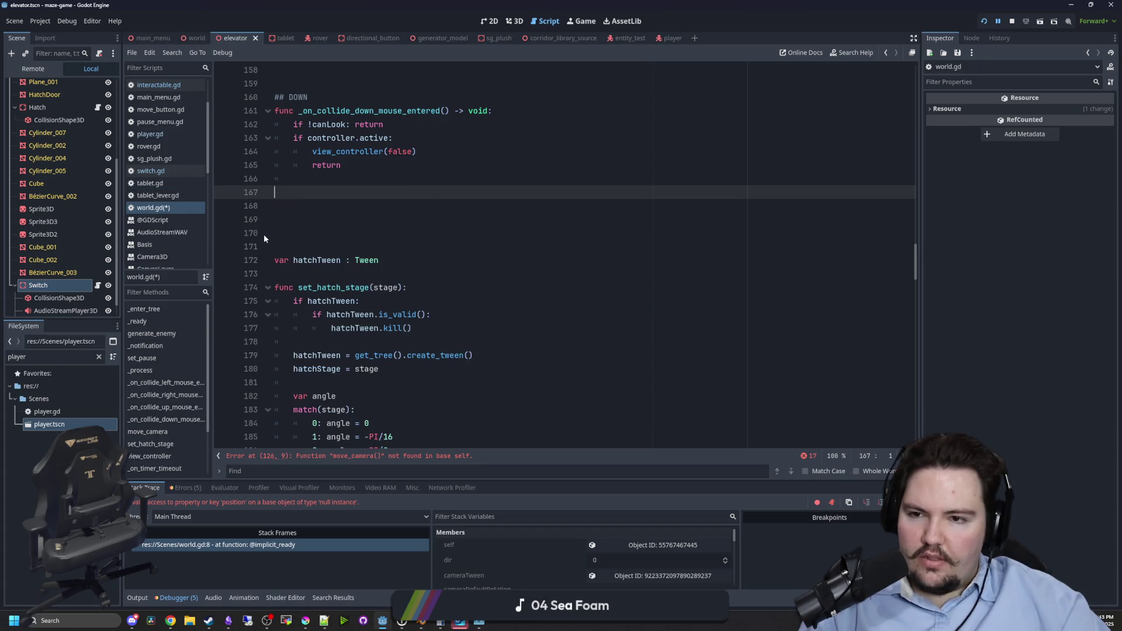
pyautogui.press('BackSpace')
pyautogui.press('BackSpace')
# Delete the DOWN, UP, RIGHT and LEFT mouse-entered functions.
pyautogui.scroll(3, 349, 229)
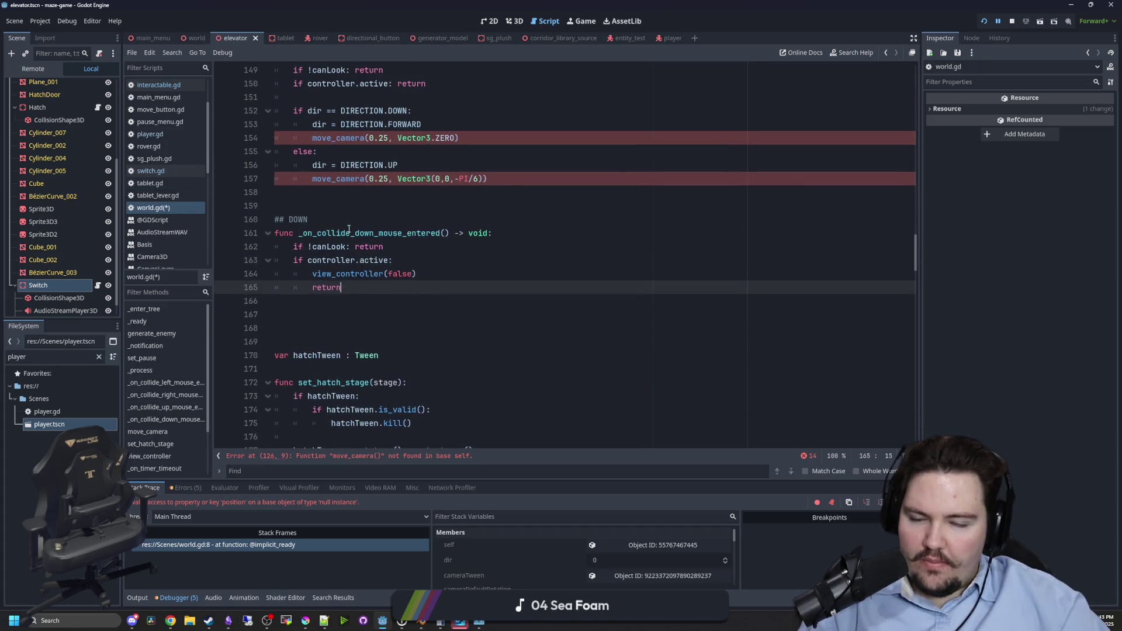
pyautogui.moveTo(344, 285); pyautogui.dragTo(247, 219)
pyautogui.scroll(2, 277, 243)
pyautogui.press('Delete')
pyautogui.moveTo(279, 287)
pyautogui.mouseDown()
pyautogui.moveTo(275, 165)
pyautogui.moveTo(228, 124)
pyautogui.mouseUp()
pyautogui.press('Delete')
pyautogui.scroll(4, 245, 175)
pyautogui.moveTo(279, 260)
pyautogui.mouseDown()
pyautogui.moveTo(275, 152)
pyautogui.moveTo(201, 91)
pyautogui.mouseUp()
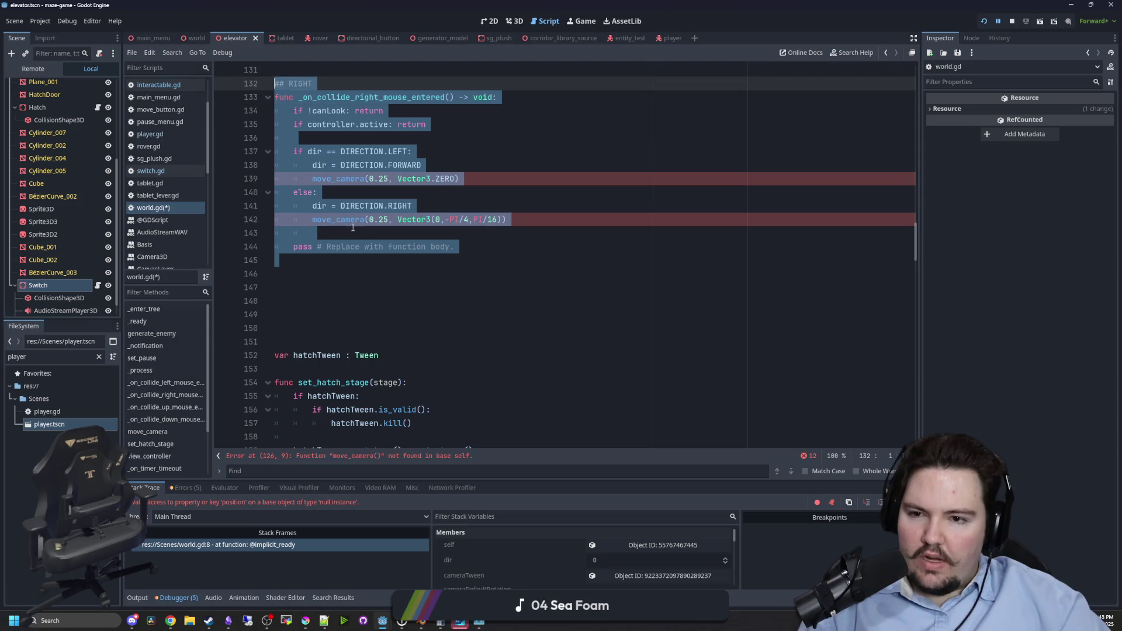
pyautogui.press('Delete')
pyautogui.scroll(5, 343, 253)
pyautogui.moveTo(280, 262); pyautogui.dragTo(230, 121)
pyautogui.press('Delete')
pyautogui.scroll(7, 363, 225)
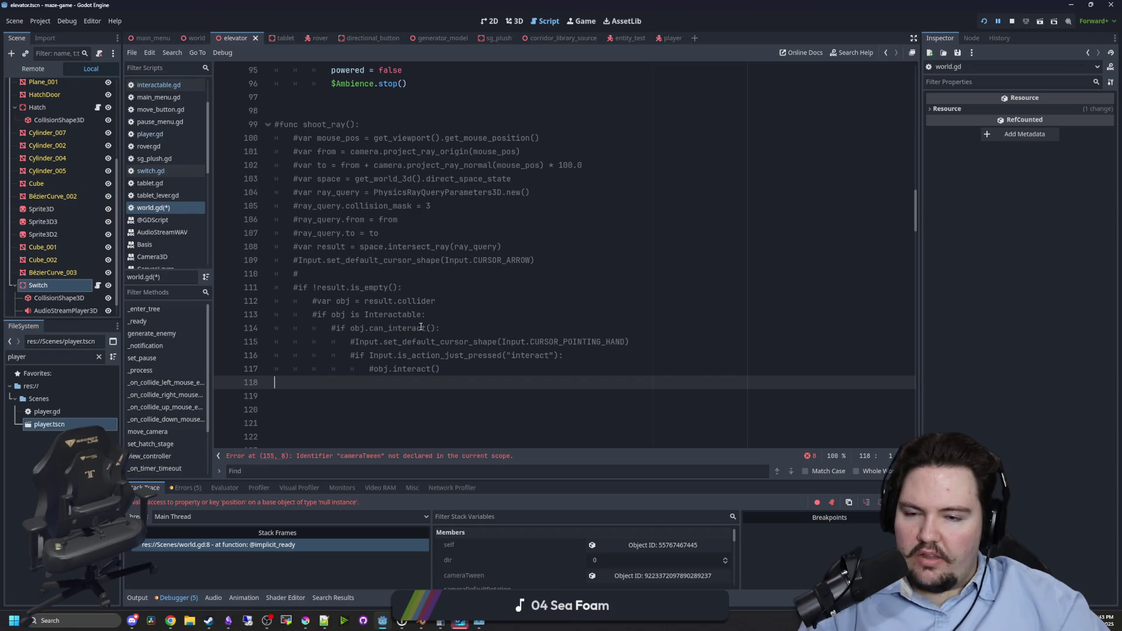
pyautogui.scroll(-4, 460, 374)
# Comment out the view_controller function at the line 155 error with Ctrl+K and run the project.
pyautogui.click(358, 461)
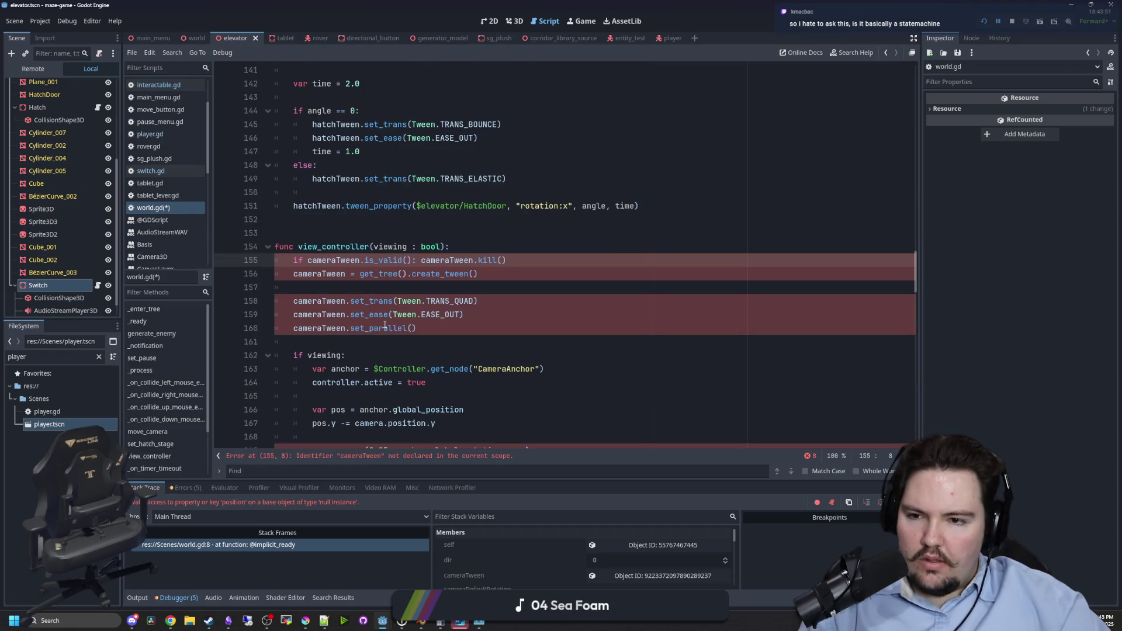
pyautogui.click(391, 301)
pyautogui.scroll(-2, 391, 299)
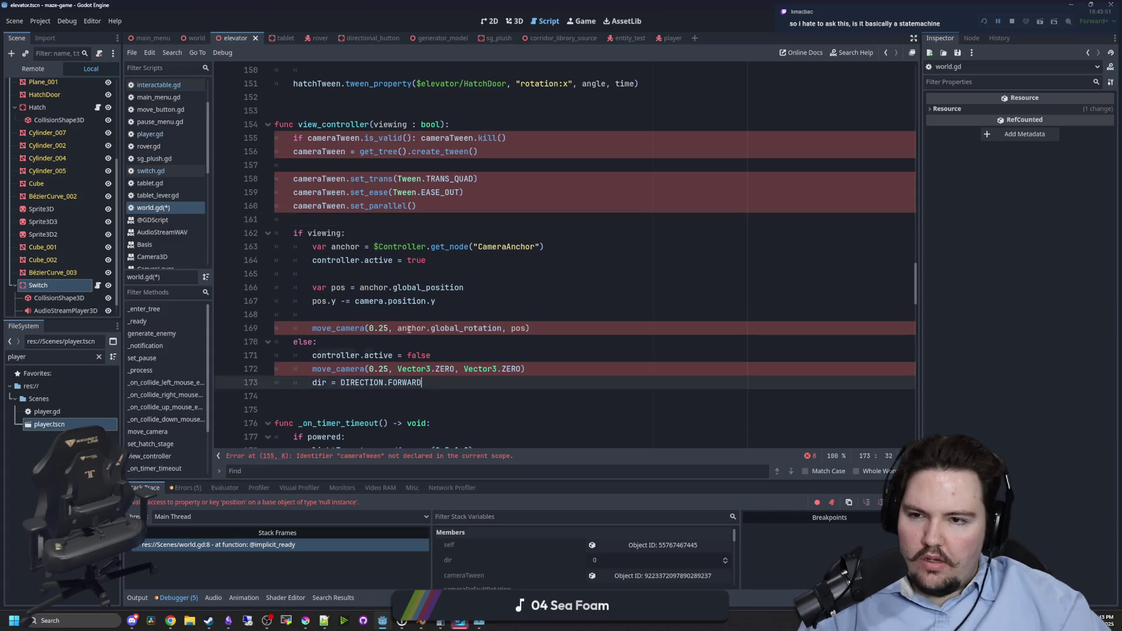
pyautogui.moveTo(427, 383); pyautogui.dragTo(274, 124)
pyautogui.hotkey('ctrl', 'k')
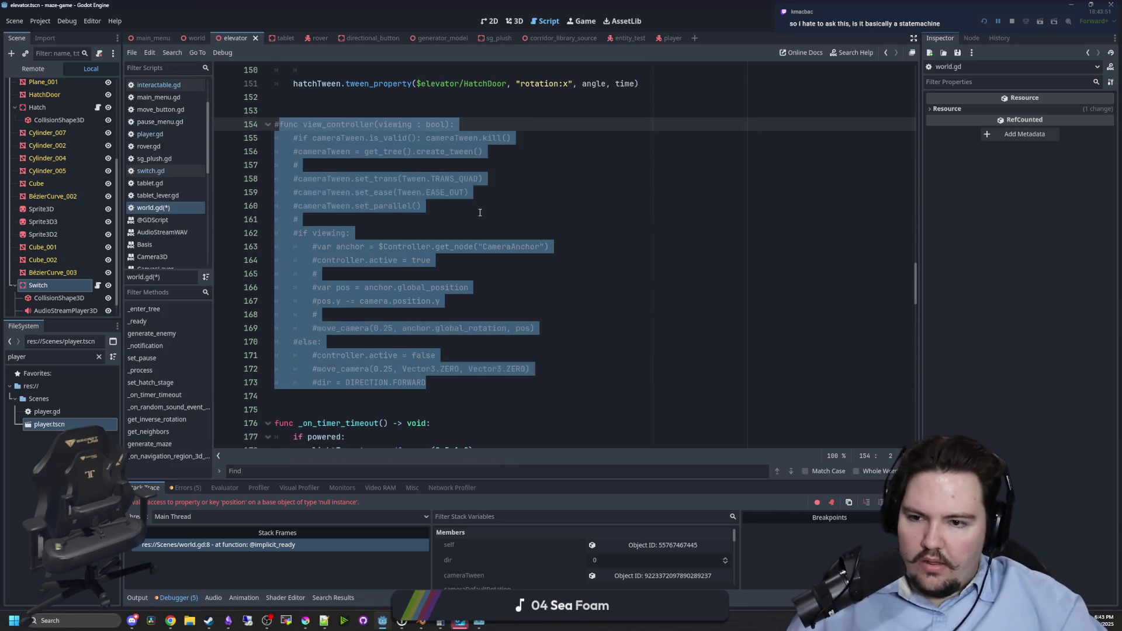
pyautogui.click(444, 206)
pyautogui.scroll(-4, 447, 305)
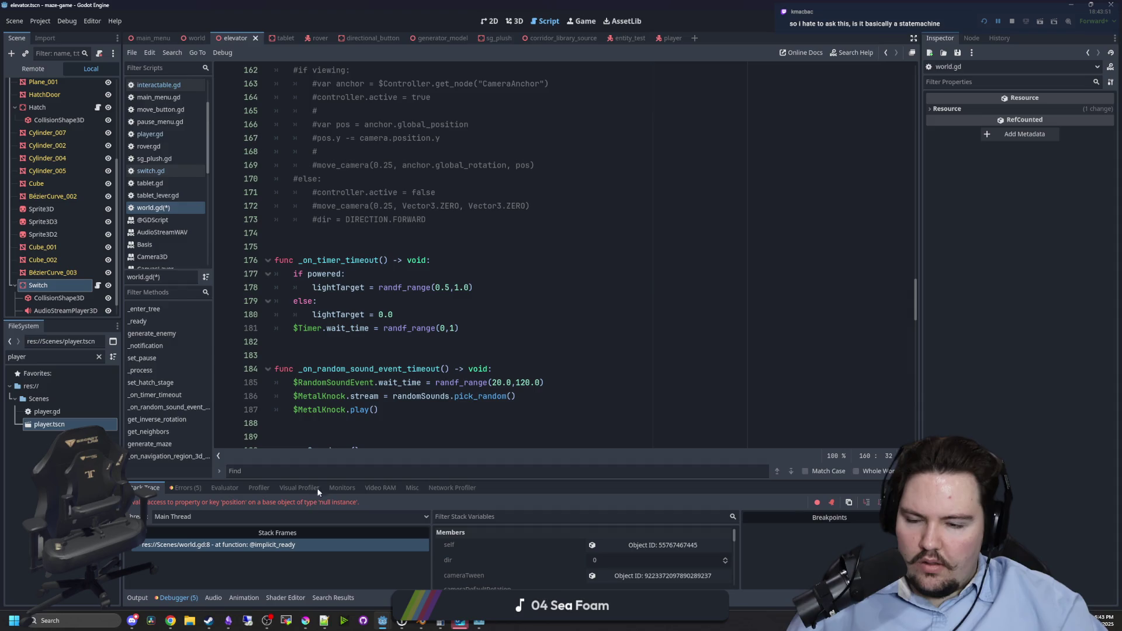
pyautogui.press('F5')
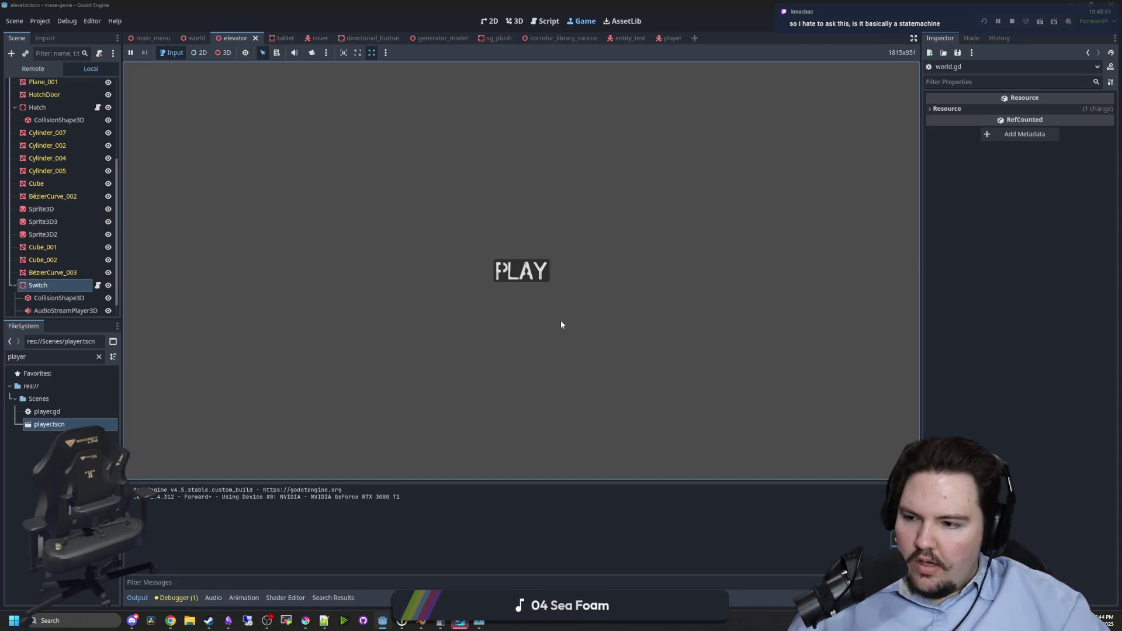
# Start the game, walk up to the wall switch, then turn to look at the tablet.
pyautogui.click(497, 270)
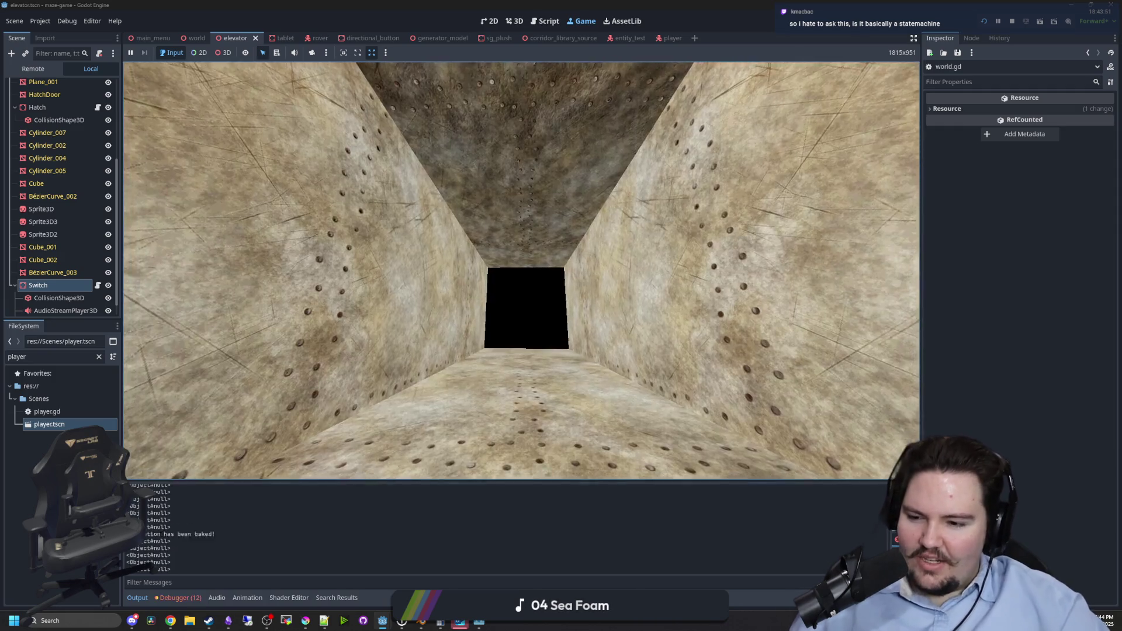
pyautogui.press('w')
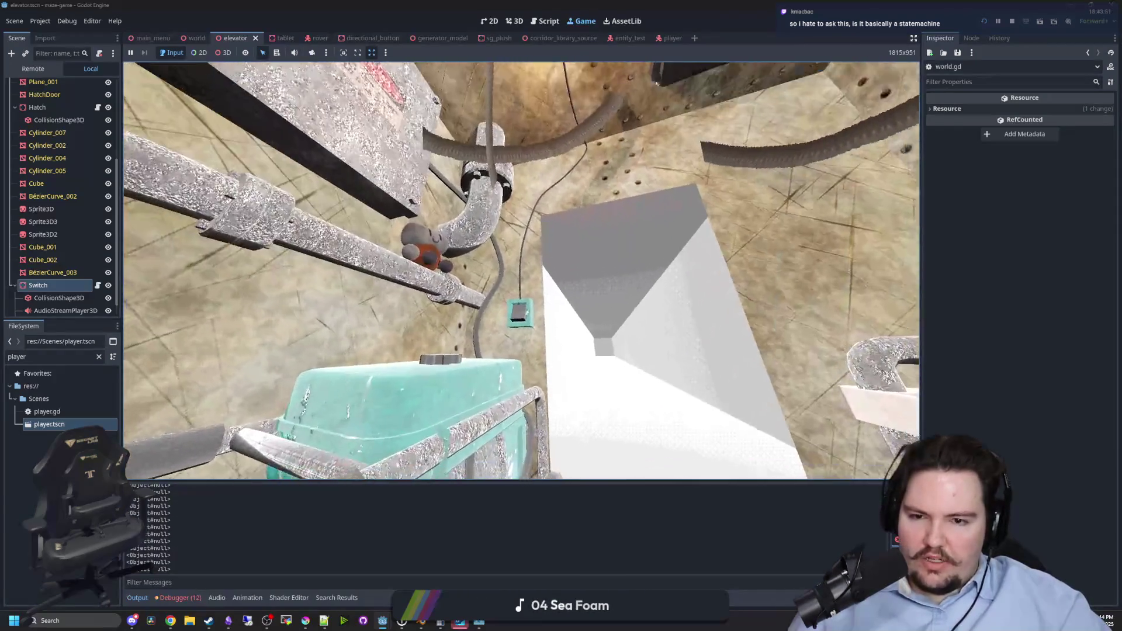
pyautogui.press('w')
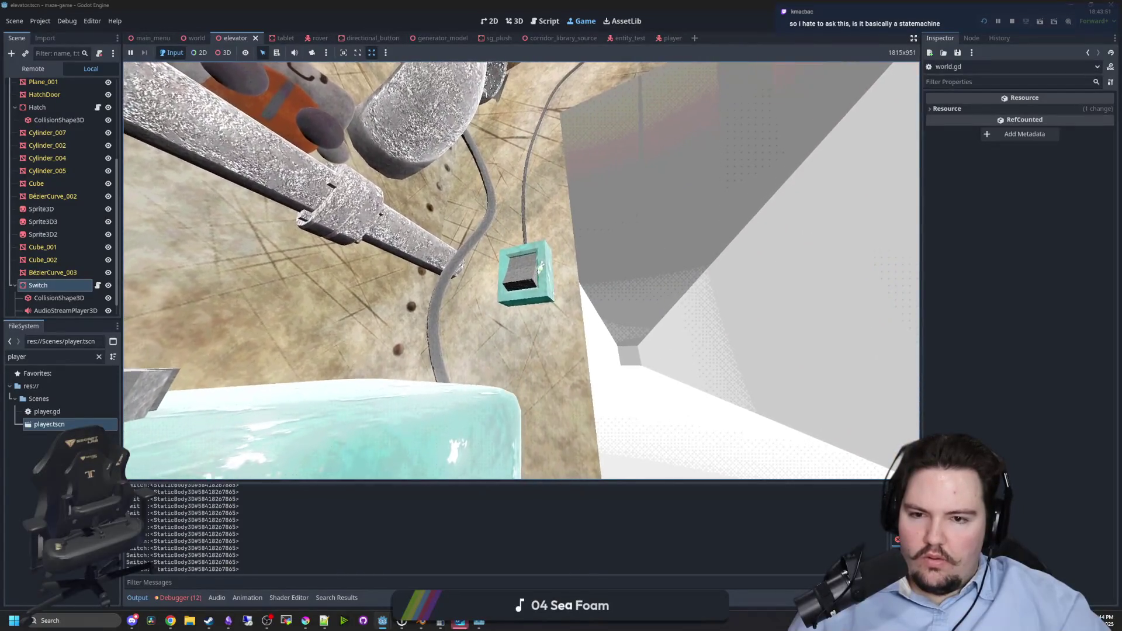
pyautogui.press('s')
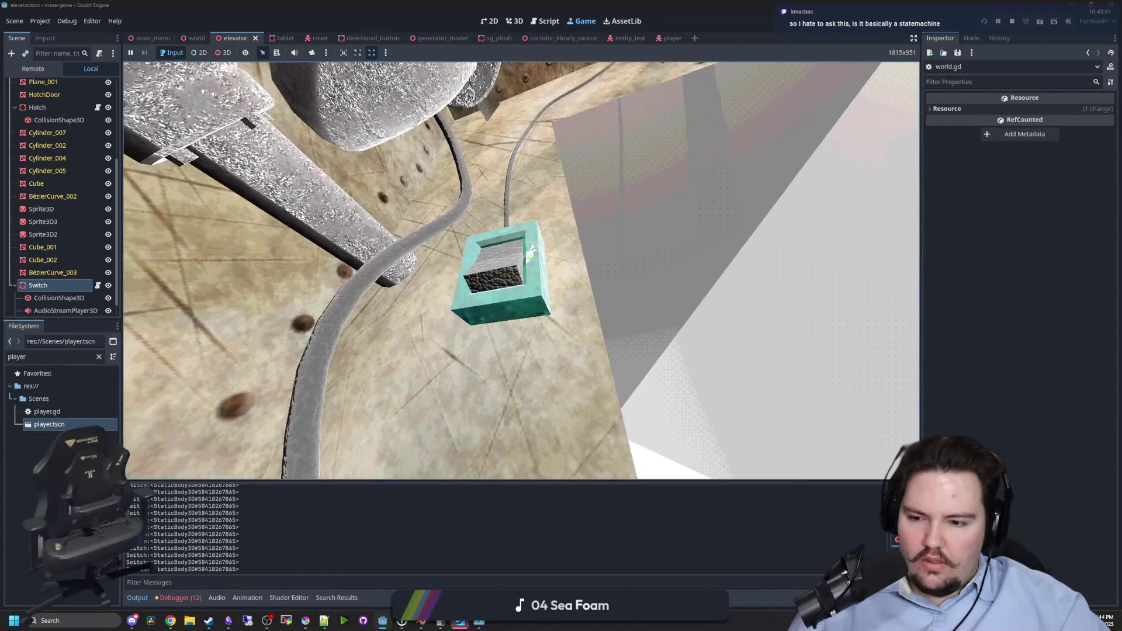
pyautogui.press('e')
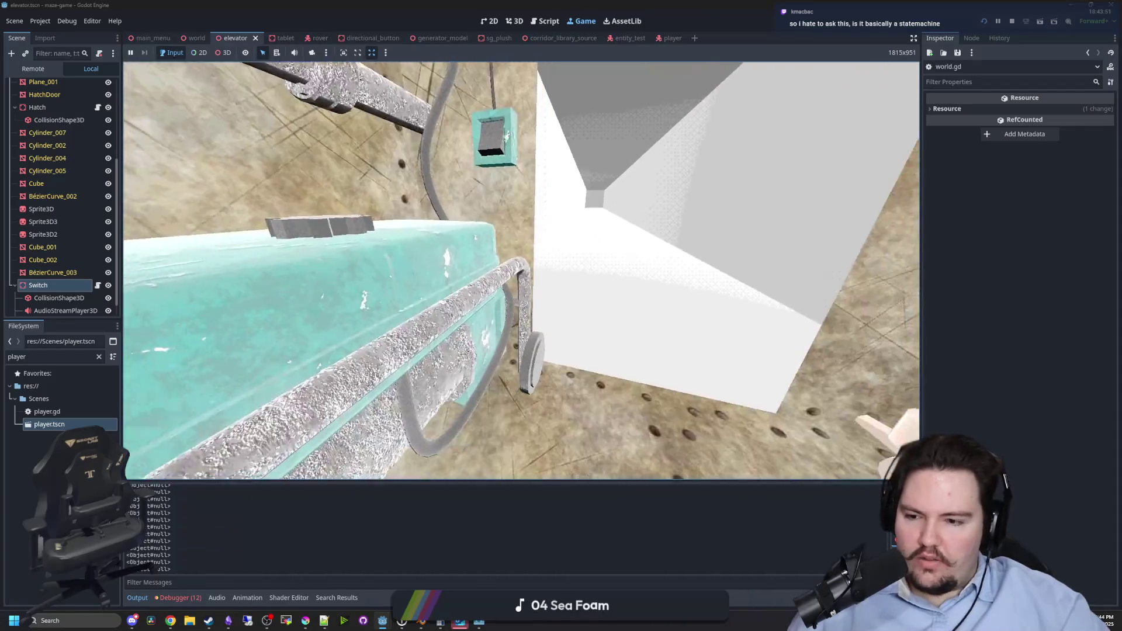
pyautogui.press('e')
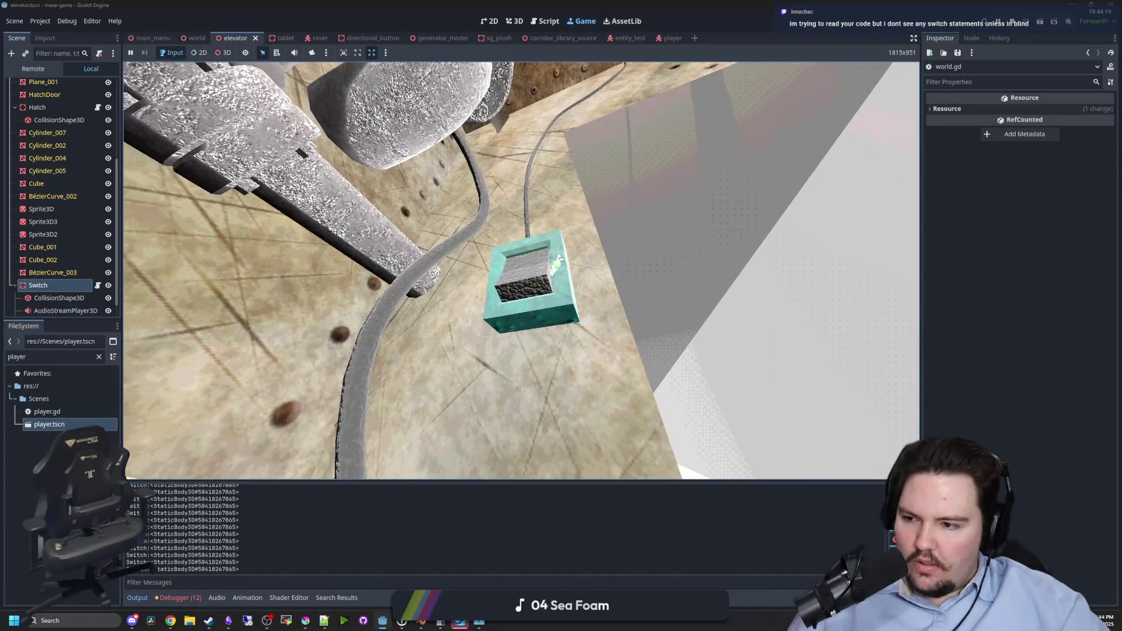
# Pause the game and open the player.gd script.
pyautogui.press('Escape')
pyautogui.press('super')
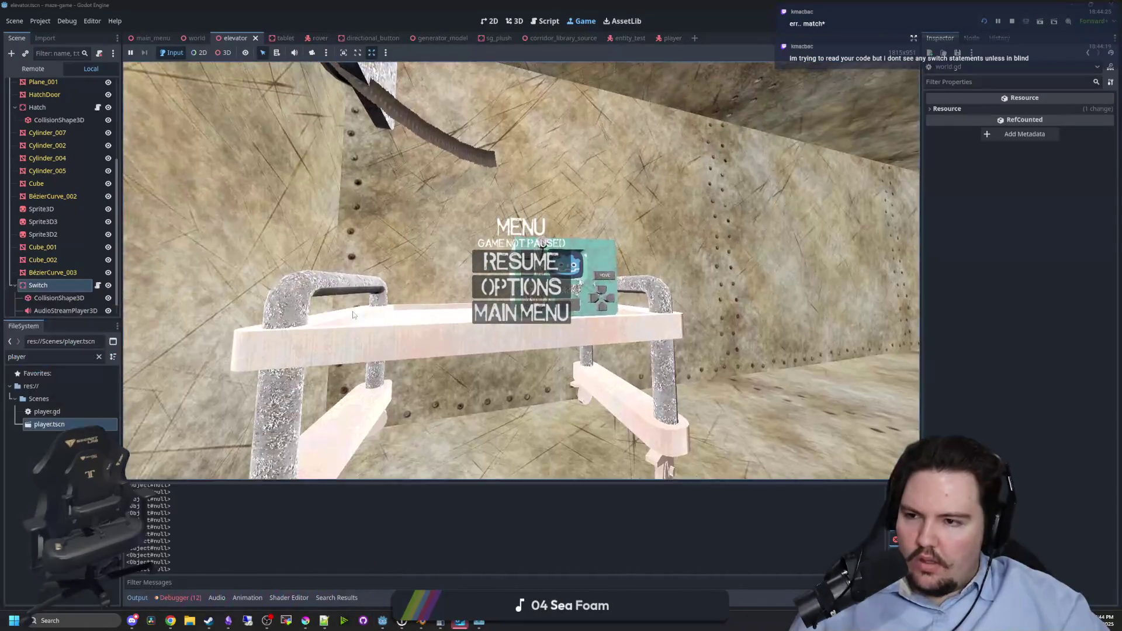
pyautogui.scroll(5, 66, 151)
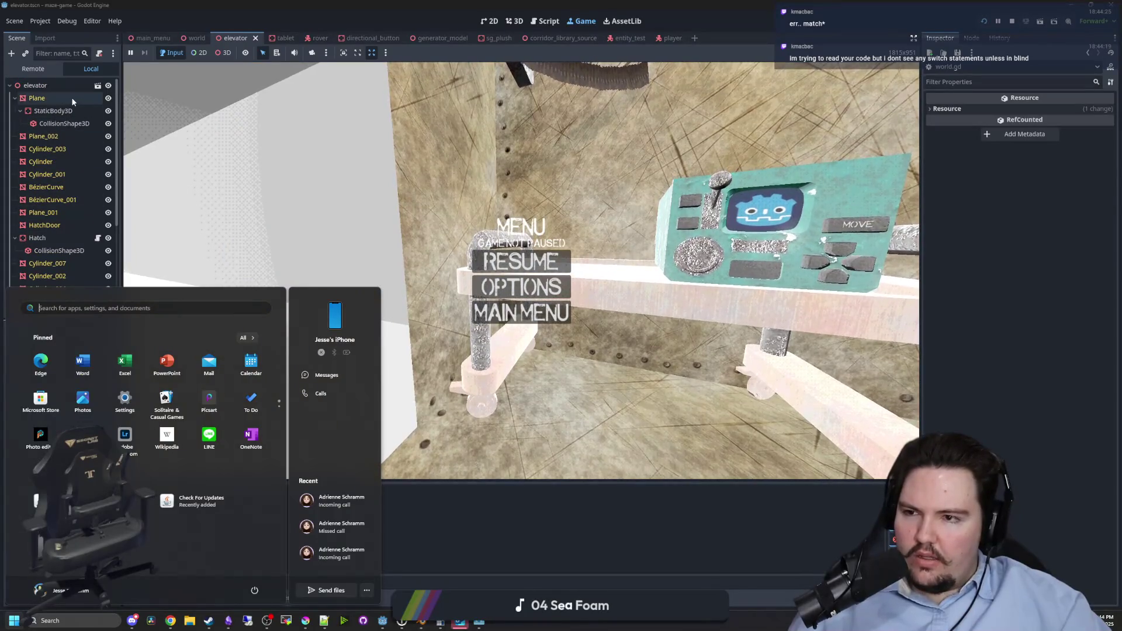
pyautogui.click(71, 97)
pyautogui.doubleClick(60, 412)
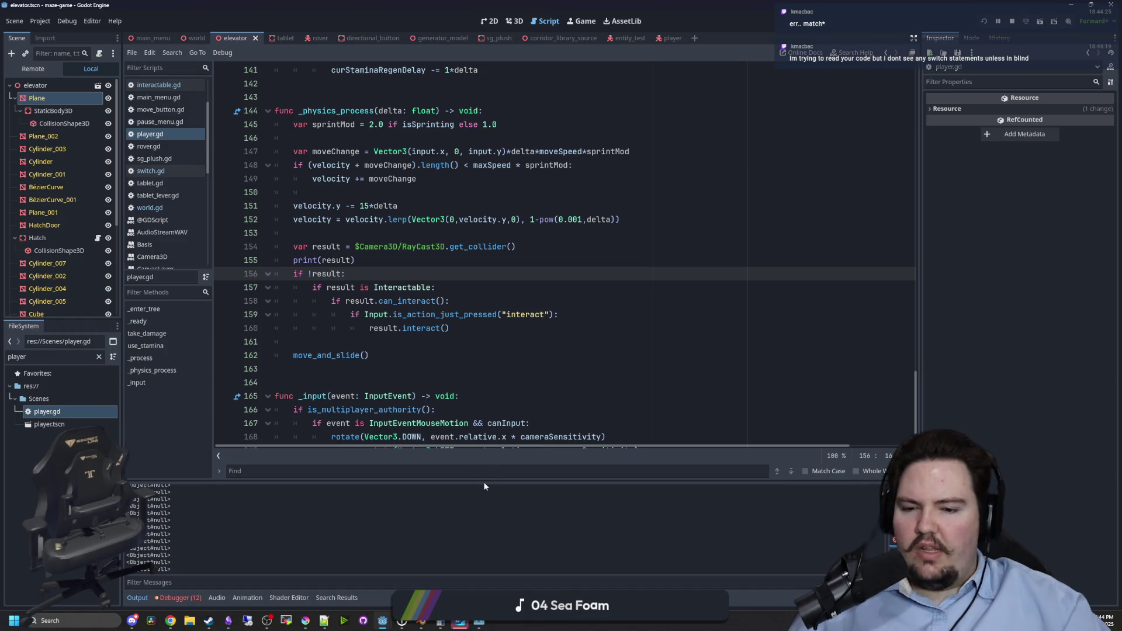
# Enlarge the code area and select the currentState declaration on line 13 of player.gd.
pyautogui.moveTo(484, 486); pyautogui.dragTo(484, 498)
pyautogui.scroll(-1, 651, 362)
pyautogui.click(652, 358)
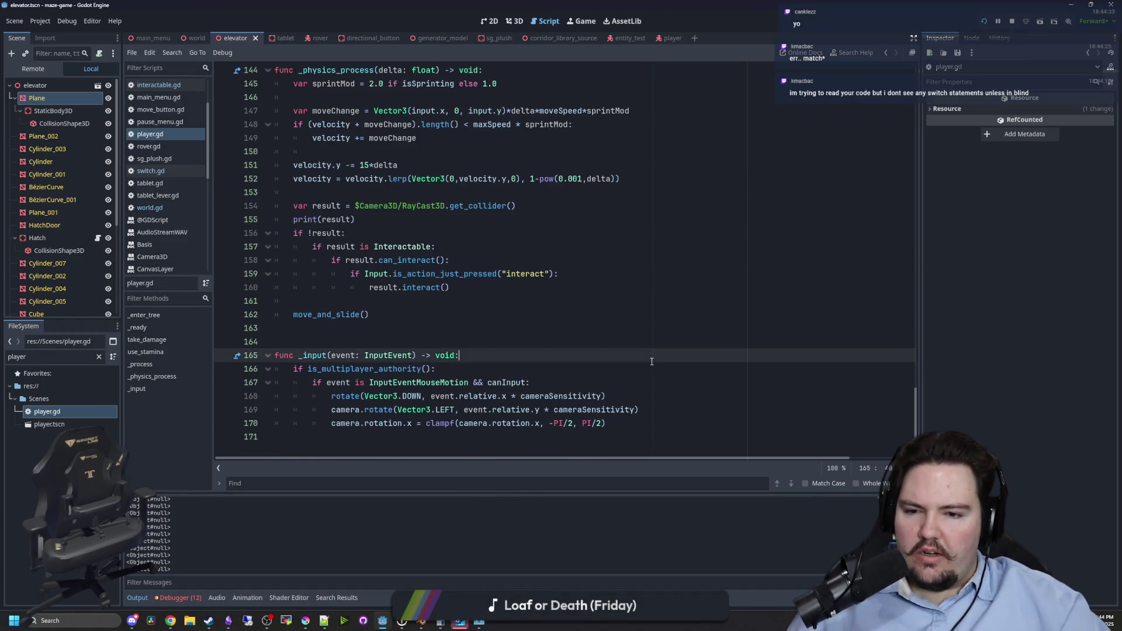
pyautogui.scroll(8, 659, 355)
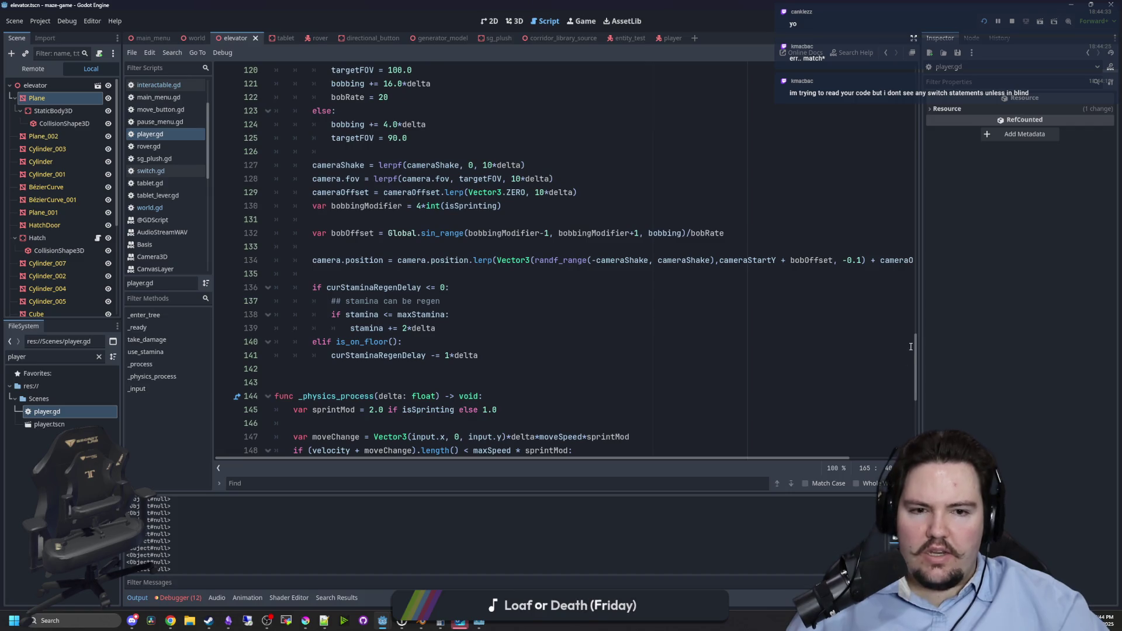
pyautogui.moveTo(916, 350); pyautogui.dragTo(927, 29)
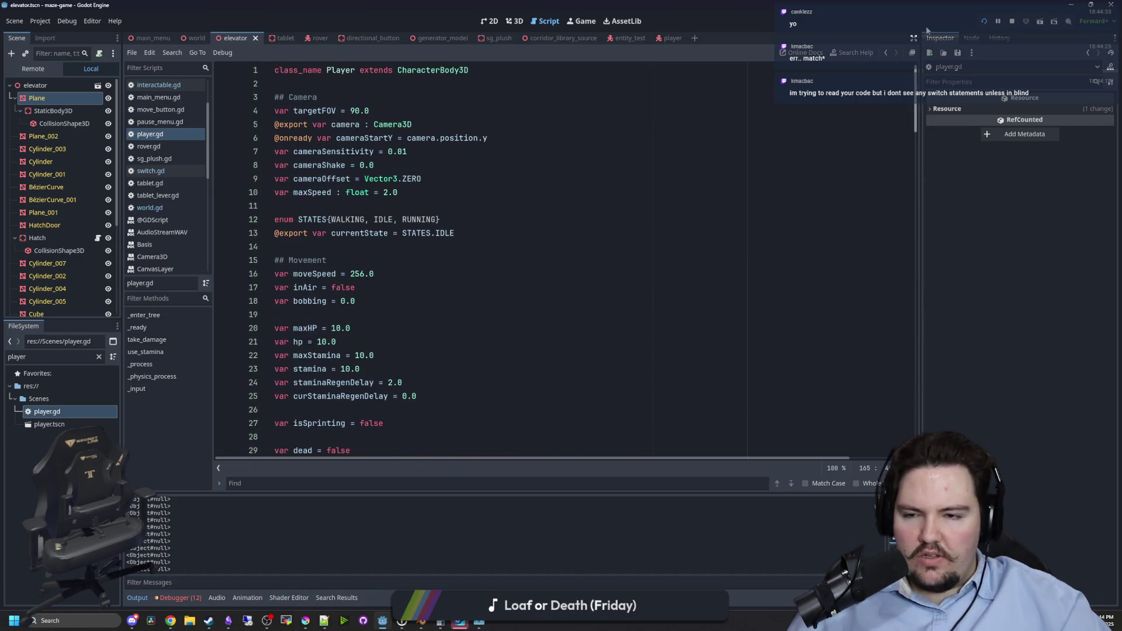
pyautogui.click(360, 246)
pyautogui.moveTo(350, 235); pyautogui.dragTo(461, 235)
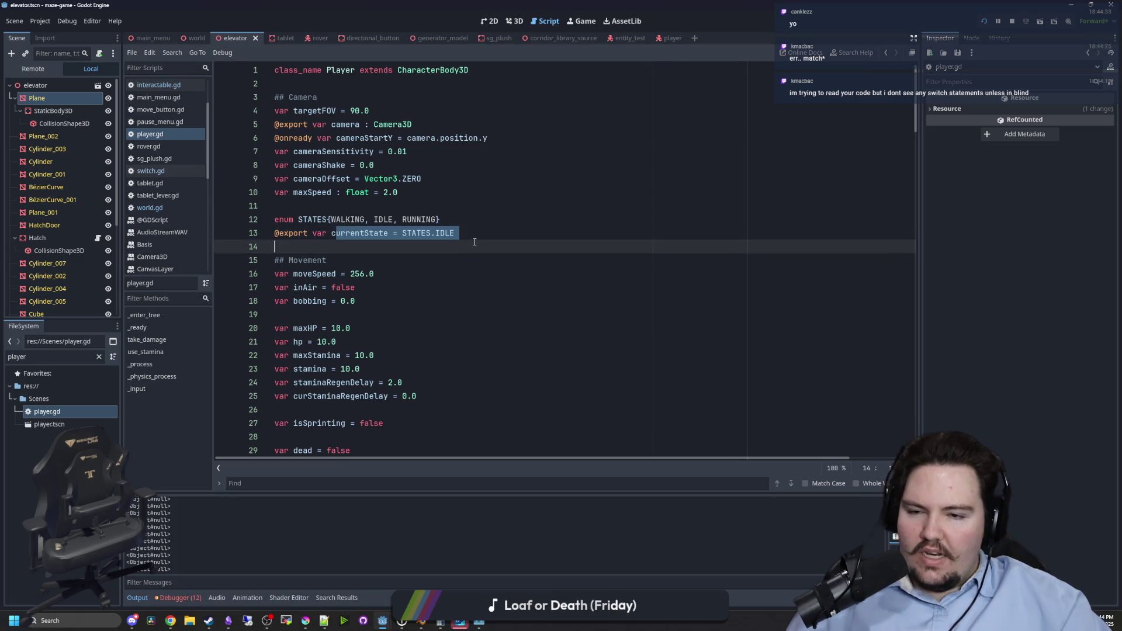
pyautogui.click(488, 236)
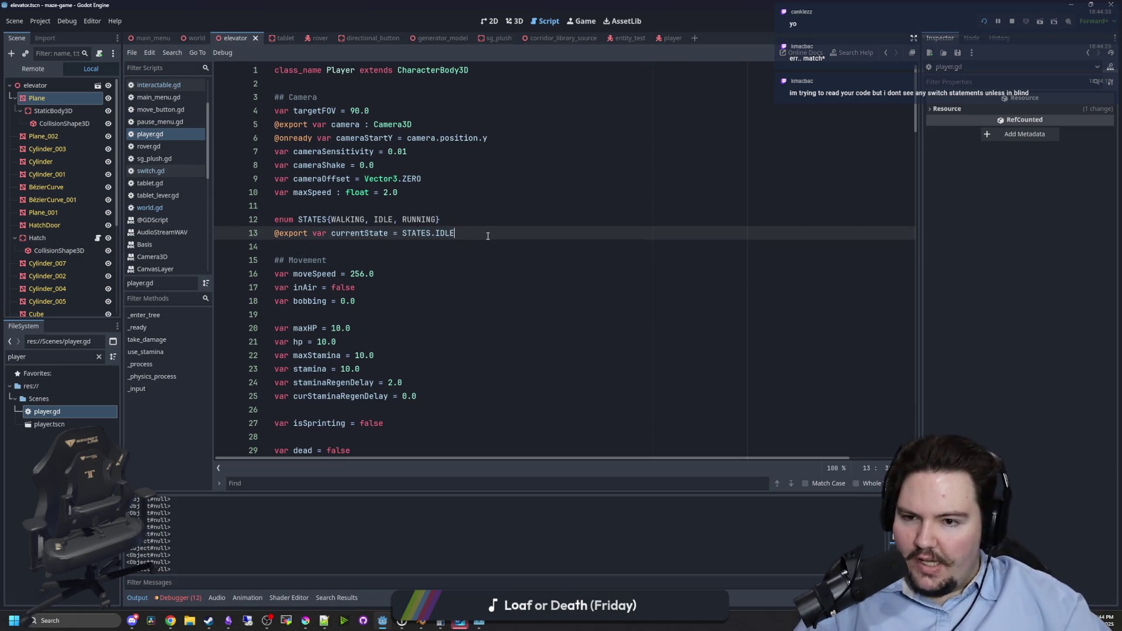
pyautogui.click(473, 232)
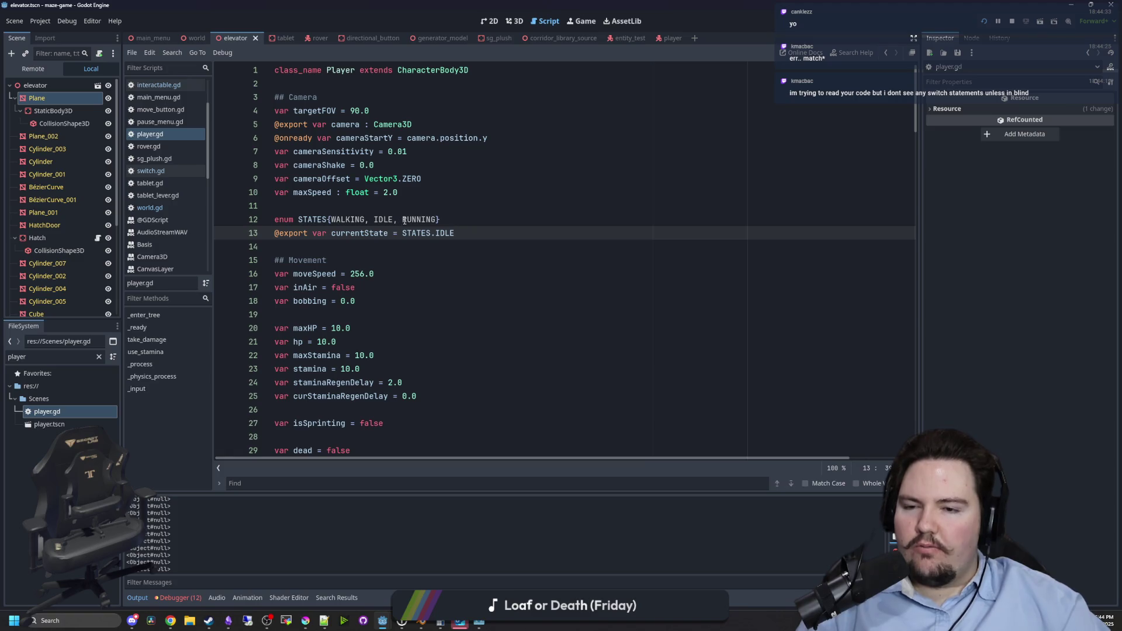
# Scroll down to review the sprint condition and STATES.RUNNING logic around lines 114–119.
pyautogui.scroll(-15, 405, 219)
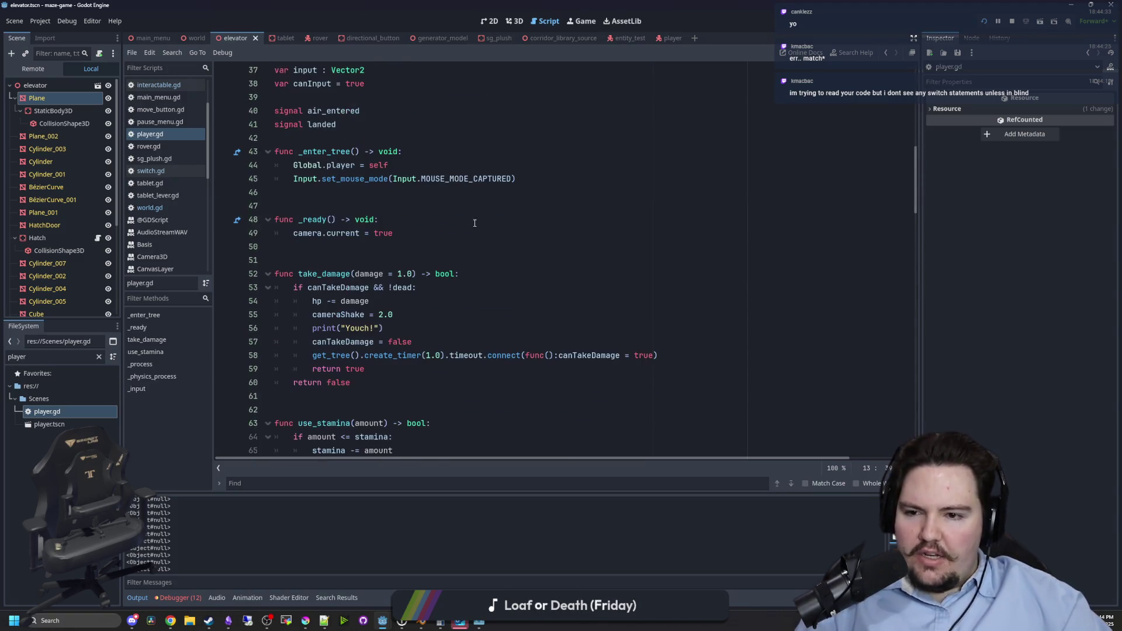
pyautogui.scroll(-5, 475, 223)
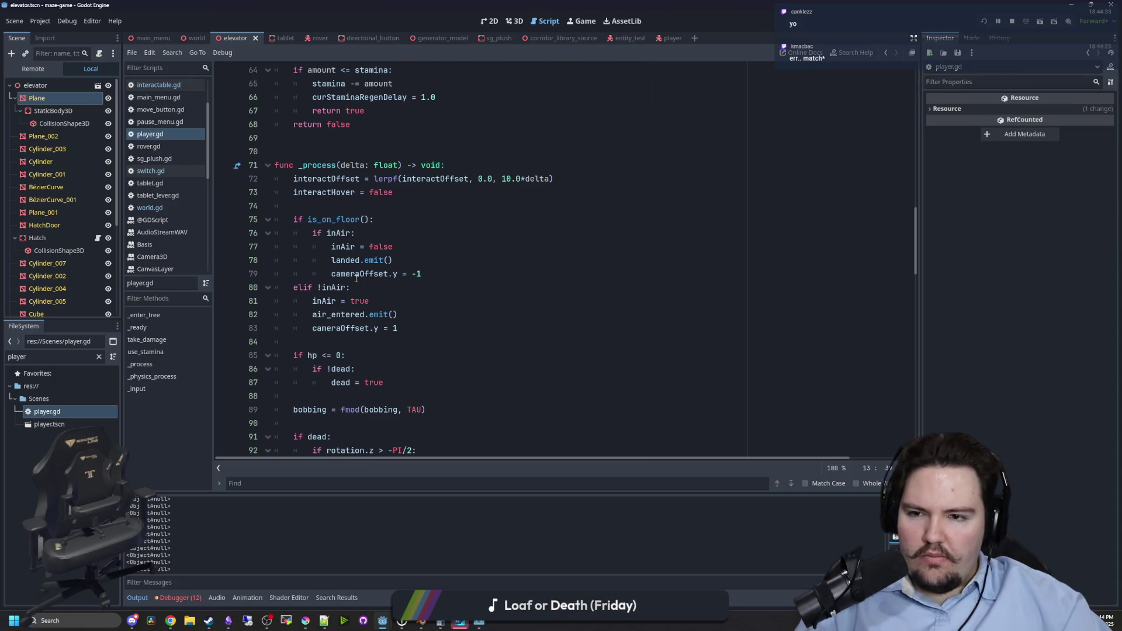
pyautogui.scroll(-3, 360, 266)
pyautogui.scroll(-2, 359, 266)
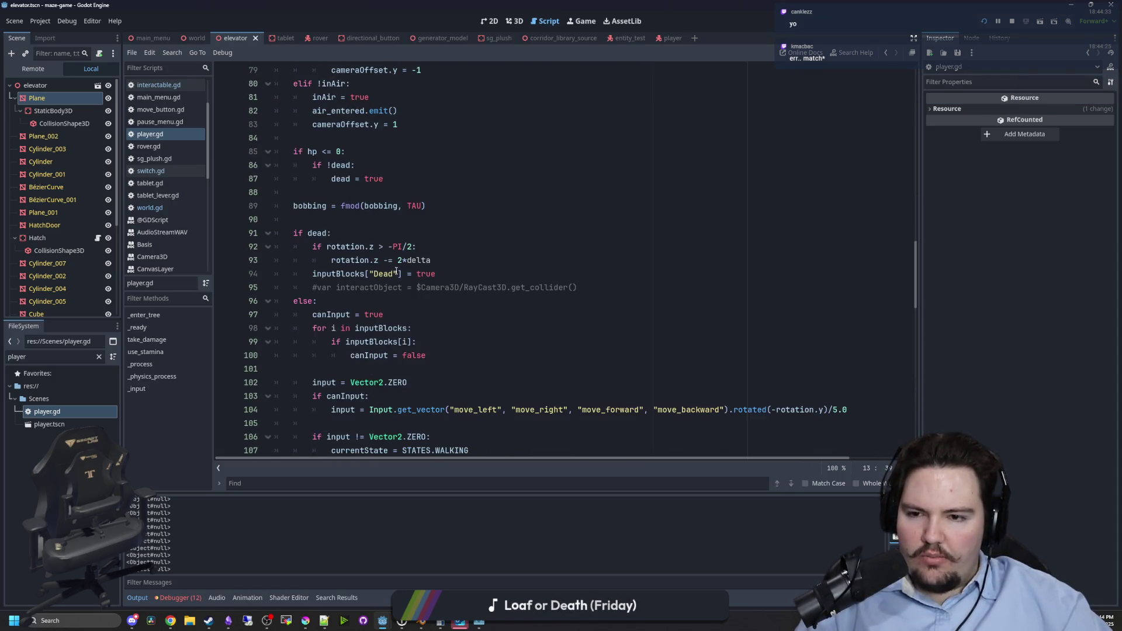
pyautogui.scroll(-3, 339, 290)
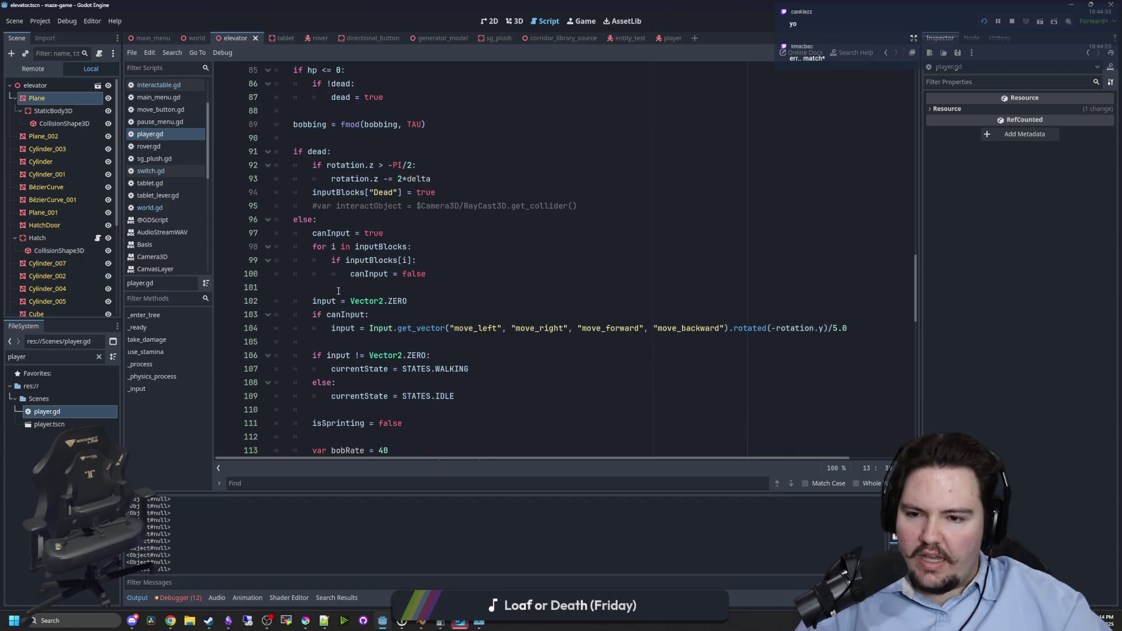
pyautogui.scroll(-3, 339, 290)
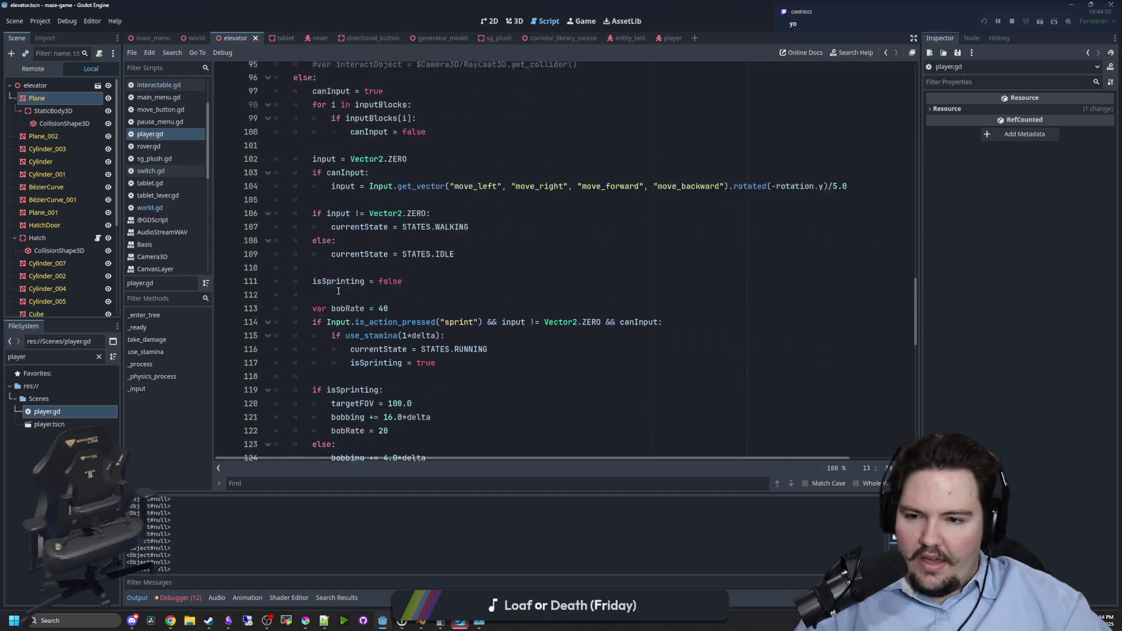
pyautogui.scroll(-2, 338, 285)
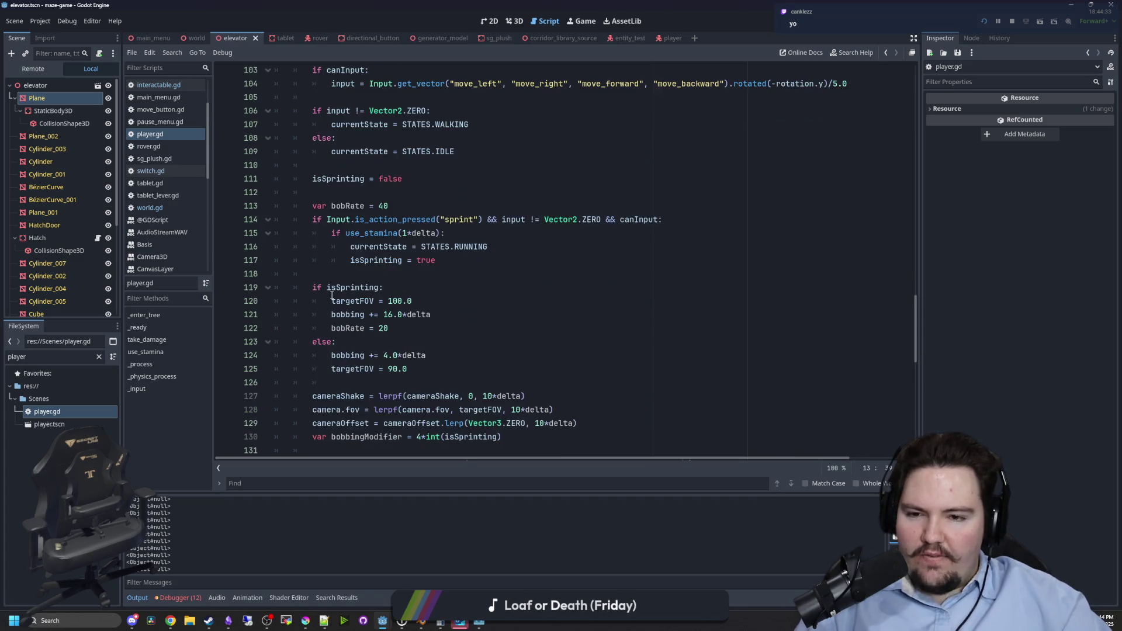
pyautogui.moveTo(330, 233); pyautogui.dragTo(325, 220)
pyautogui.click(503, 245)
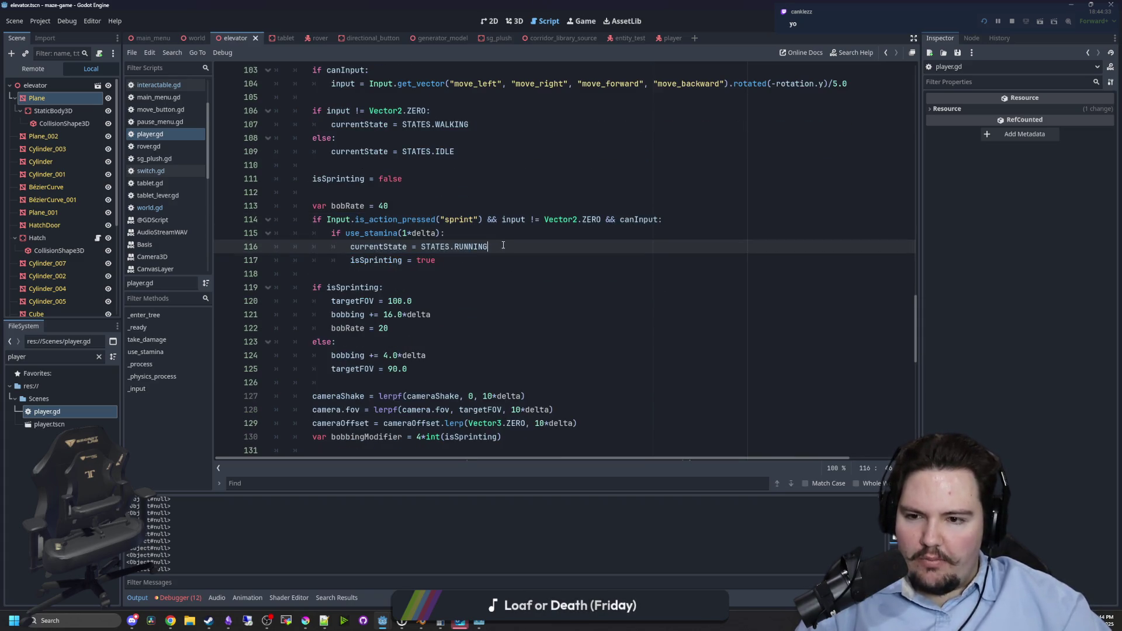
pyautogui.click(408, 287)
# Continue scrolling through the rest of player.gd.
pyautogui.scroll(-1, 365, 260)
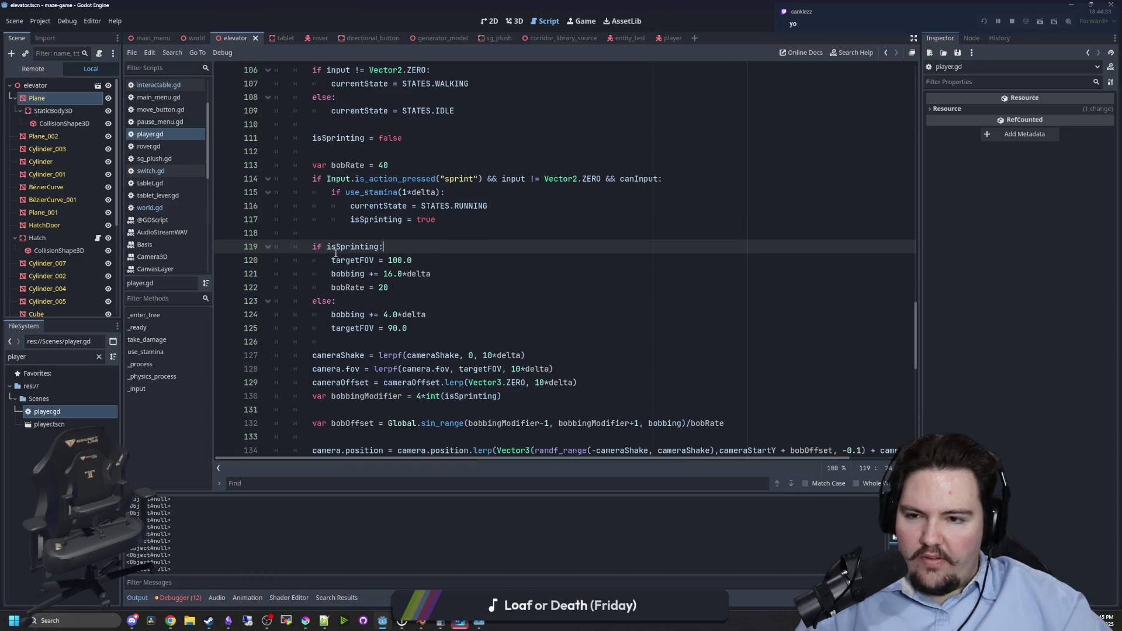
pyautogui.scroll(-1, 333, 257)
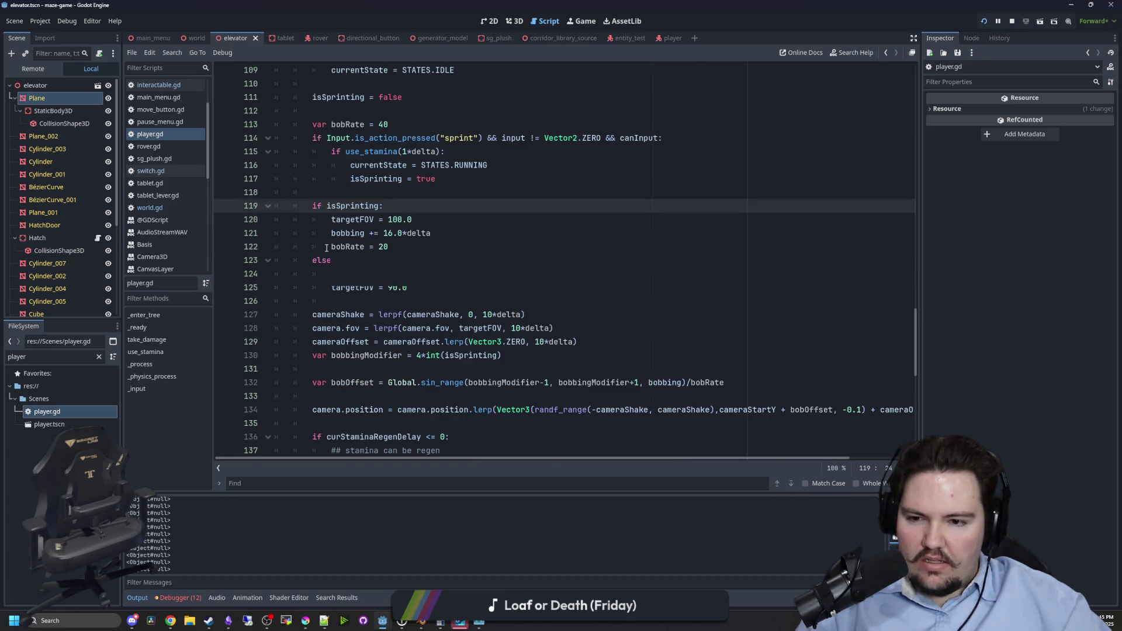
pyautogui.scroll(-1, 342, 267)
pyautogui.moveTo(353, 287)
pyautogui.scroll(-2, 356, 289)
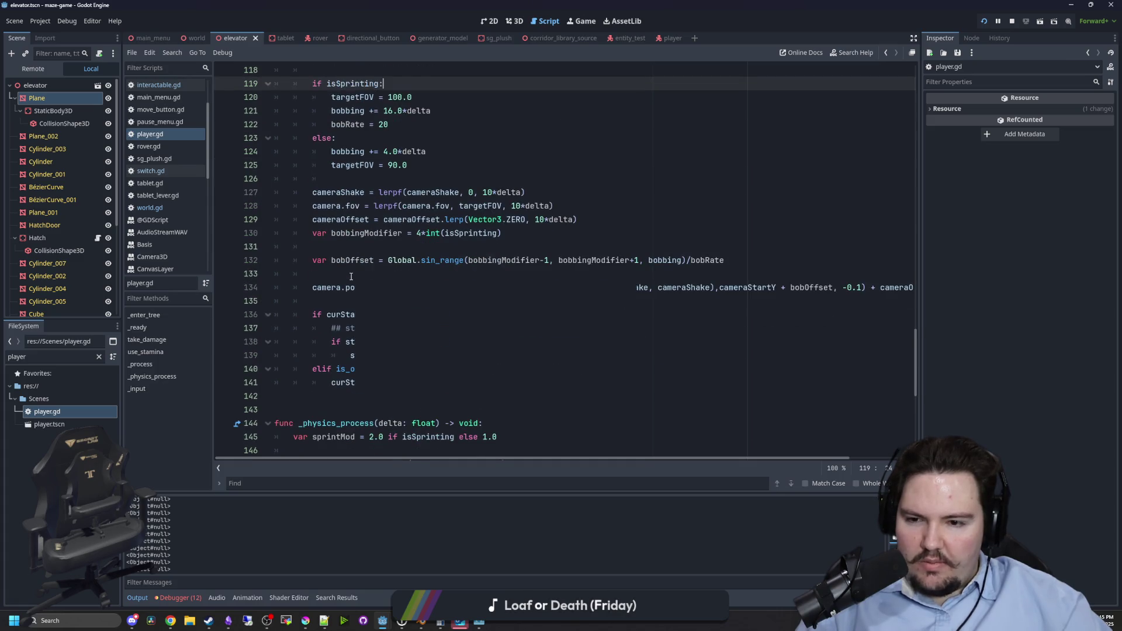
pyautogui.scroll(2, 368, 247)
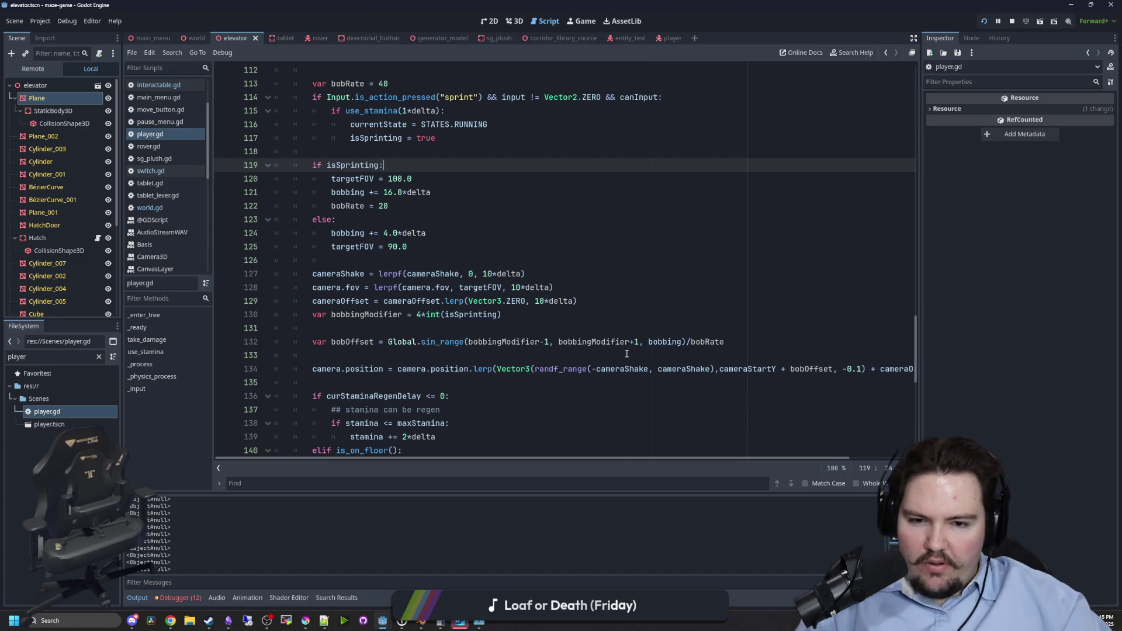
pyautogui.scroll(-8, 411, 319)
pyautogui.scroll(-3, 332, 275)
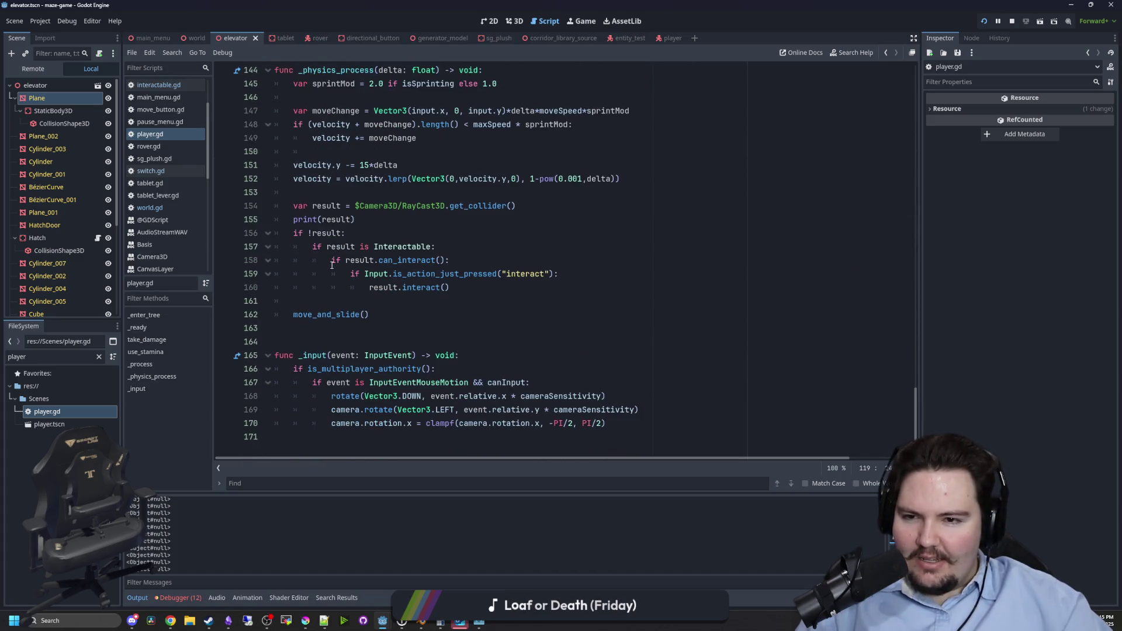
pyautogui.click(396, 339)
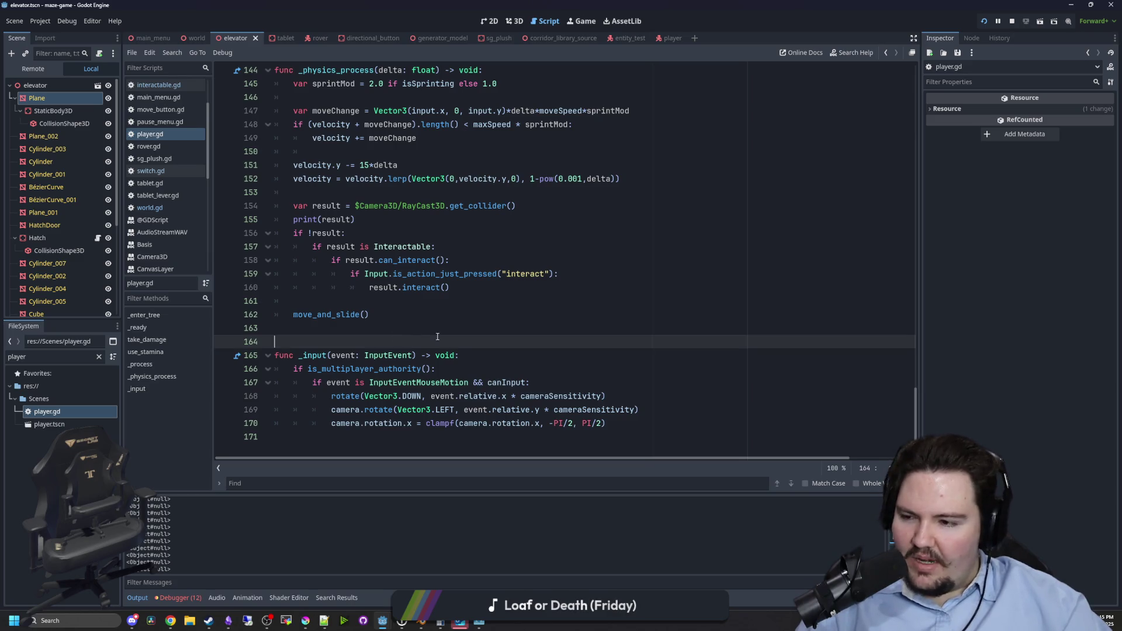
pyautogui.scroll(18, 409, 327)
# Select and deselect the STATES enum and currentState lines, then raise the Krita window.
pyautogui.moveTo(914, 308)
pyautogui.mouseDown()
pyautogui.moveTo(931, 286)
pyautogui.moveTo(944, 79)
pyautogui.mouseUp()
pyautogui.moveTo(454, 233)
pyautogui.mouseDown()
pyautogui.moveTo(273, 233)
pyautogui.moveTo(266, 224)
pyautogui.mouseUp()
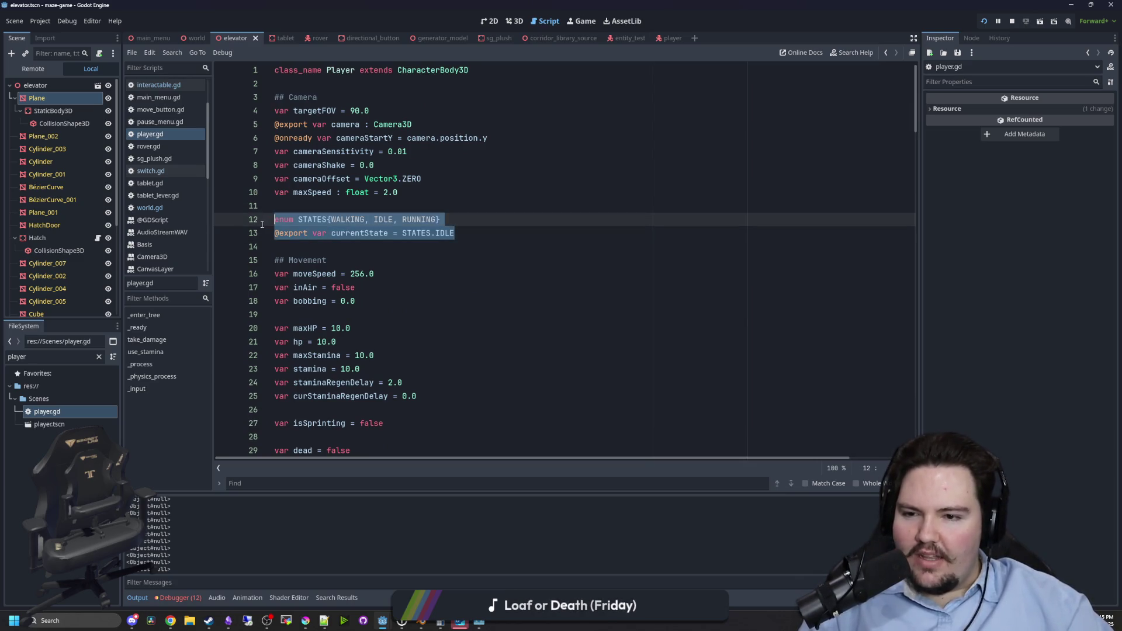
pyautogui.click(317, 209)
pyautogui.press('Down')
pyautogui.press('Down')
pyautogui.hotkey('shift', 'End')
pyautogui.click(302, 212)
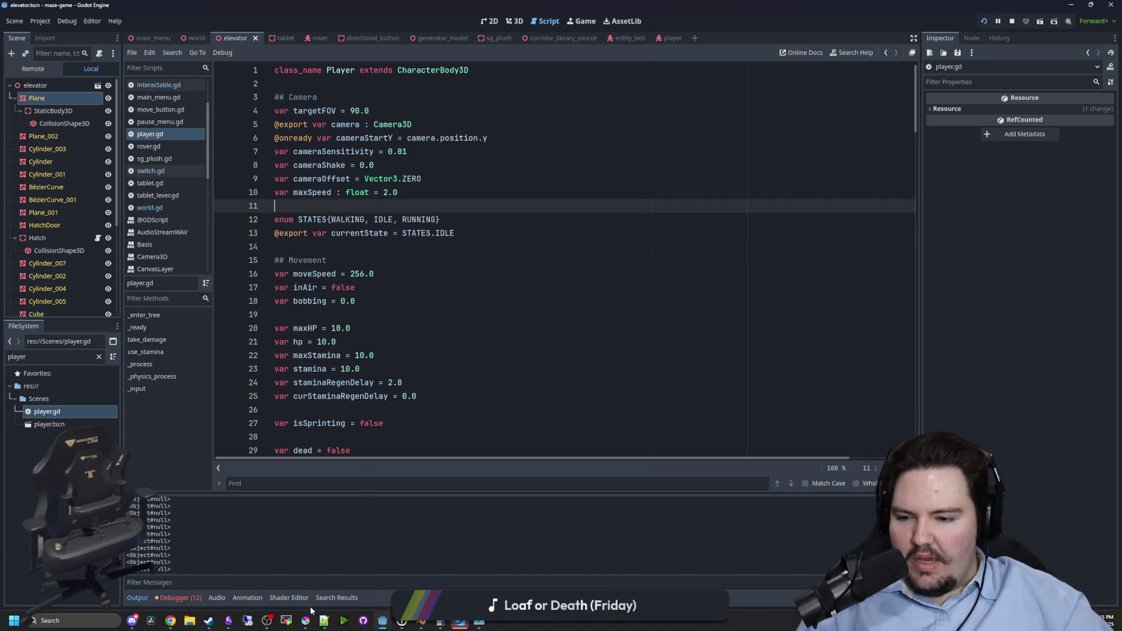
pyautogui.moveTo(305, 621)
pyautogui.click(305, 576)
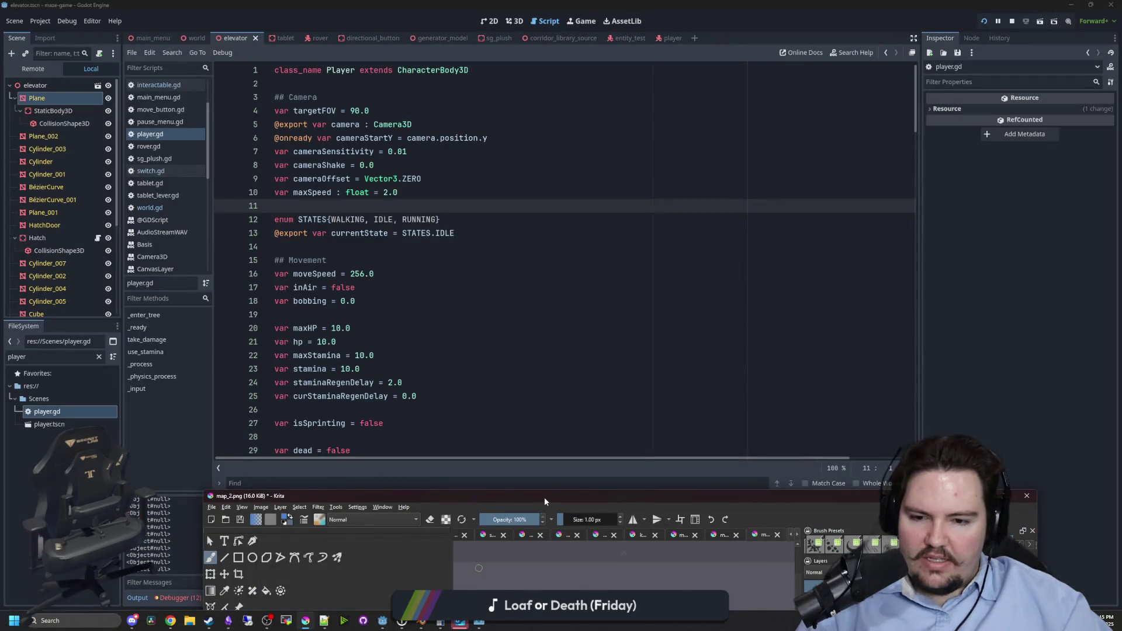
# Bring up Krita's fish planning board, zoom in, and draw the first two blue bracket boxes.
pyautogui.doubleClick(545, 497)
pyautogui.click(278, 43)
pyautogui.scroll(8, 388, 263)
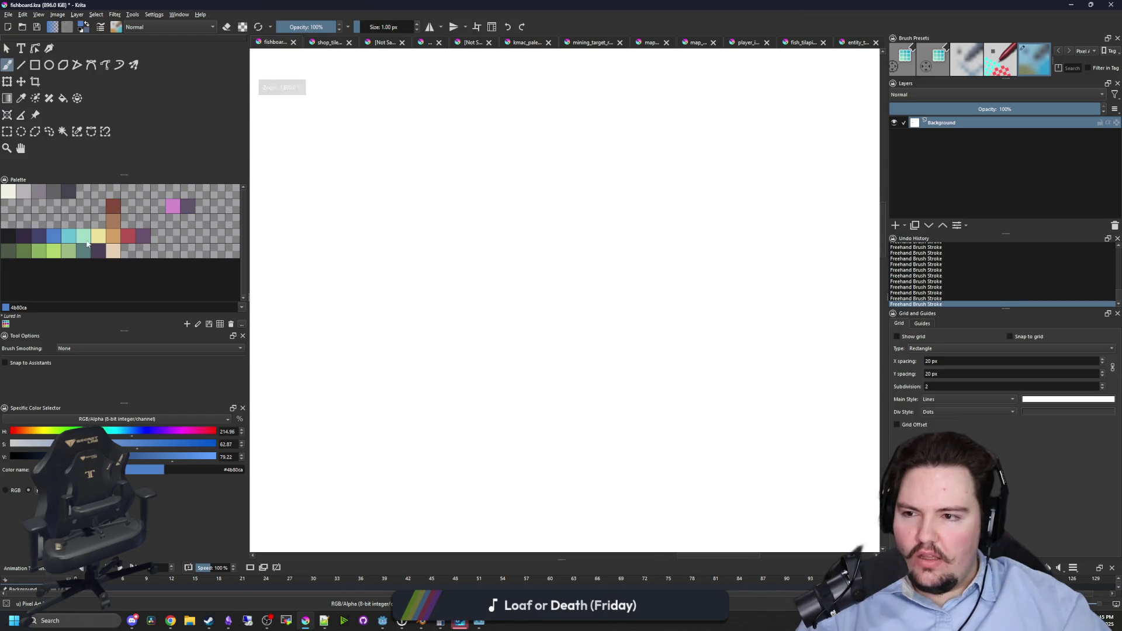
pyautogui.moveTo(408, 158)
pyautogui.mouseDown()
pyautogui.moveTo(556, 323)
pyautogui.moveTo(606, 320)
pyautogui.moveTo(584, 157)
pyautogui.mouseUp()
pyautogui.moveTo(354, 252); pyautogui.dragTo(365, 222)
pyautogui.moveTo(409, 359)
pyautogui.mouseDown()
pyautogui.moveTo(413, 288)
pyautogui.moveTo(678, 358)
pyautogui.moveTo(422, 526)
pyautogui.moveTo(601, 504)
pyautogui.mouseUp()
pyautogui.moveTo(293, 393); pyautogui.dragTo(374, 483)
# Draw a vertical line joining the top box to the lower one, then undo that stroke.
pyautogui.scroll(-2, 420, 425)
pyautogui.scroll(-4, 420, 425)
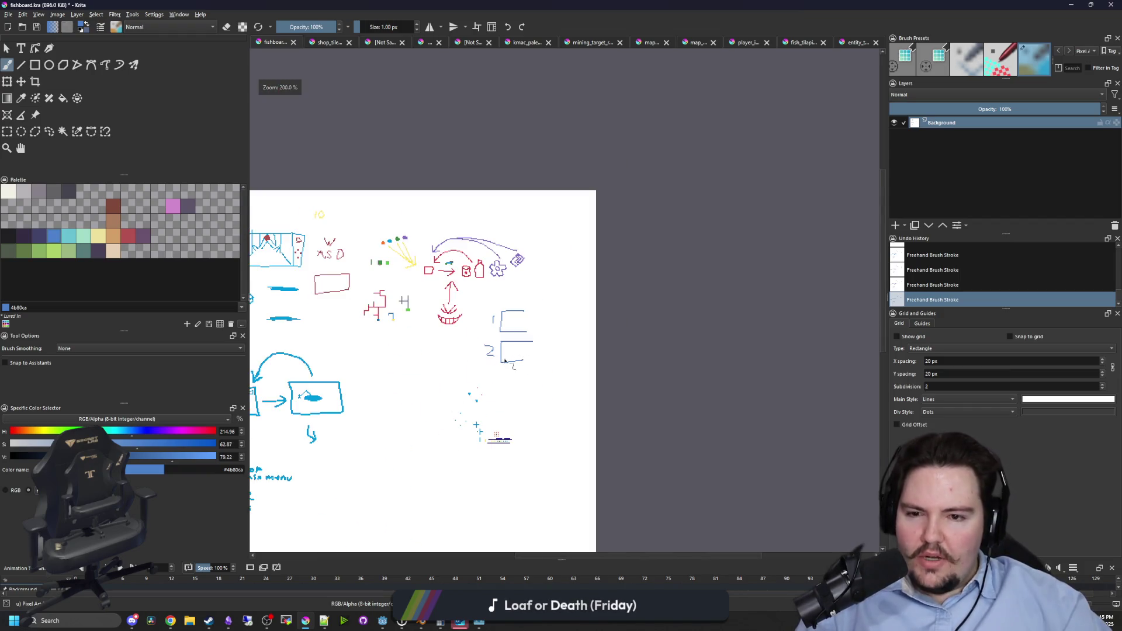
pyautogui.scroll(5, 505, 361)
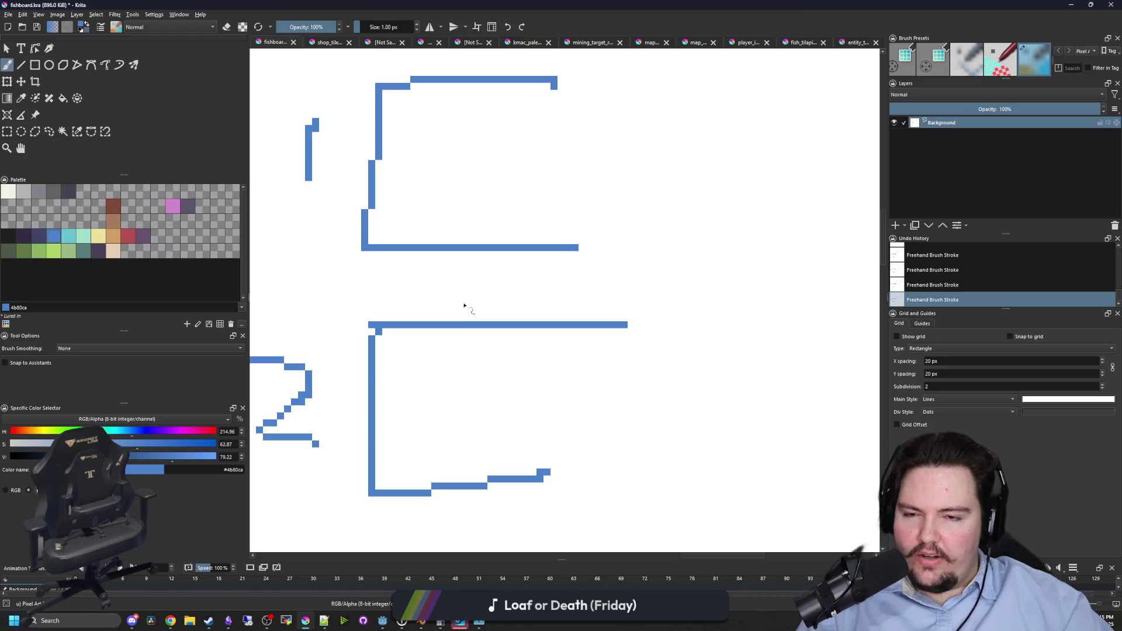
pyautogui.moveTo(441, 196); pyautogui.dragTo(435, 292)
pyautogui.scroll(-2, 560, 306)
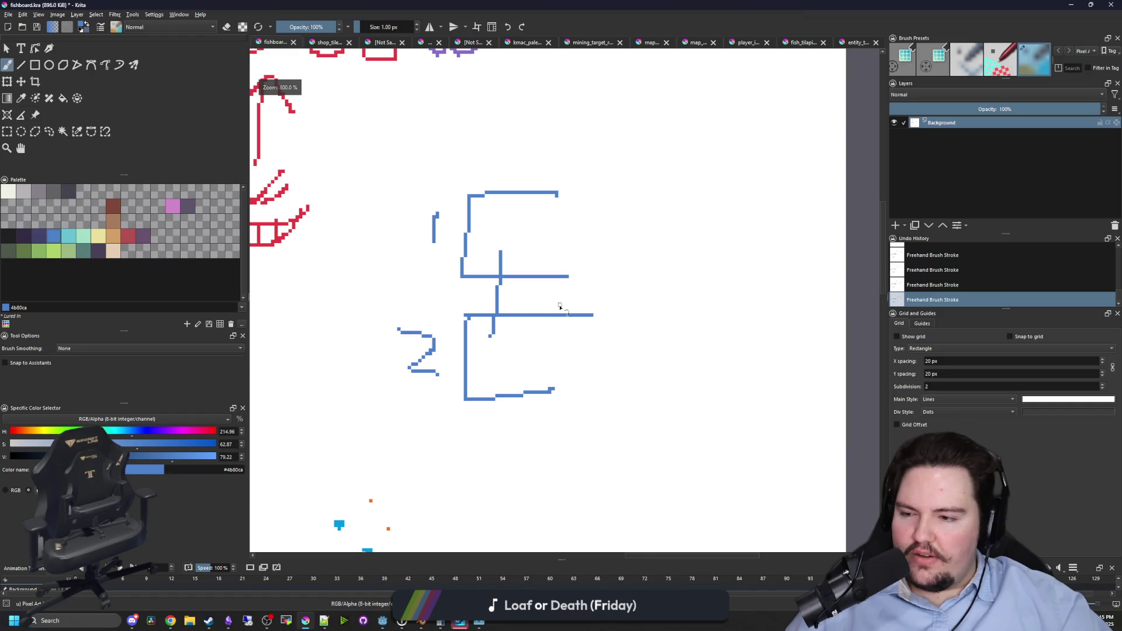
pyautogui.hotkey('ctrl', 'z')
pyautogui.scroll(-5, 409, 514)
pyautogui.scroll(6, 370, 293)
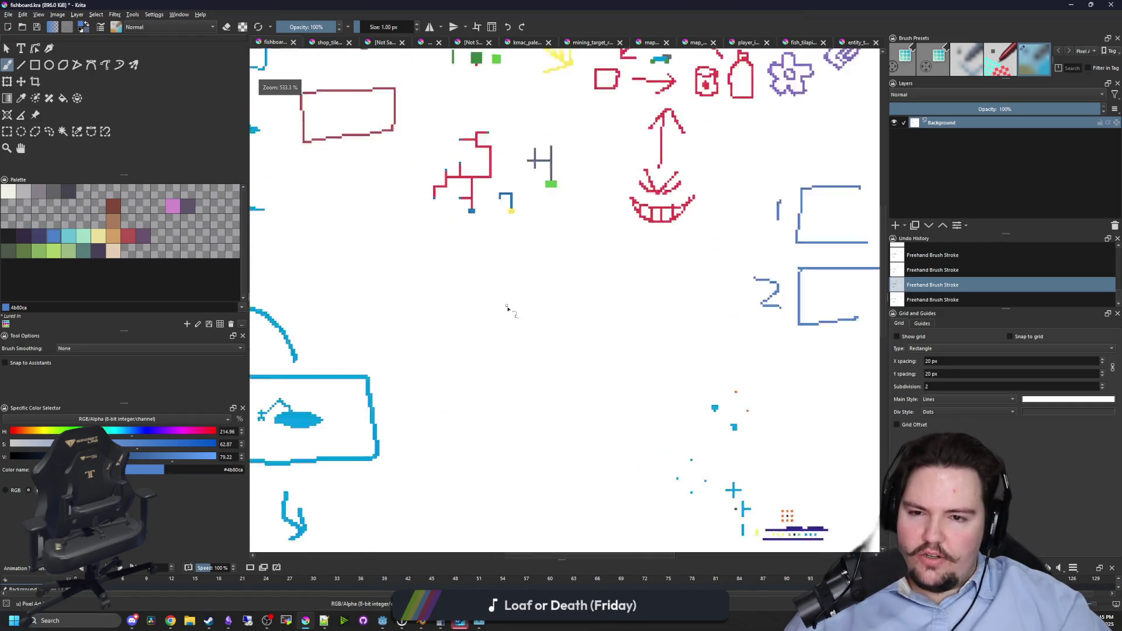
# Draw a wavy line above the boxes and two more blue brackets beneath it.
pyautogui.moveTo(364, 225); pyautogui.dragTo(584, 224)
pyautogui.scroll(-1, 436, 233)
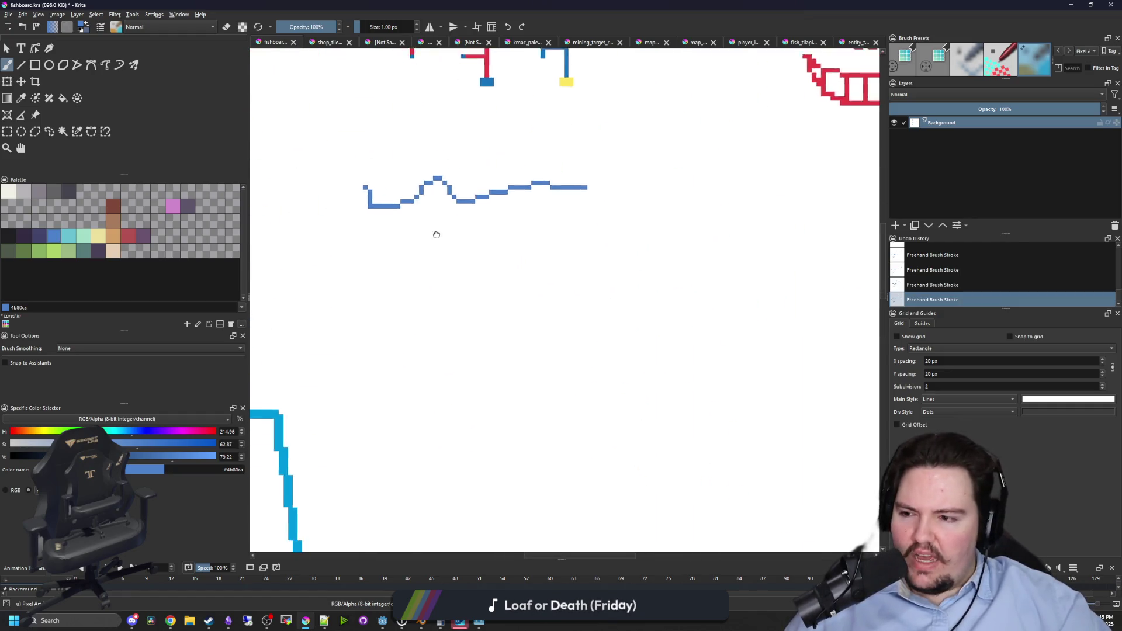
pyautogui.scroll(1, 435, 288)
pyautogui.scroll(-1, 436, 288)
pyautogui.scroll(1, 371, 358)
pyautogui.moveTo(401, 262)
pyautogui.mouseDown()
pyautogui.moveTo(401, 326)
pyautogui.moveTo(481, 319)
pyautogui.moveTo(634, 255)
pyautogui.mouseUp()
pyautogui.moveTo(463, 318); pyautogui.dragTo(594, 318)
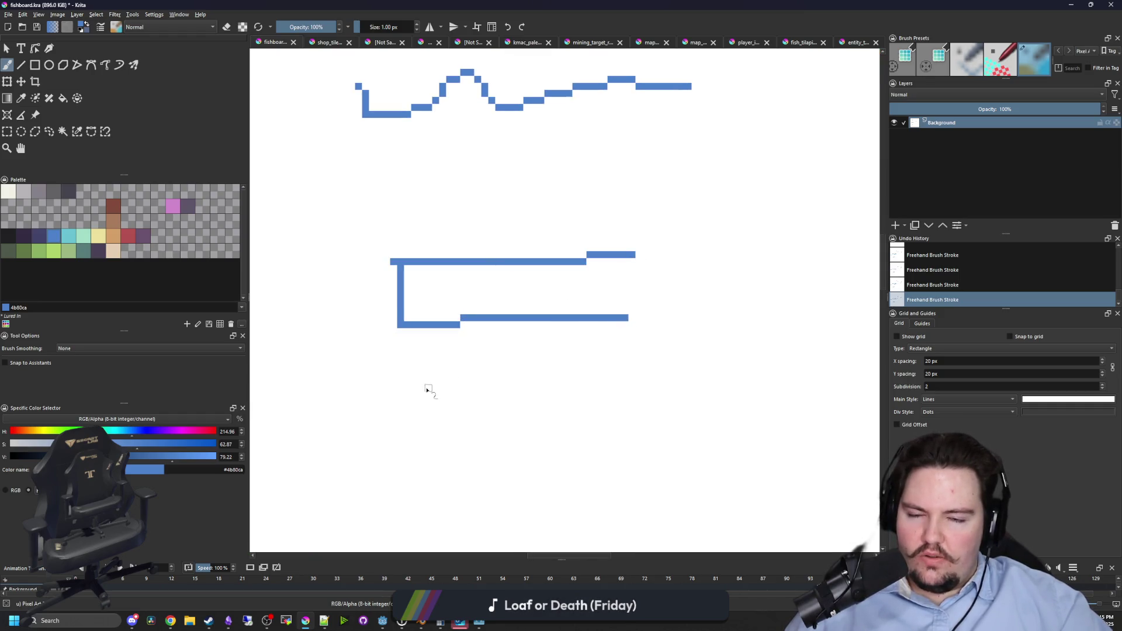
pyautogui.scroll(-1, 427, 390)
pyautogui.moveTo(405, 314); pyautogui.dragTo(679, 313)
pyautogui.moveTo(411, 346); pyautogui.dragTo(706, 383)
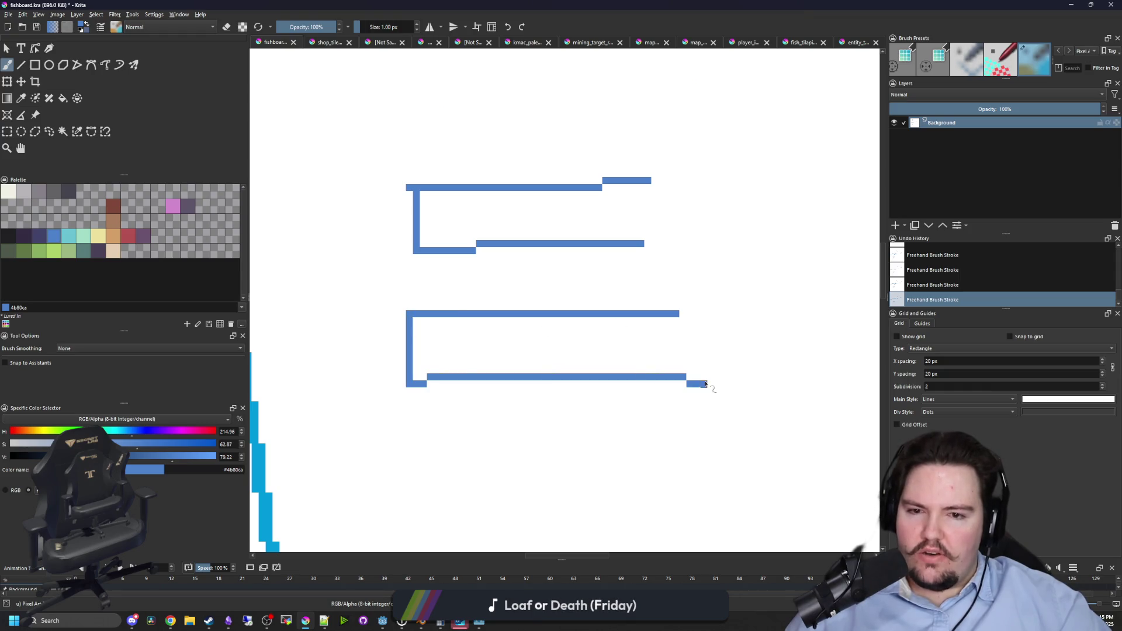
# Add a short wavy mark beside the middle bracket, a new lower bracket, and a stepped line.
pyautogui.keyDown('ctrl'); pyautogui.scroll(-1, 465, 366); pyautogui.keyUp('ctrl')
pyautogui.scroll(1, 390, 270)
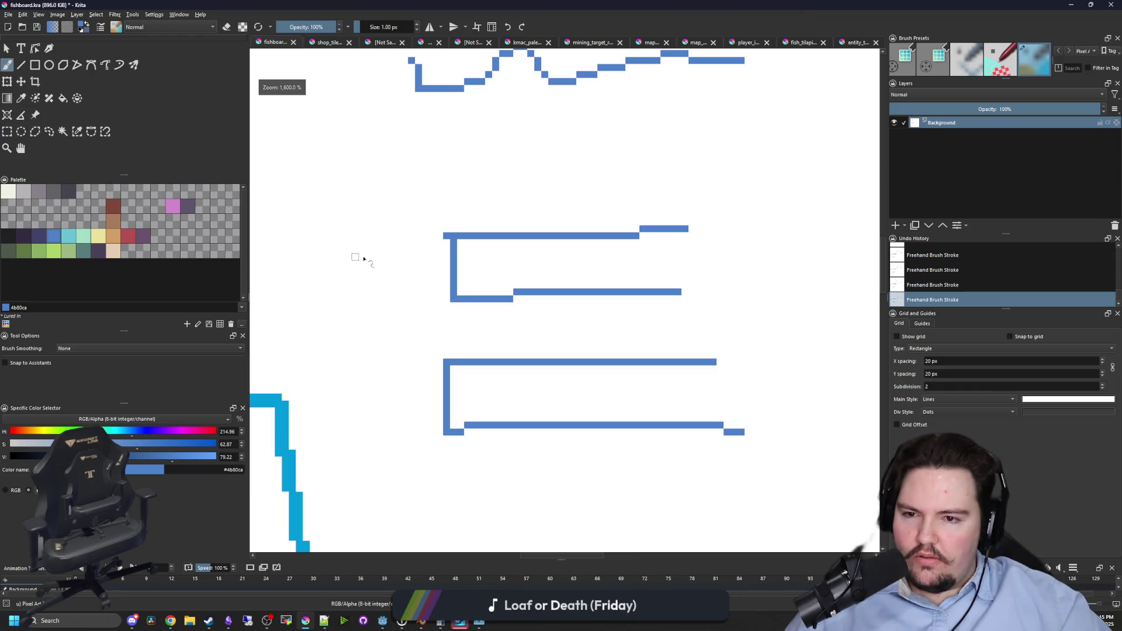
pyautogui.moveTo(353, 256); pyautogui.dragTo(427, 256)
pyautogui.scroll(-1, 523, 408)
pyautogui.moveTo(474, 364)
pyautogui.mouseDown()
pyautogui.moveTo(473, 393)
pyautogui.moveTo(649, 362)
pyautogui.mouseUp()
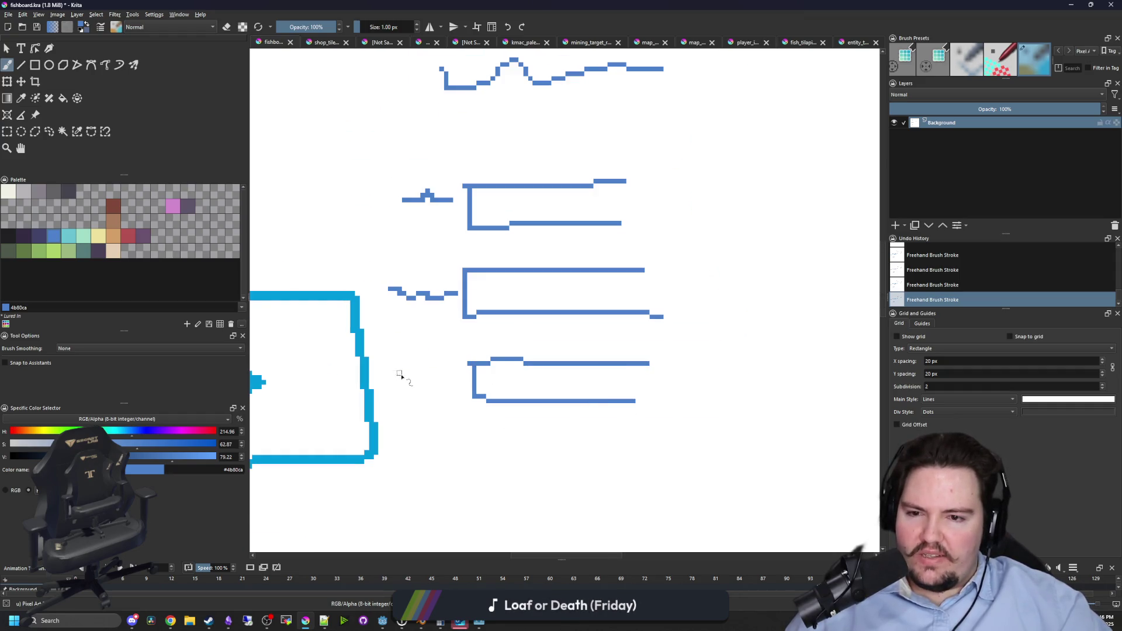
pyautogui.moveTo(477, 448); pyautogui.dragTo(657, 451)
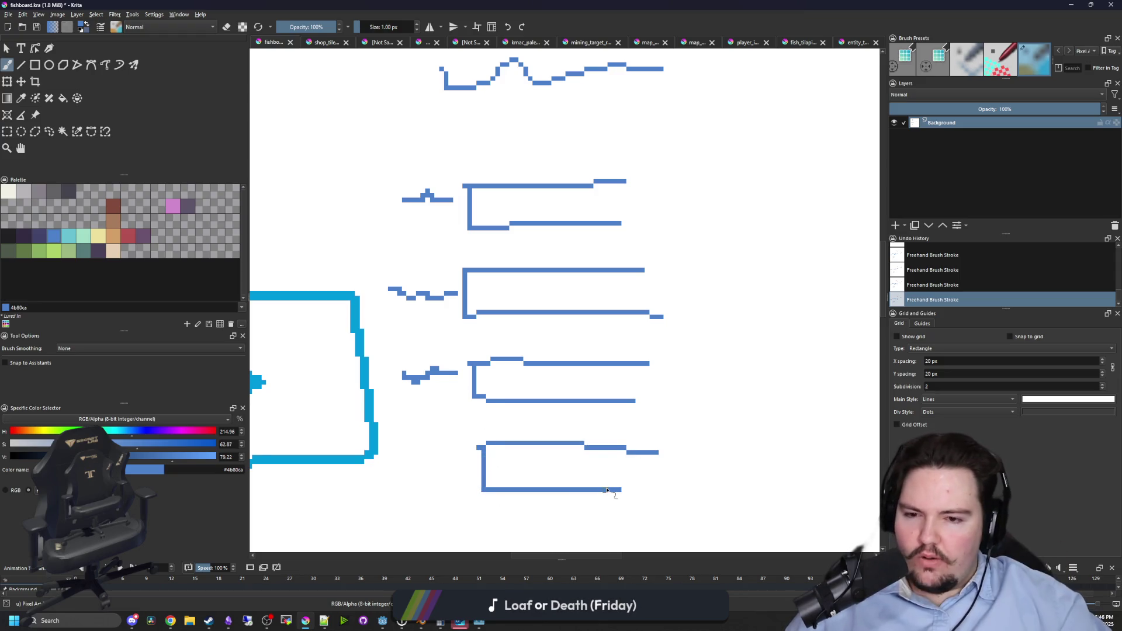
pyautogui.scroll(-5, 448, 463)
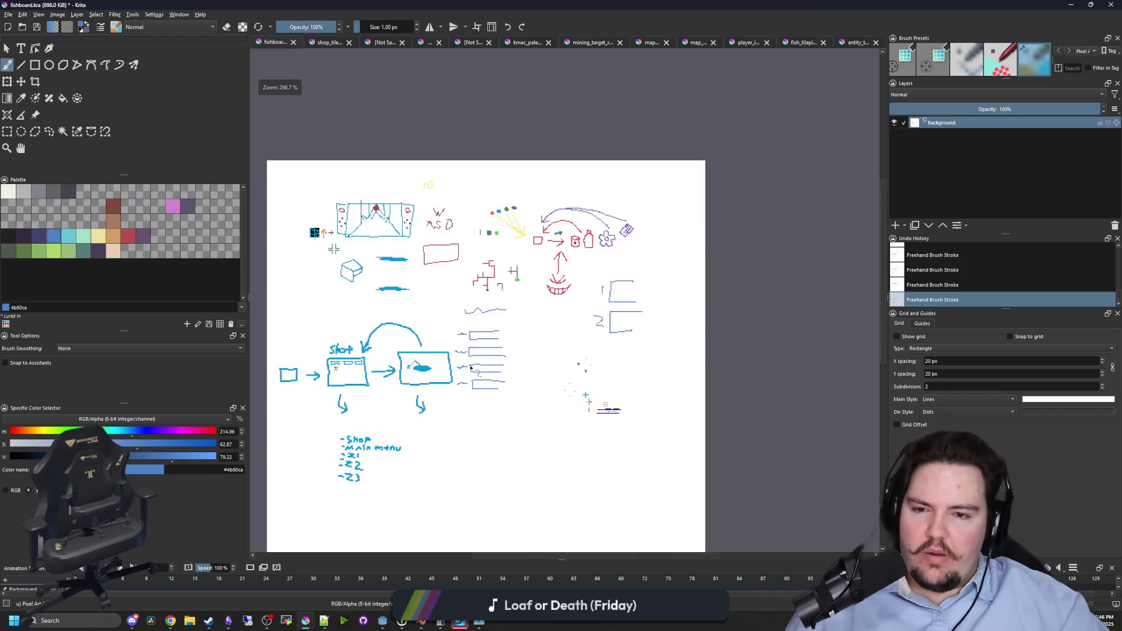
pyautogui.scroll(4, 490, 367)
pyautogui.scroll(2, 489, 367)
pyautogui.scroll(-3, 486, 368)
# Return to player.gd in Godot and scroll down to _physics_process.
pyautogui.click(511, 239)
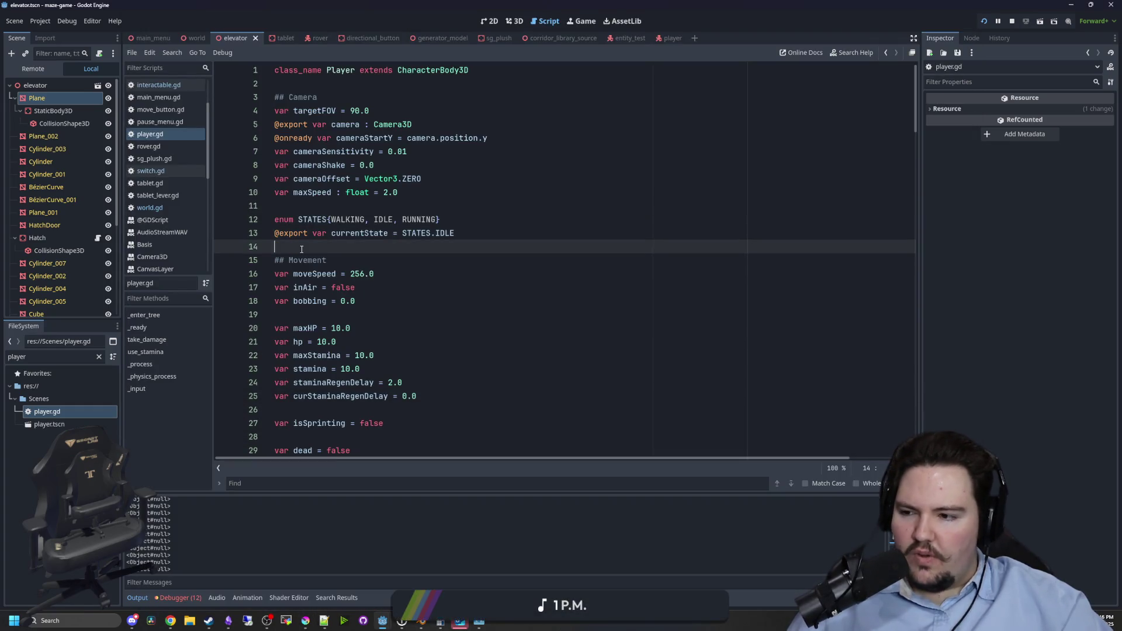
pyautogui.scroll(-5, 448, 314)
pyautogui.scroll(-12, 448, 315)
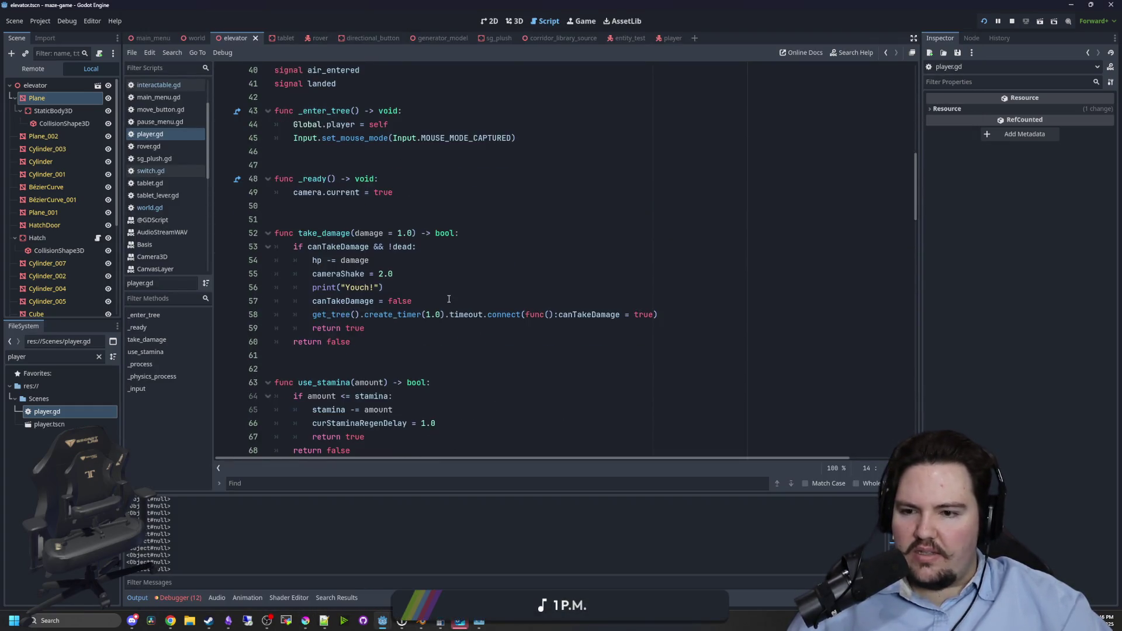
pyautogui.click(367, 179)
pyautogui.scroll(2, 374, 187)
pyautogui.click(403, 274)
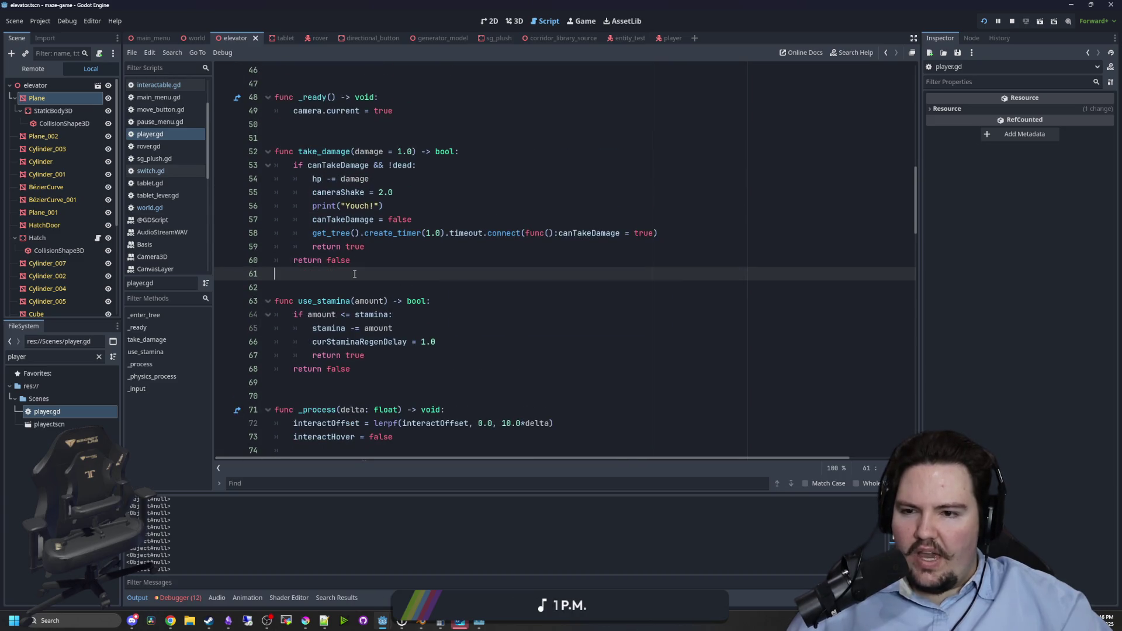
pyautogui.scroll(-8, 436, 283)
pyautogui.scroll(-7, 437, 284)
pyautogui.click(444, 205)
# Change 'if !result:' on line 156 to 'if result:' and save.
pyautogui.scroll(-4, 483, 250)
pyautogui.scroll(-10, 483, 250)
pyautogui.click(384, 205)
pyautogui.scroll(-4, 384, 243)
pyautogui.click(384, 243)
pyautogui.click(383, 237)
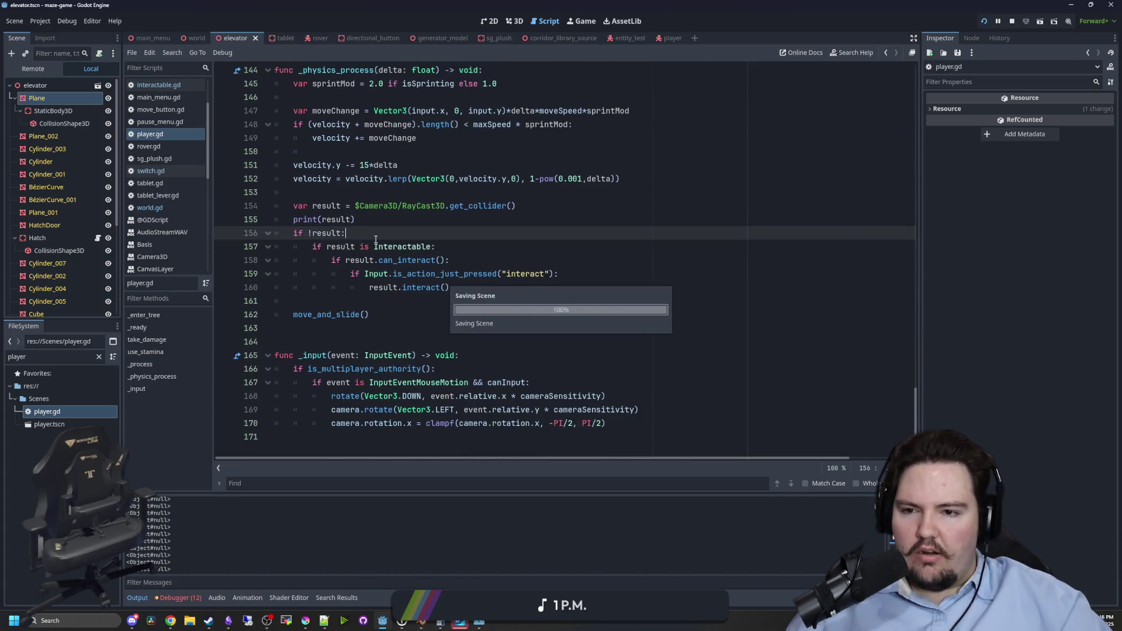
pyautogui.scroll(1, 334, 285)
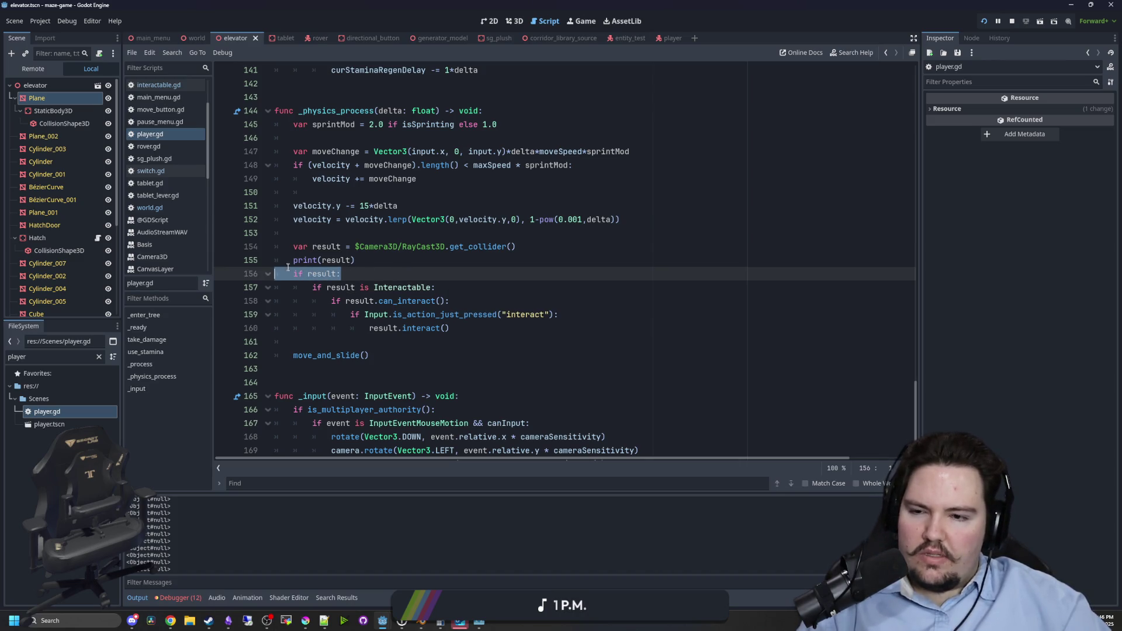
pyautogui.press('Up')
pyautogui.click(1012, 21)
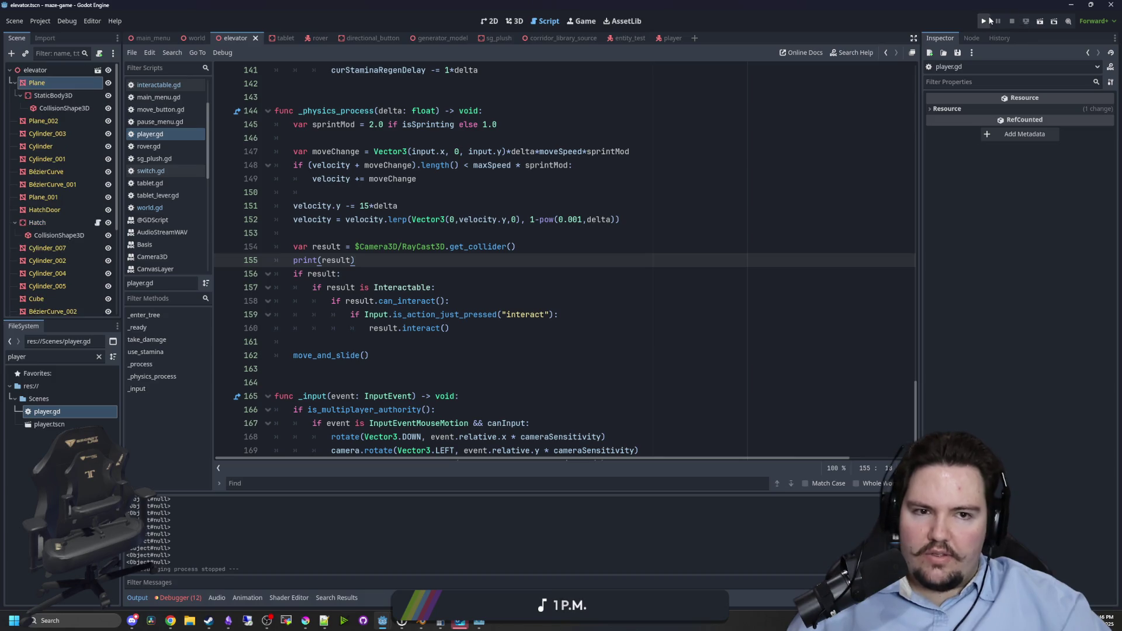
pyautogui.click(987, 21)
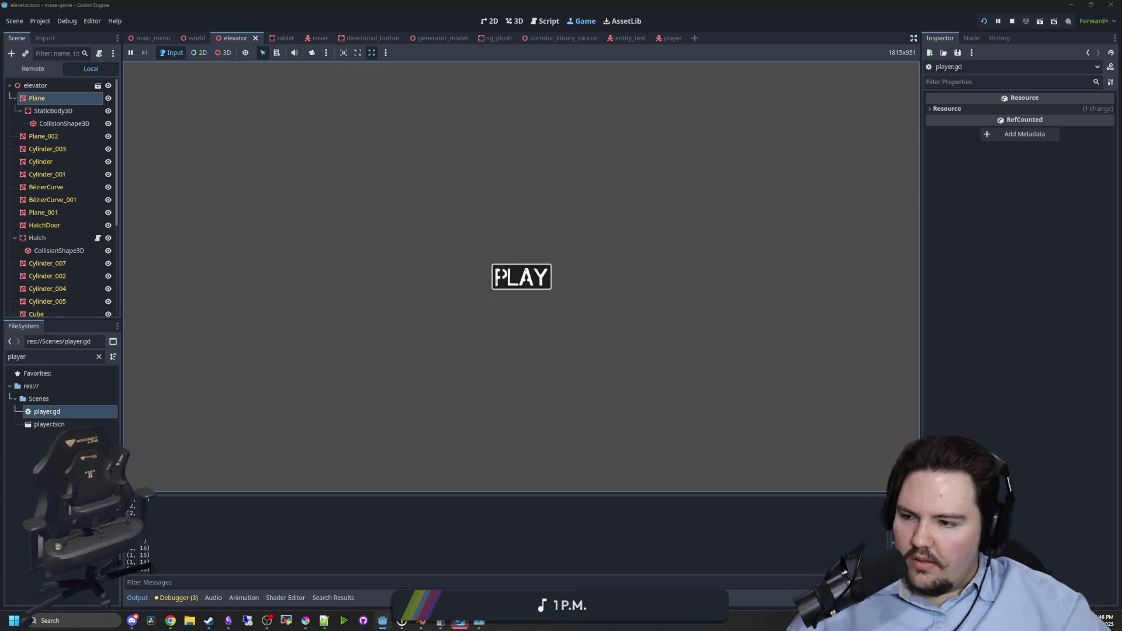
pyautogui.click(517, 269)
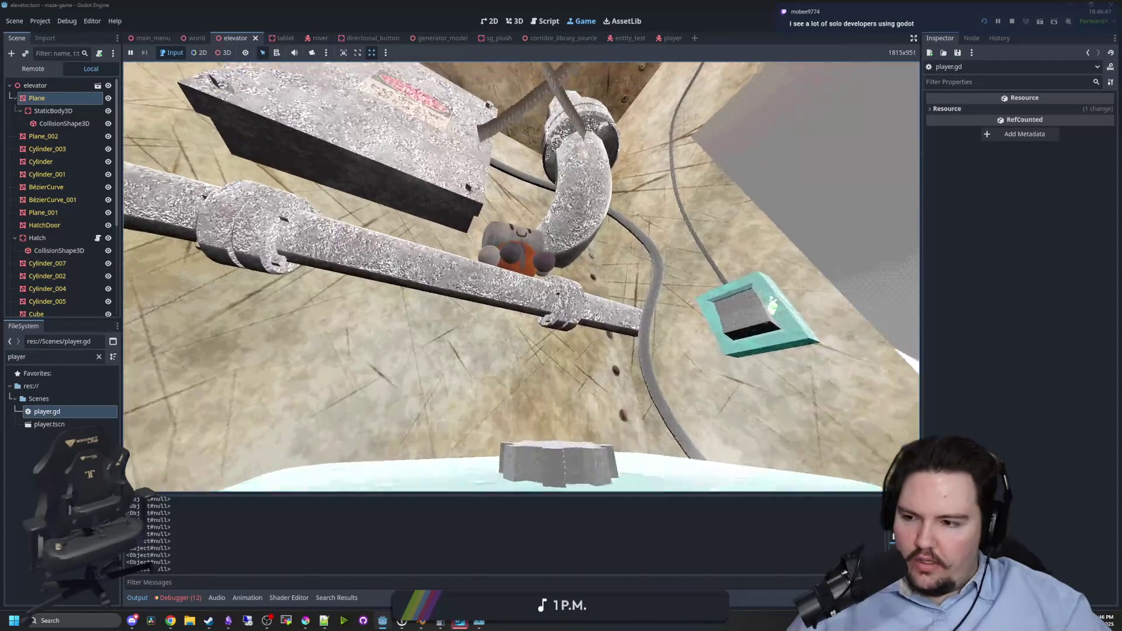
pyautogui.press('Escape')
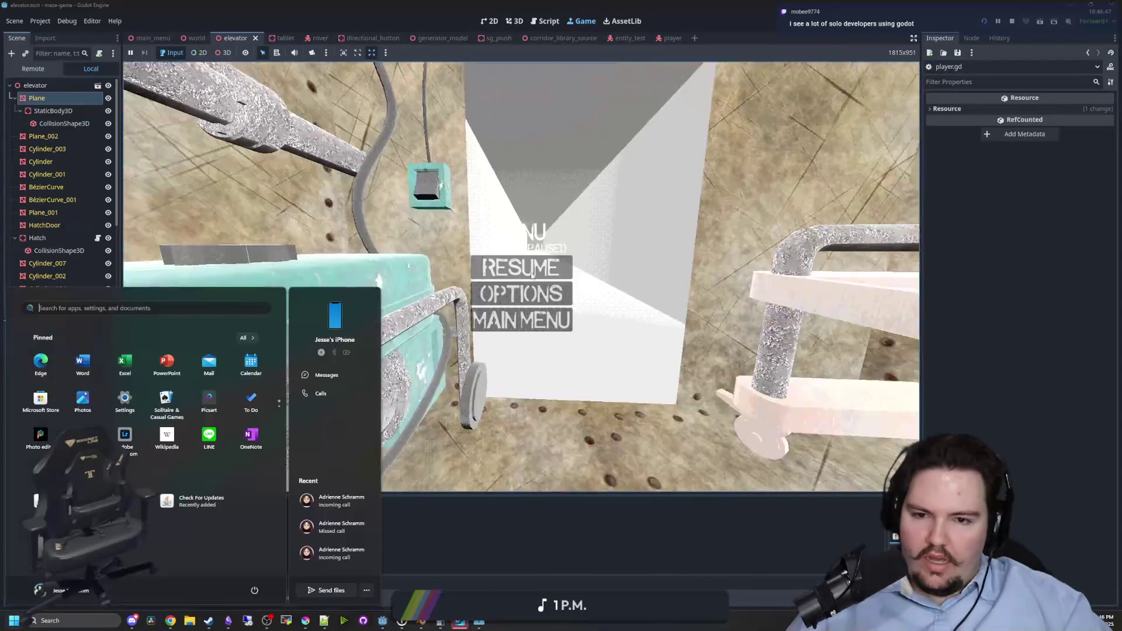
pyautogui.click(1013, 21)
pyautogui.click(526, 246)
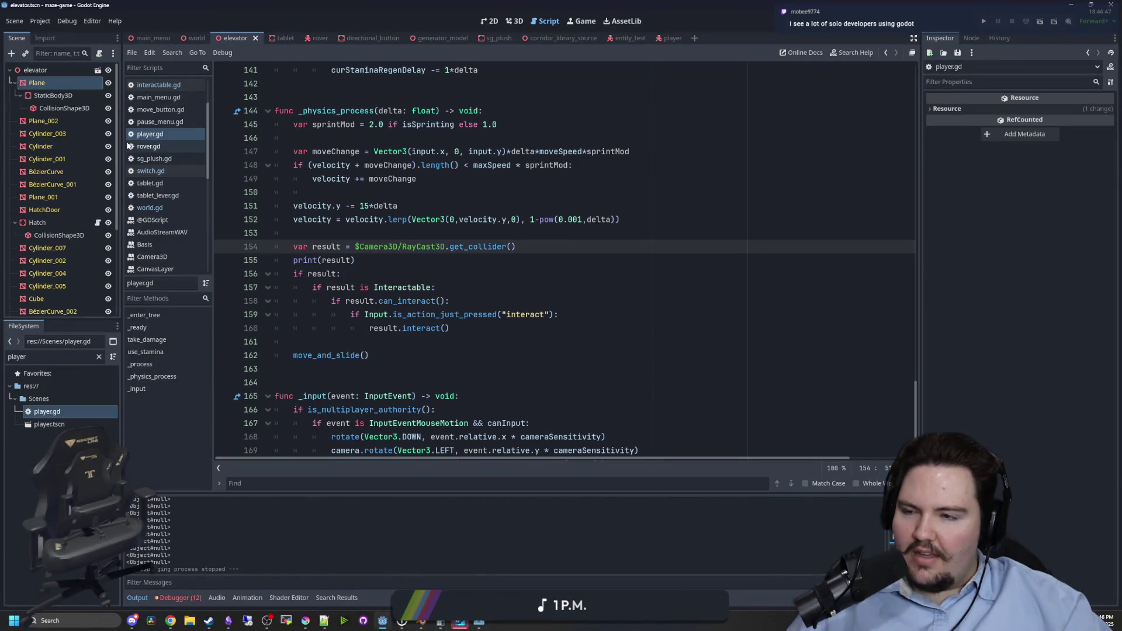
# Open the player scene, set the RayCast3D target position z to -4, and launch the game.
pyautogui.click(315, 38)
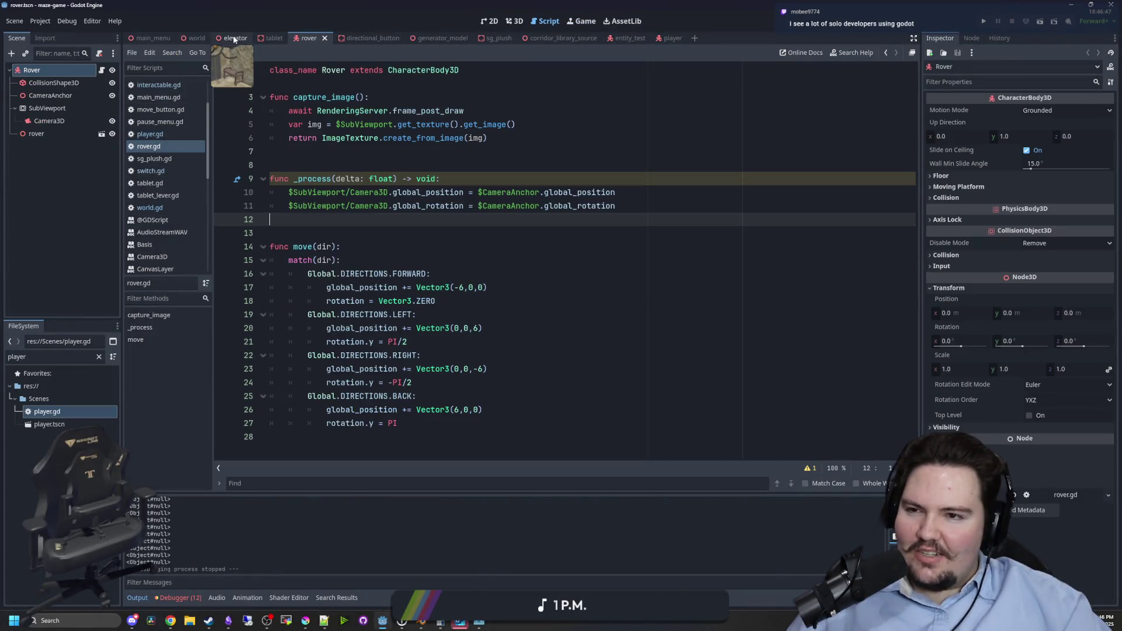
pyautogui.doubleClick(55, 423)
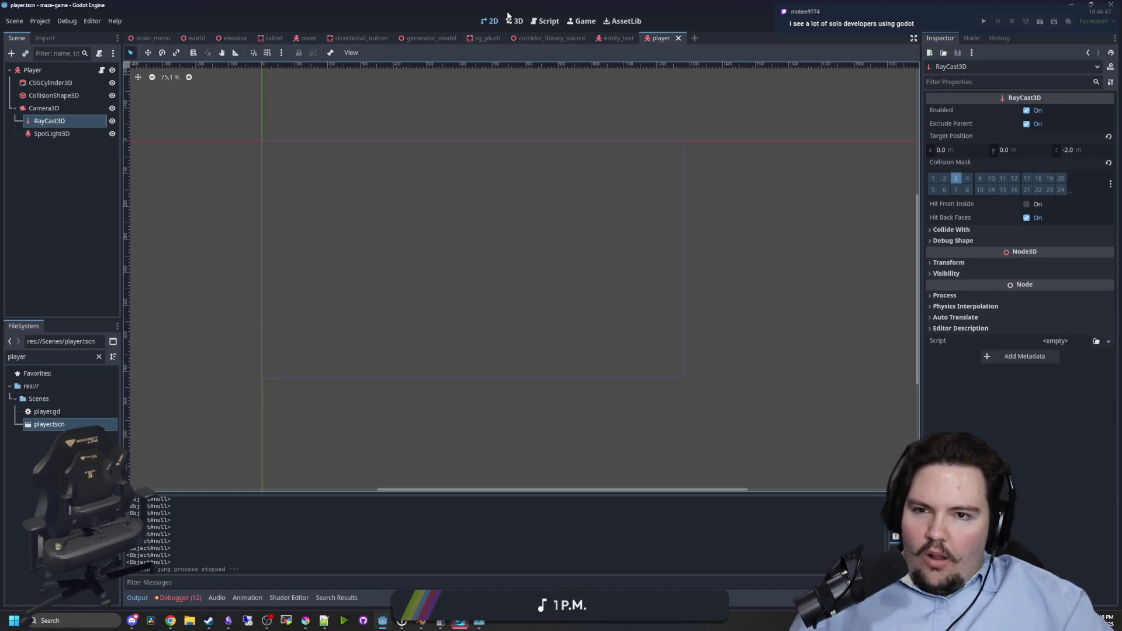
pyautogui.click(508, 17)
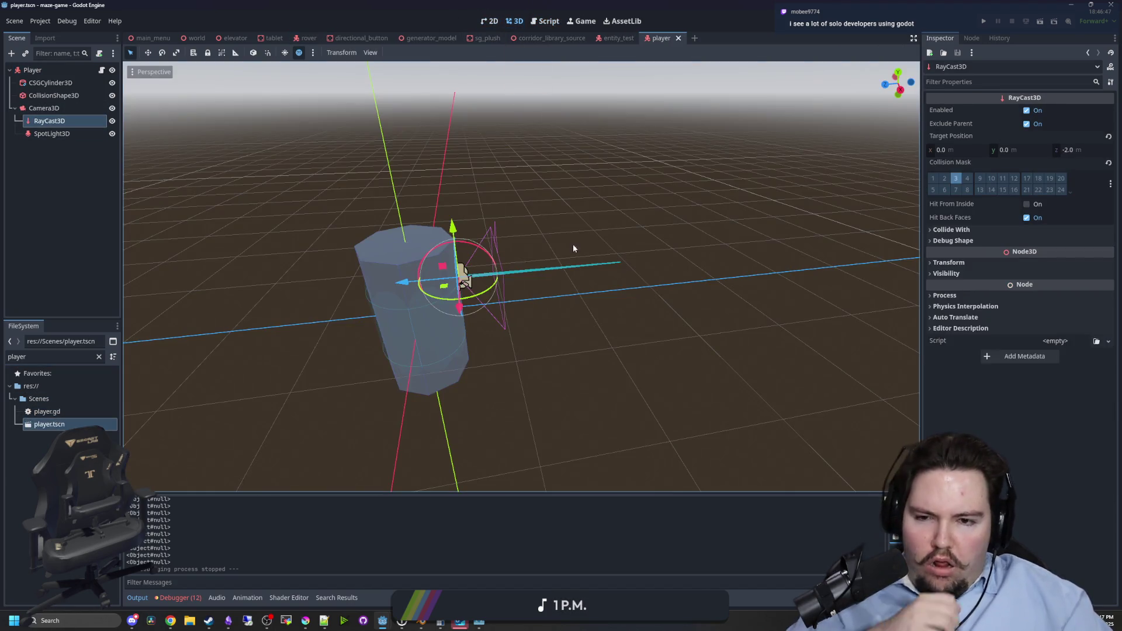
pyautogui.click(1068, 149)
pyautogui.write('-4')
pyautogui.press('Return')
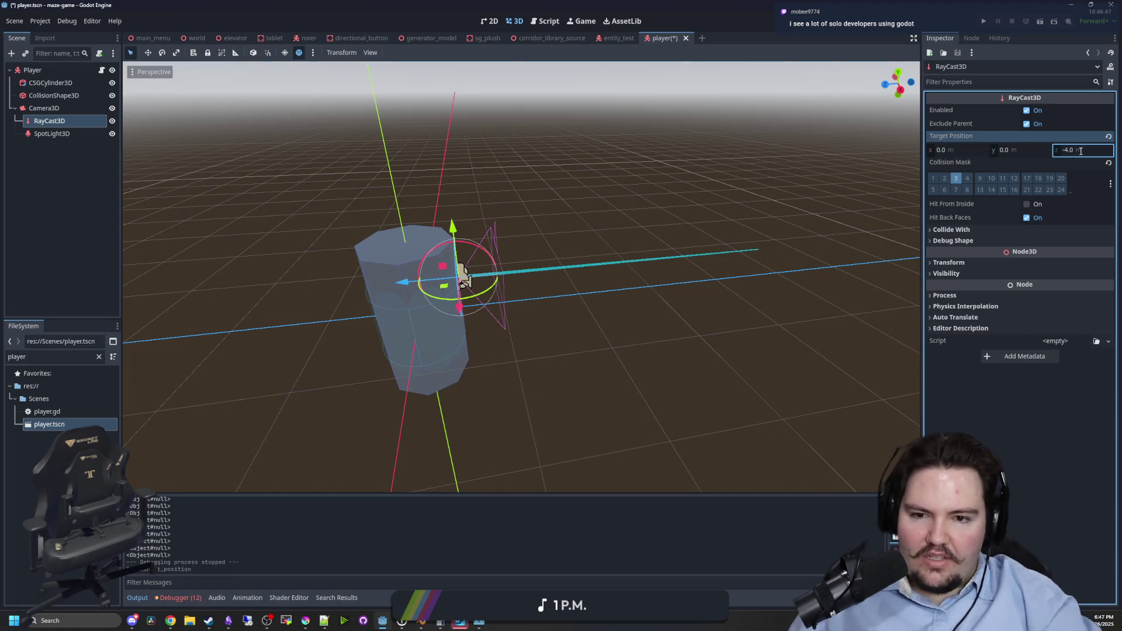
pyautogui.press('F6')
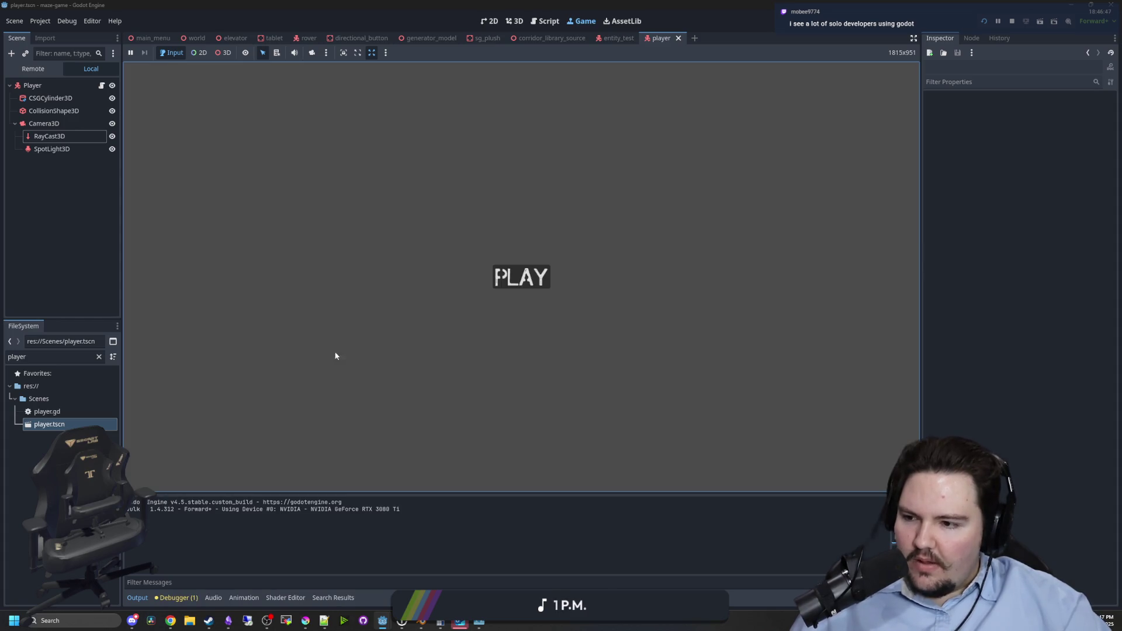
# Play-test the longer ray reach in the elevator room, then stop the game and save the player scene.
pyautogui.click(513, 288)
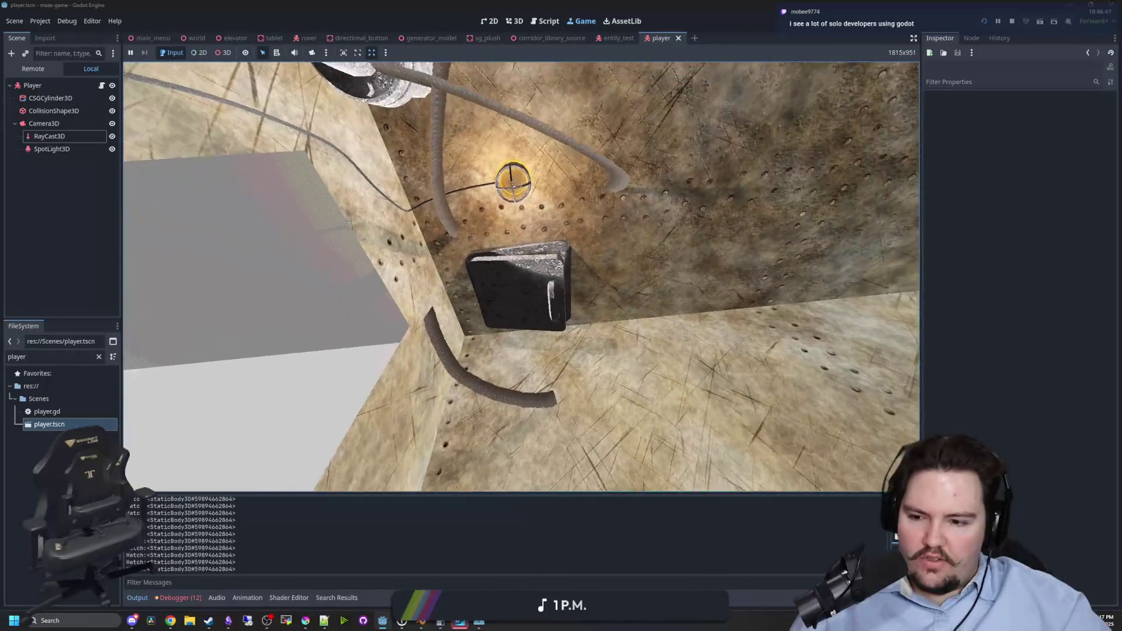
pyautogui.press('super')
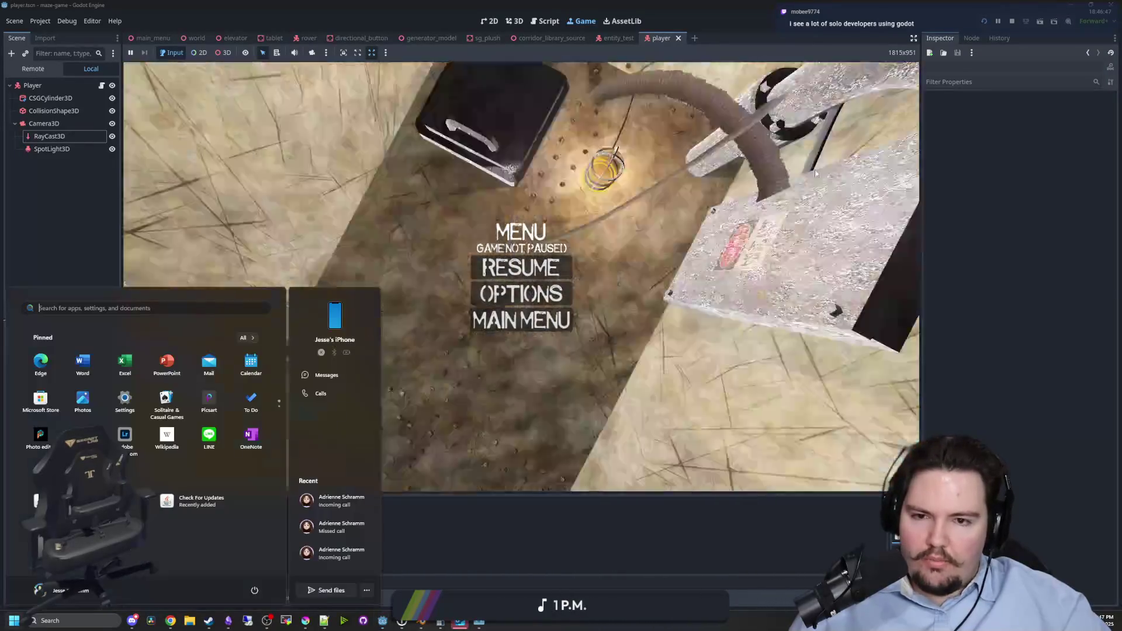
pyautogui.press('Escape')
pyautogui.press('F8')
pyautogui.hotkey('ctrl', 's')
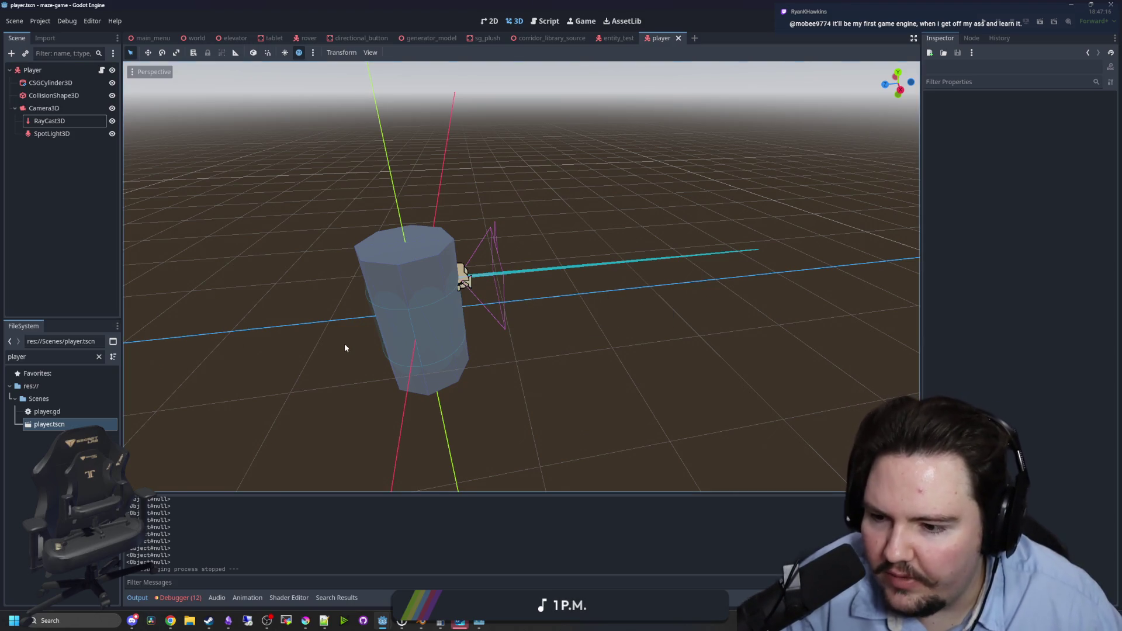
# Switch through the elevator scene to the world scene.
pyautogui.scroll(-3, 345, 348)
pyautogui.scroll(3, 344, 347)
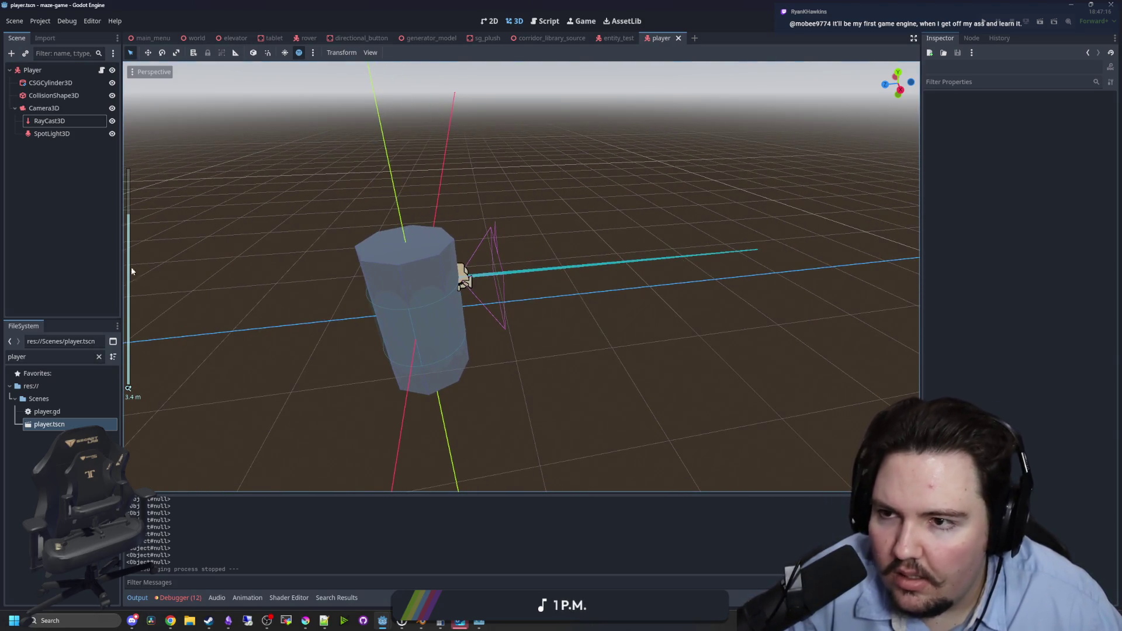
pyautogui.click(233, 38)
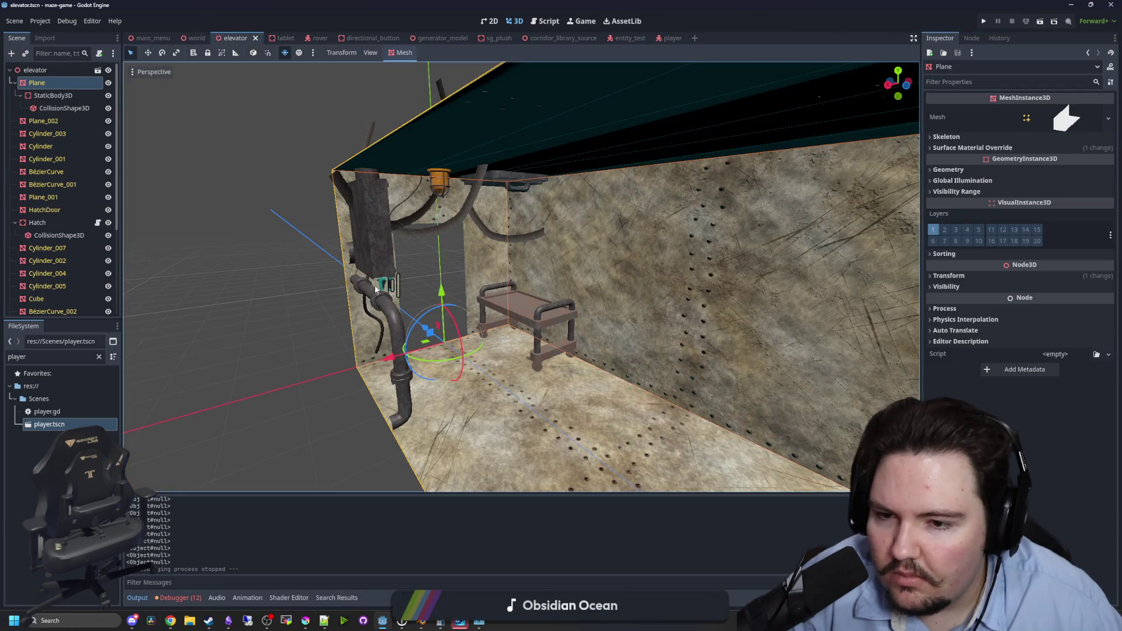
pyautogui.scroll(5, 362, 299)
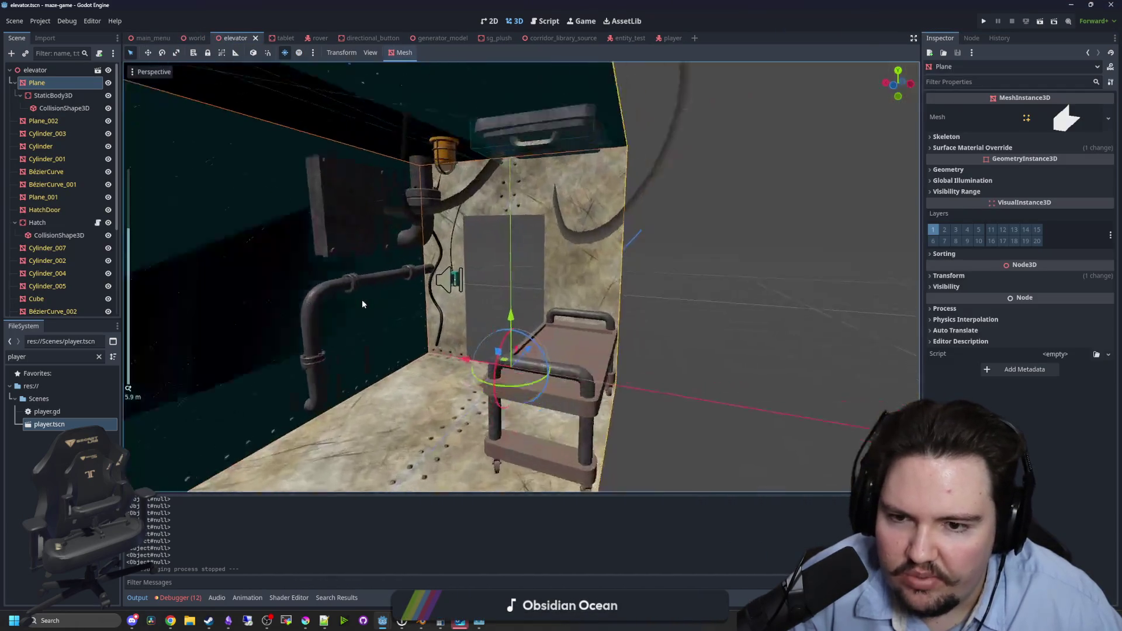
pyautogui.click(196, 38)
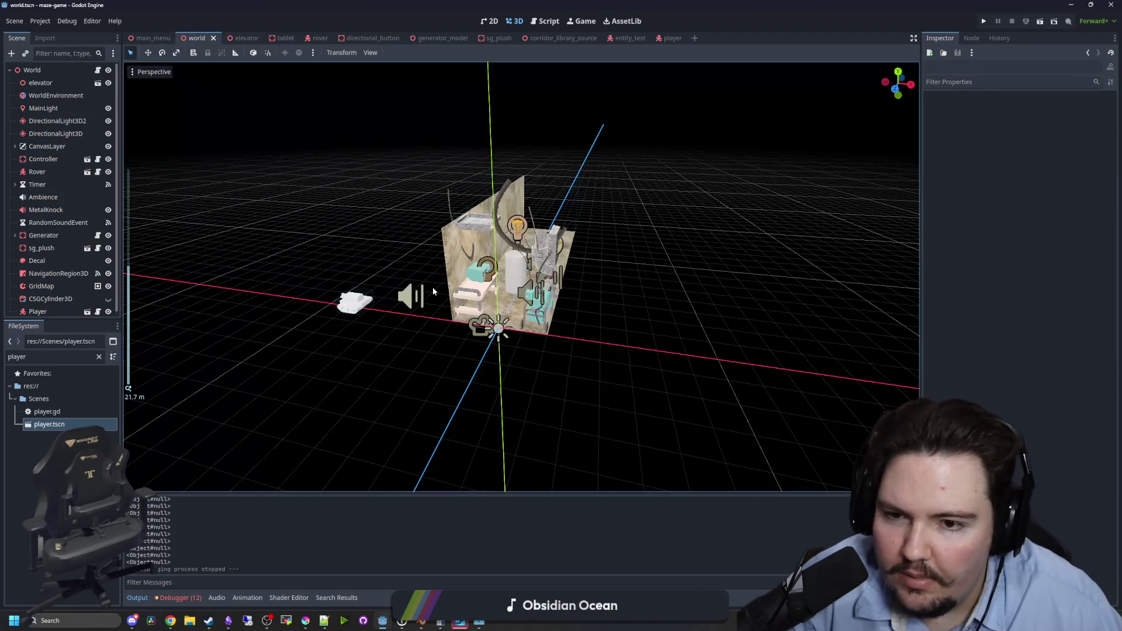
# Zoom to the plush on the elevator pipe and open the sg_plush scene from the Scene tree.
pyautogui.scroll(8, 375, 273)
pyautogui.scroll(-5, 375, 272)
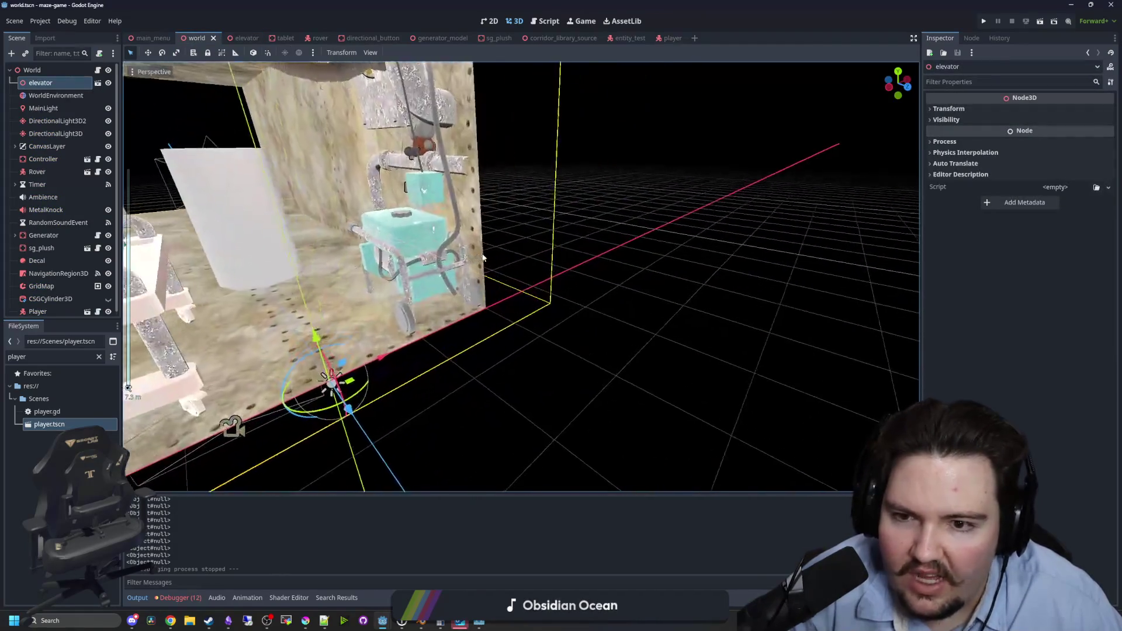
pyautogui.scroll(5, 558, 246)
pyautogui.scroll(10, 558, 246)
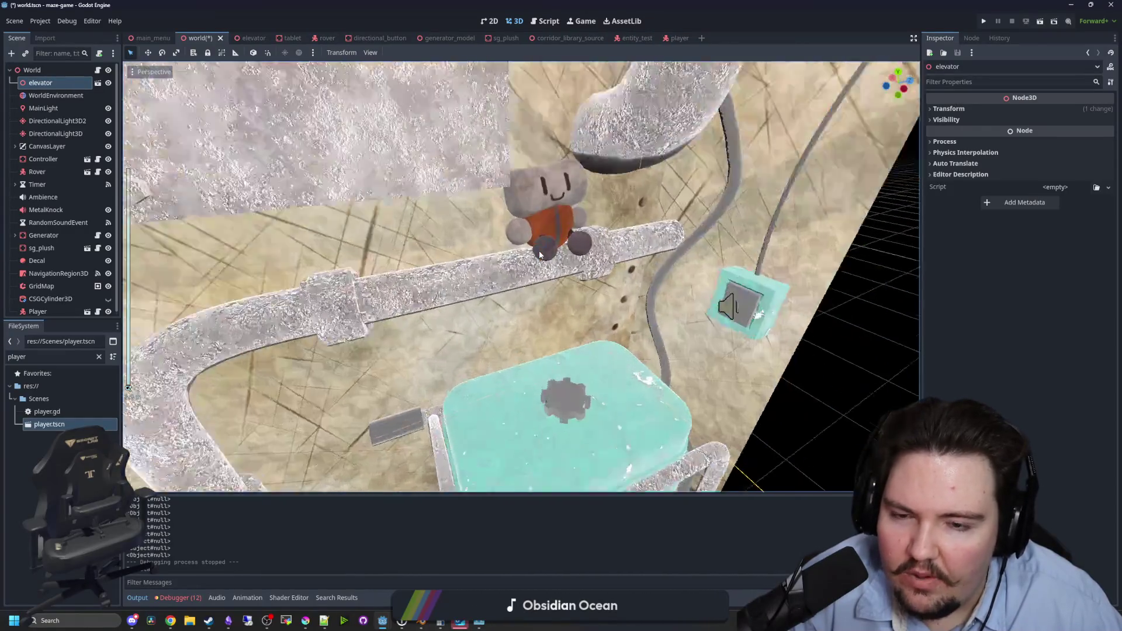
pyautogui.scroll(-10, 541, 189)
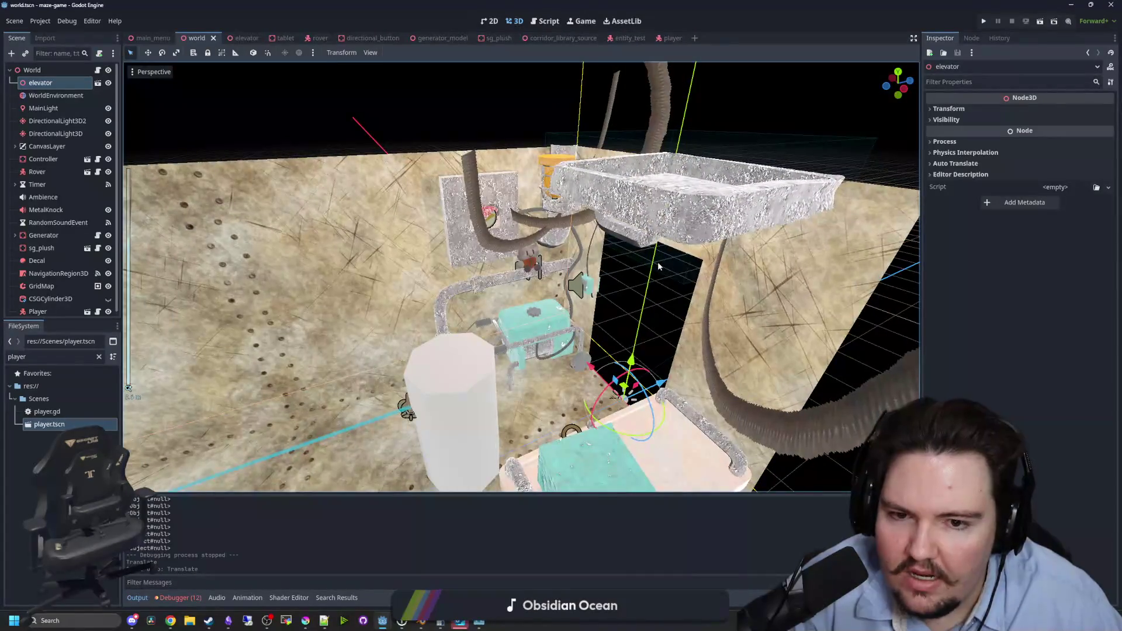
pyautogui.scroll(-5, 731, 297)
pyautogui.click(740, 296)
pyautogui.scroll(10, 741, 296)
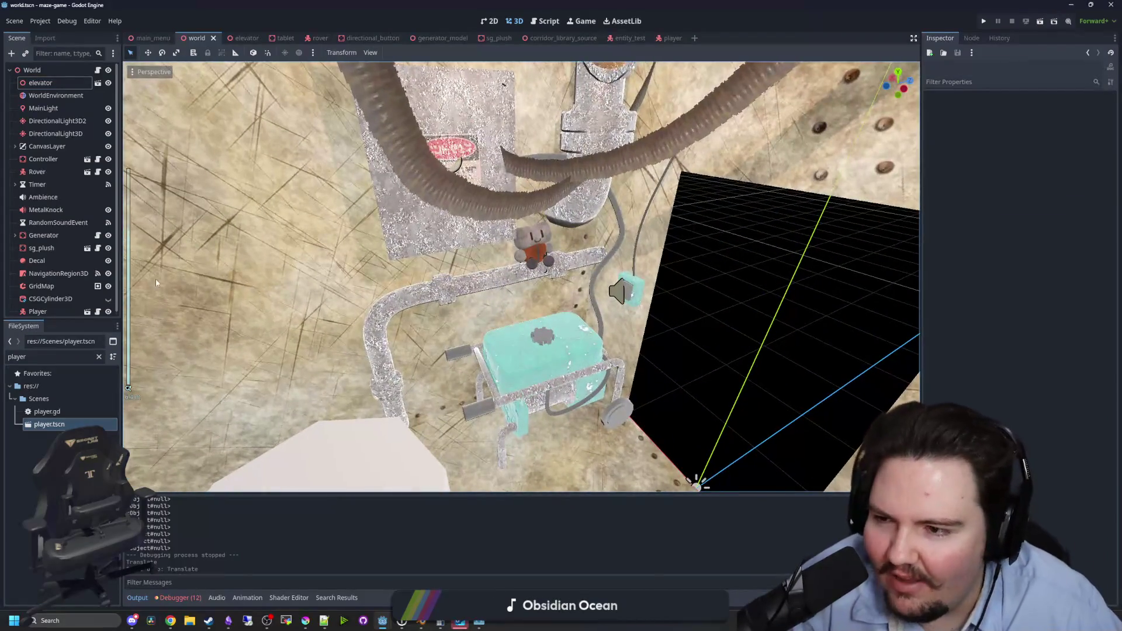
pyautogui.click(50, 247)
pyautogui.click(87, 248)
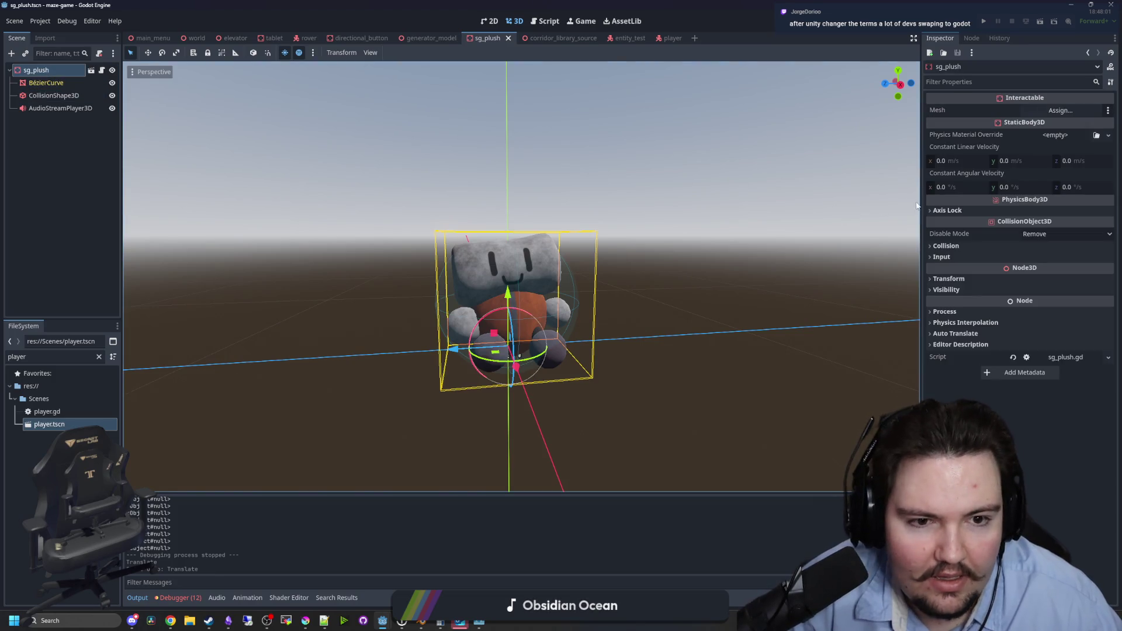
# Move the plush to collision layer 3 only, clearing layer 1 and mask 1, and save.
pyautogui.click(946, 245)
pyautogui.click(938, 273)
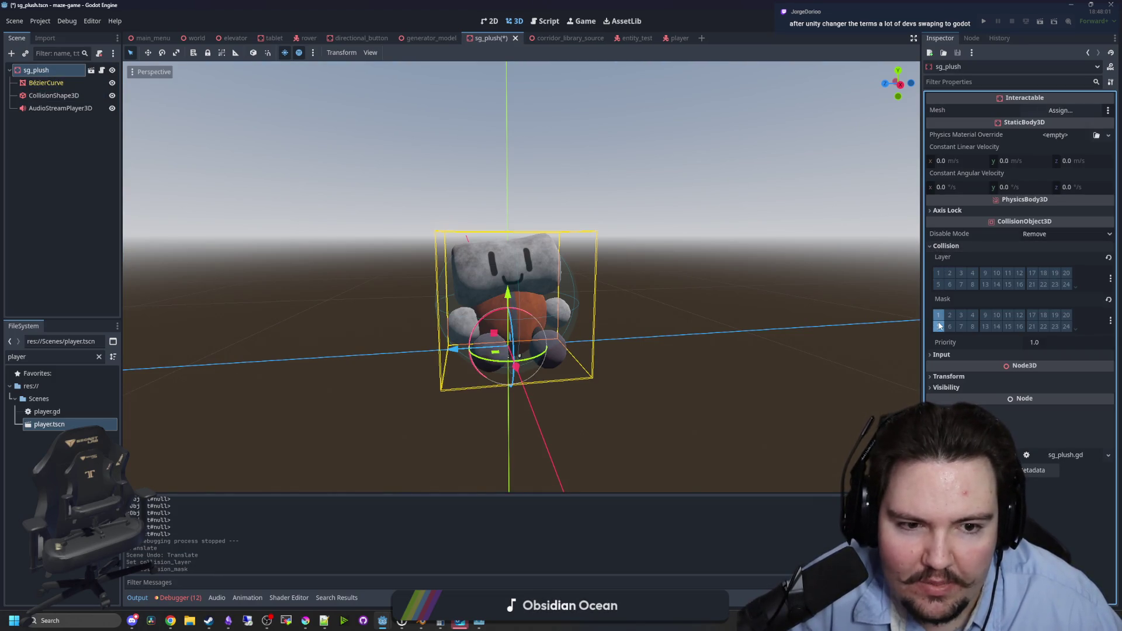
pyautogui.click(939, 315)
pyautogui.click(960, 273)
pyautogui.hotkey('ctrl', 's')
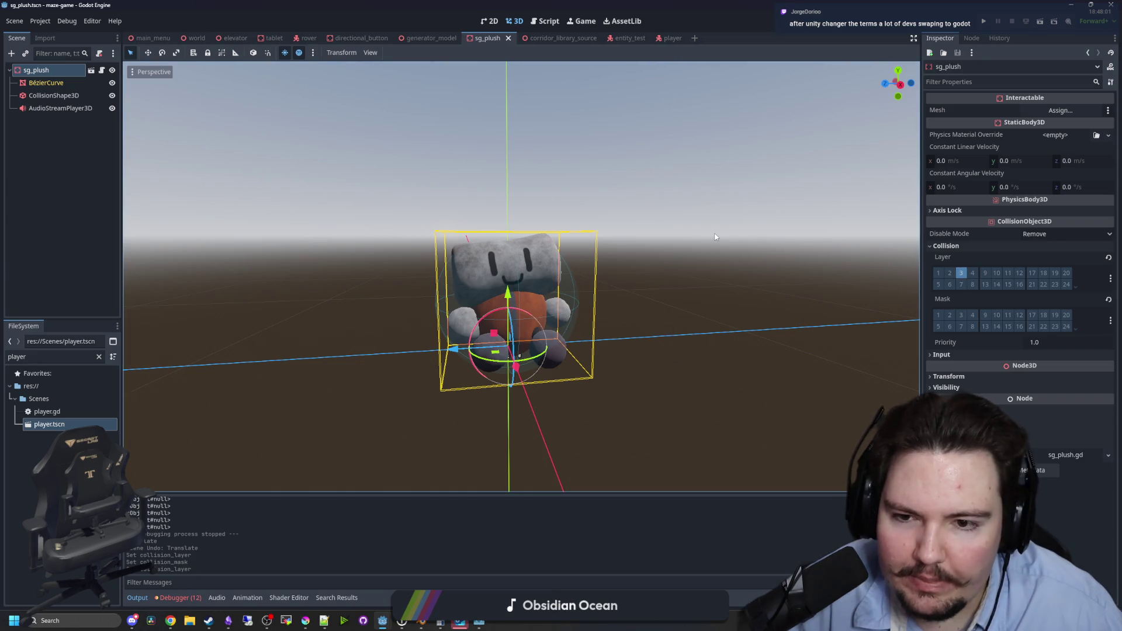
# Put the tablet on collision layer 3 with no mask bits, save, and run the project.
pyautogui.click(273, 38)
pyautogui.click(946, 270)
pyautogui.click(945, 270)
pyautogui.hotkey('ctrl', 's')
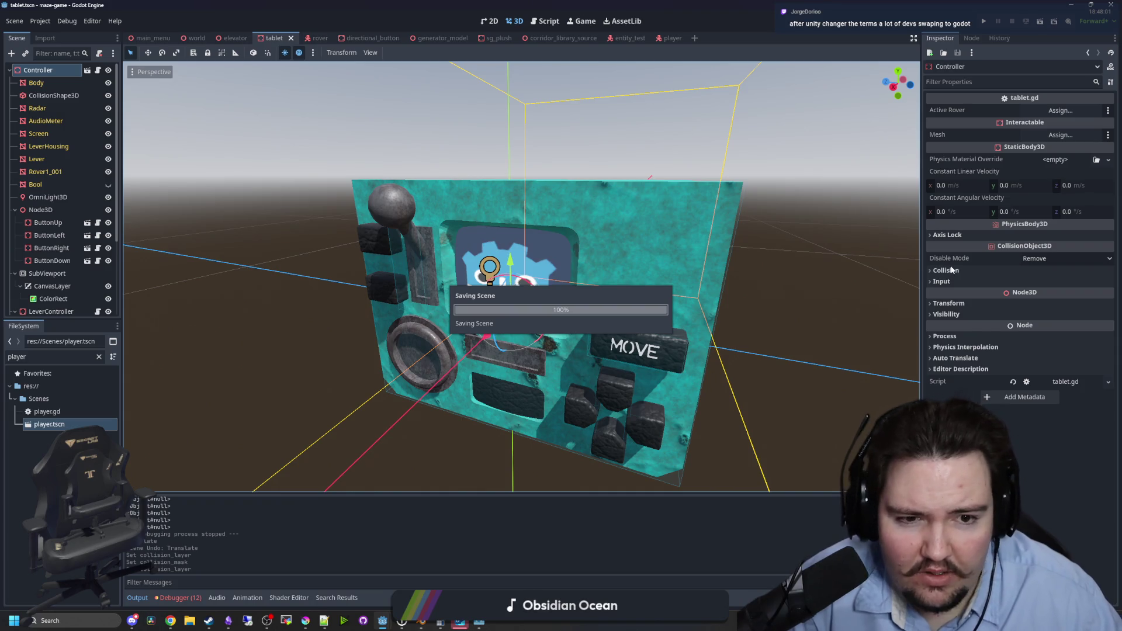
pyautogui.click(954, 270)
pyautogui.click(938, 299)
pyautogui.click(938, 339)
pyautogui.hotkey('ctrl', 's')
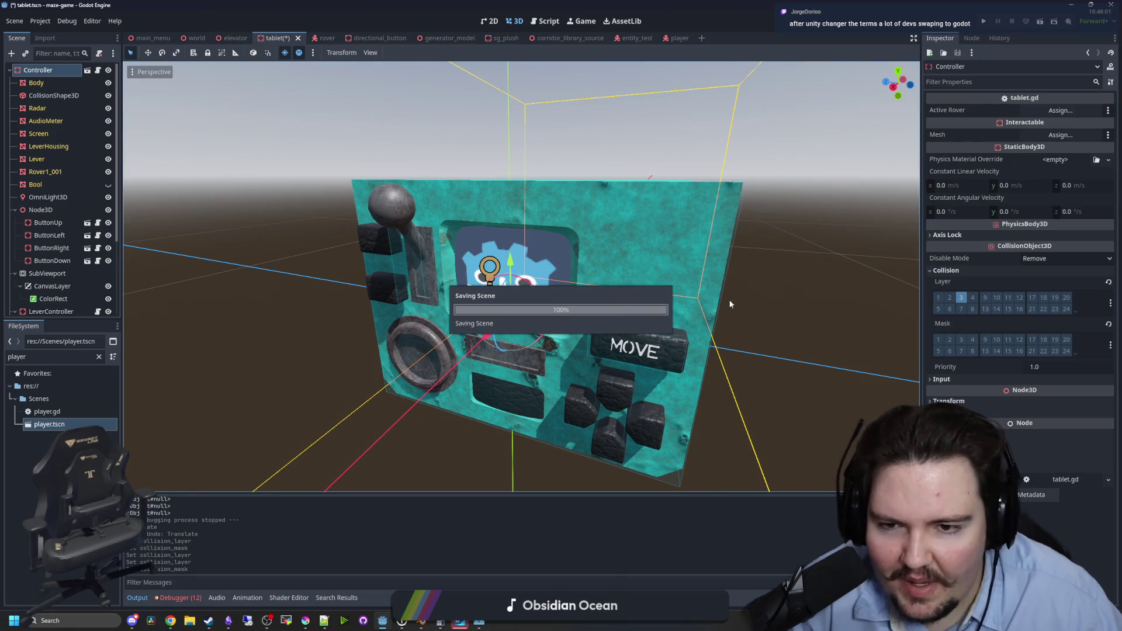
pyautogui.scroll(-3, 301, 276)
pyautogui.moveTo(300, 276)
pyautogui.mouseDown()
pyautogui.moveTo(420, 299)
pyautogui.moveTo(702, 227)
pyautogui.mouseUp()
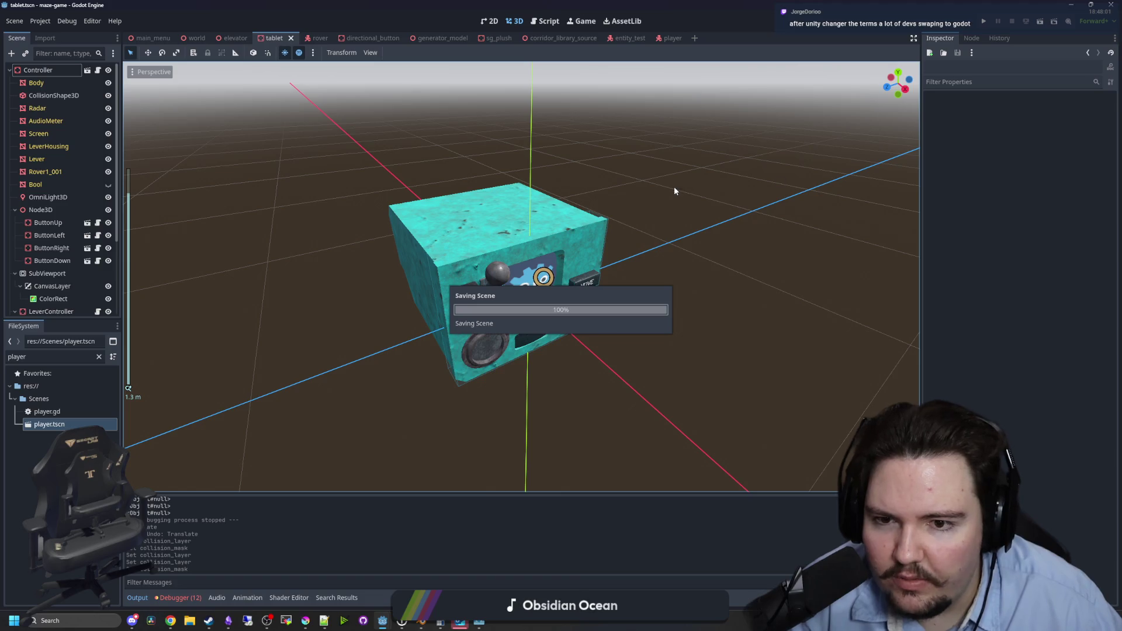
pyautogui.click(984, 22)
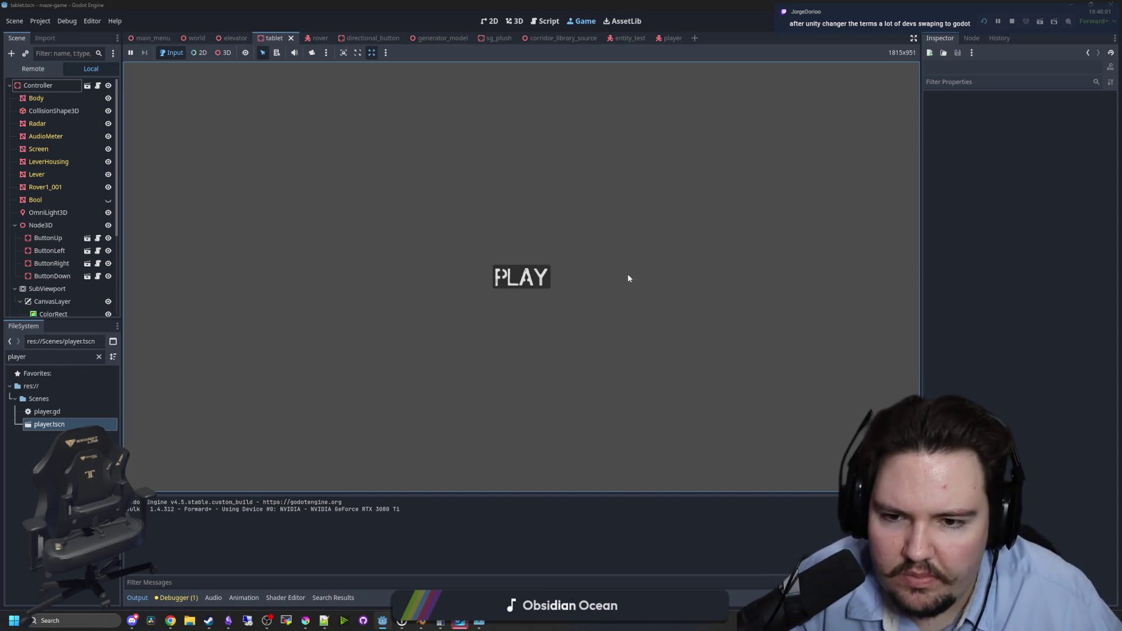
# Start the game, save, stop it after the view_controller error, and relaunch the project.
pyautogui.press('Return')
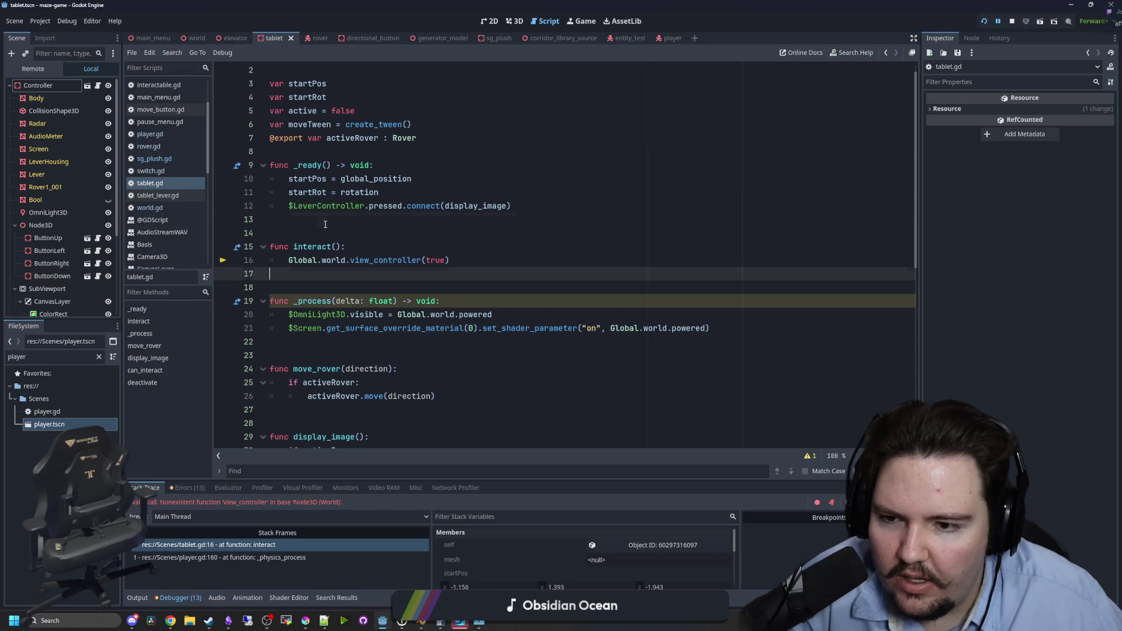
pyautogui.hotkey('ctrl', 's')
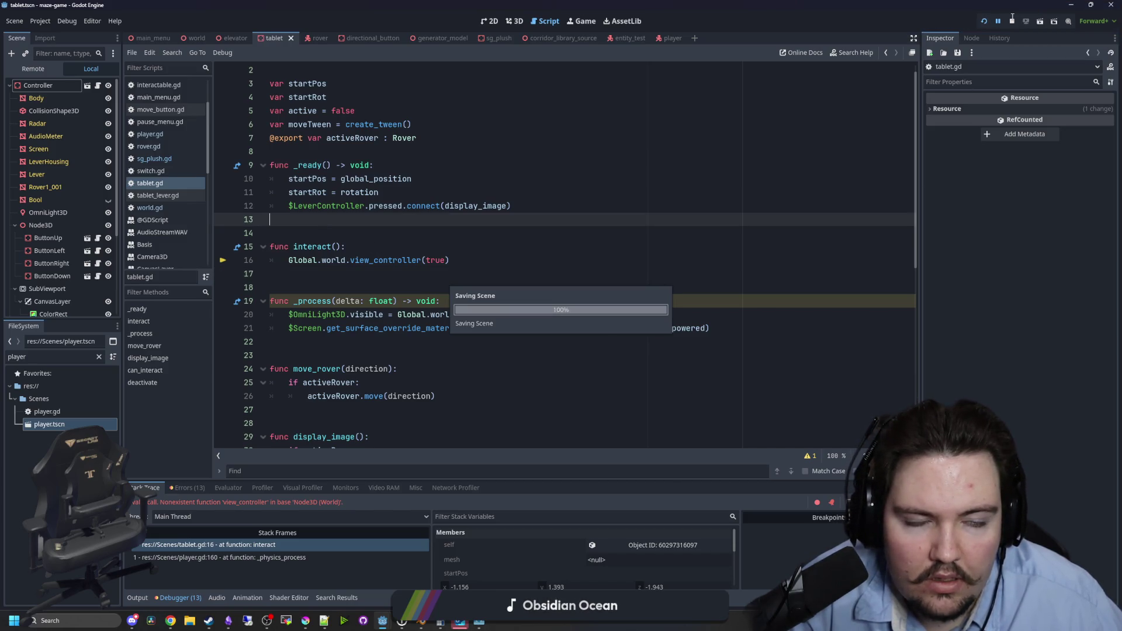
pyautogui.click(1012, 18)
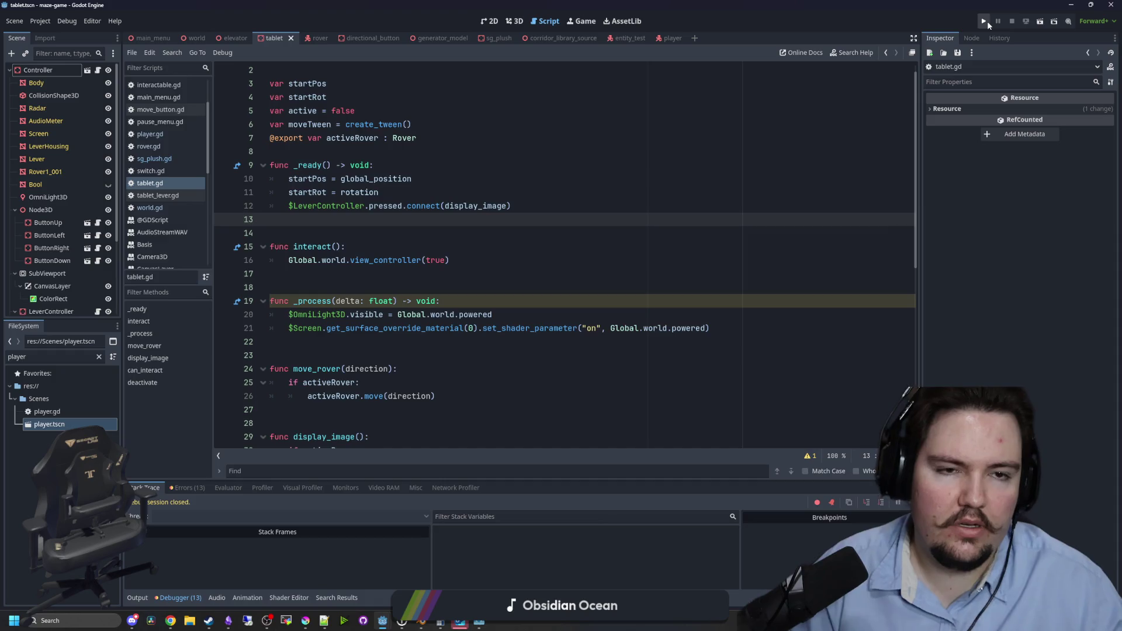
pyautogui.click(984, 21)
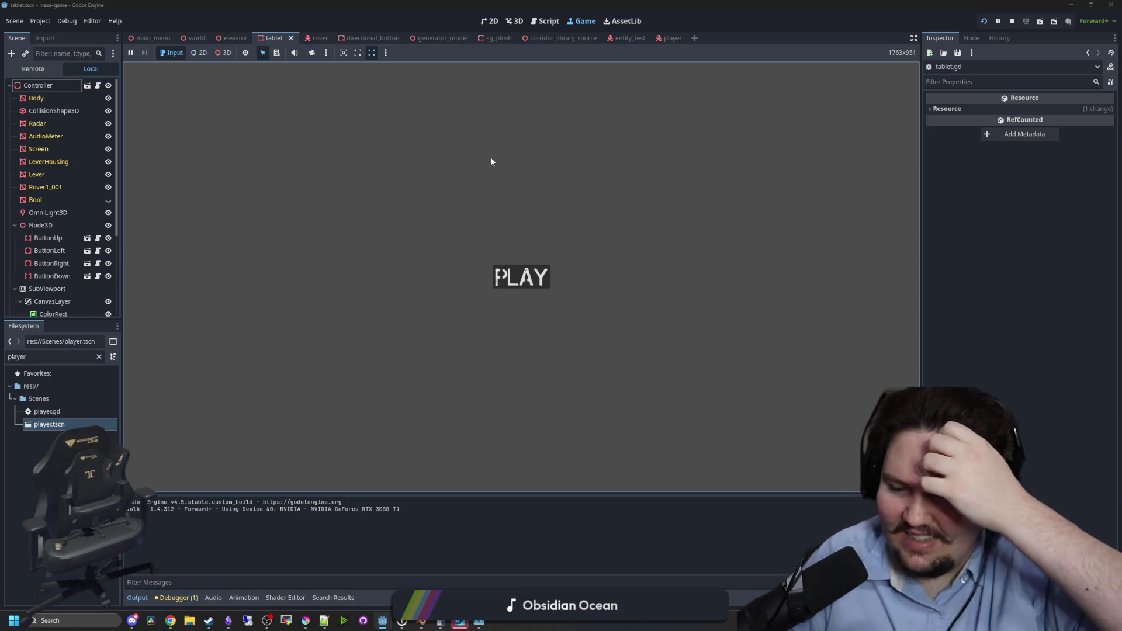
# Play-test the tablet interaction again, then stop the game, save, and return to line 13 of tablet.gd.
pyautogui.press('Tab')
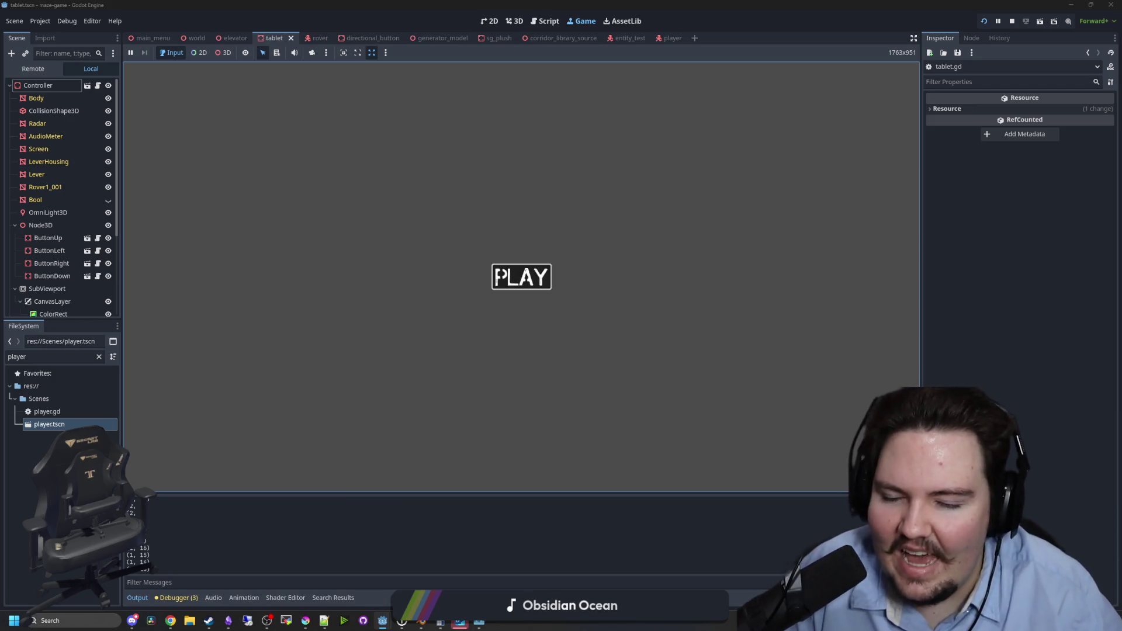
pyautogui.press('Return')
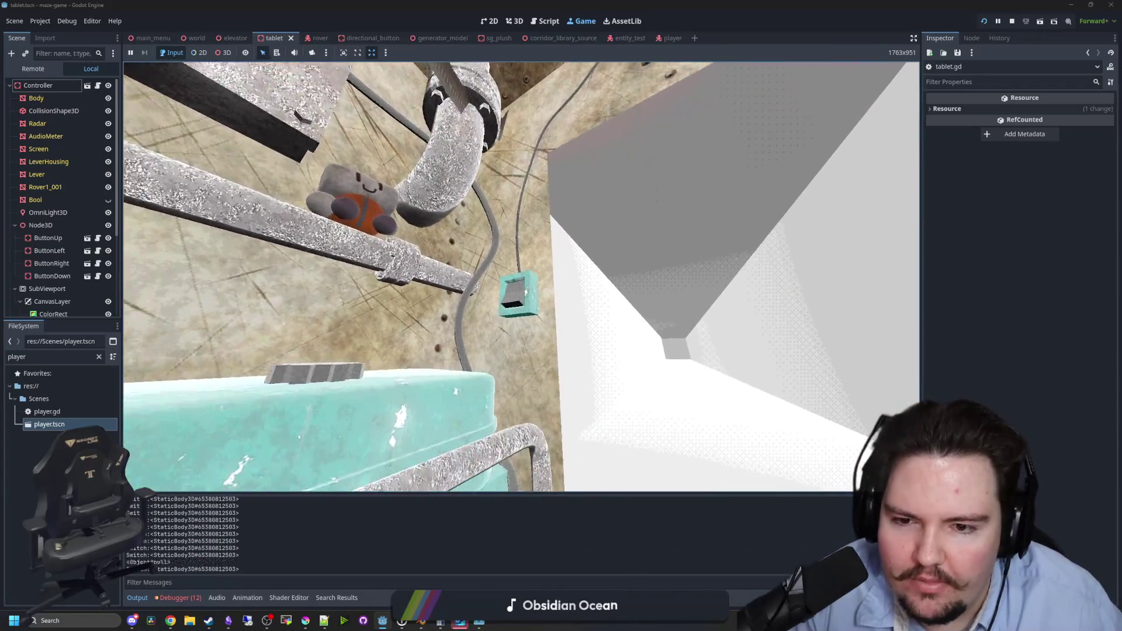
pyautogui.press('Escape')
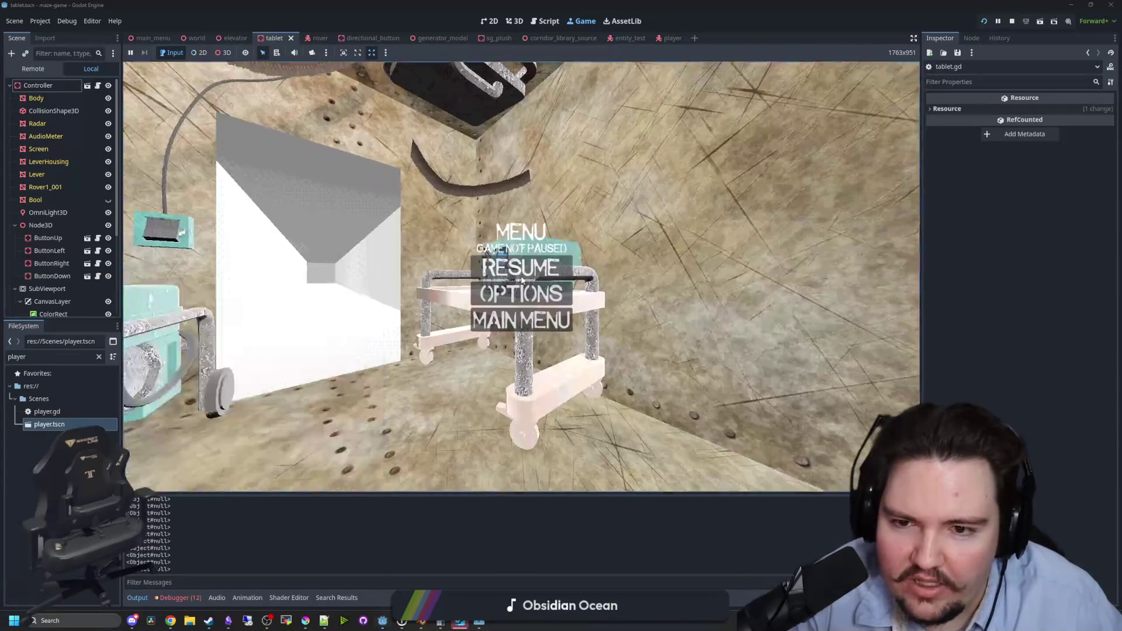
pyautogui.press('super')
pyautogui.press('Escape')
pyautogui.press('F8')
pyautogui.hotkey('ctrl', 's')
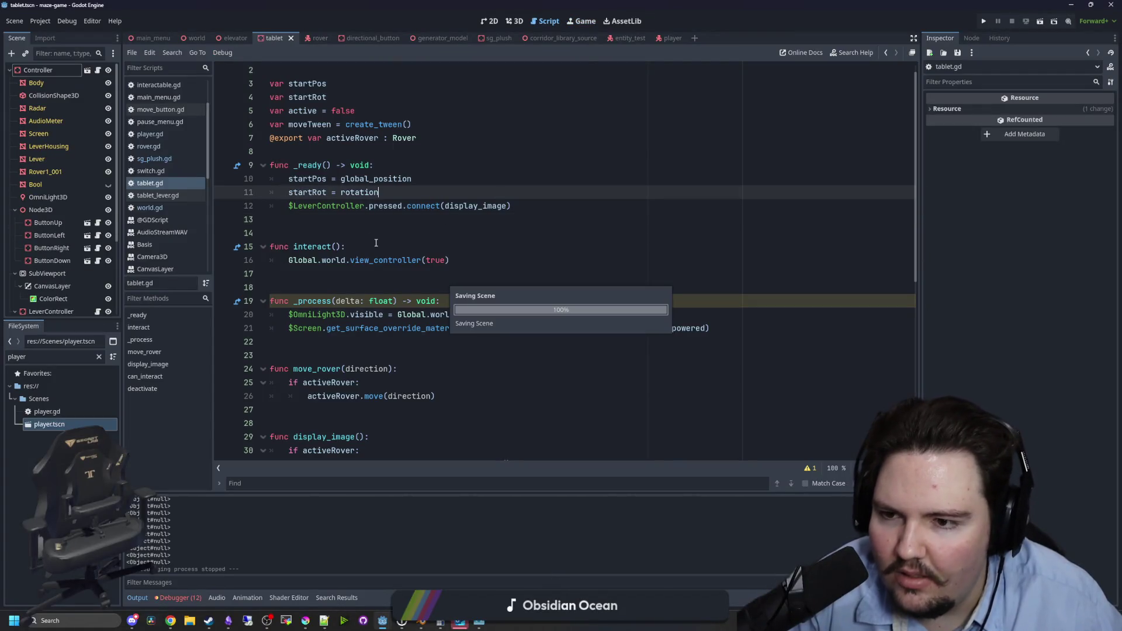
pyautogui.click(331, 225)
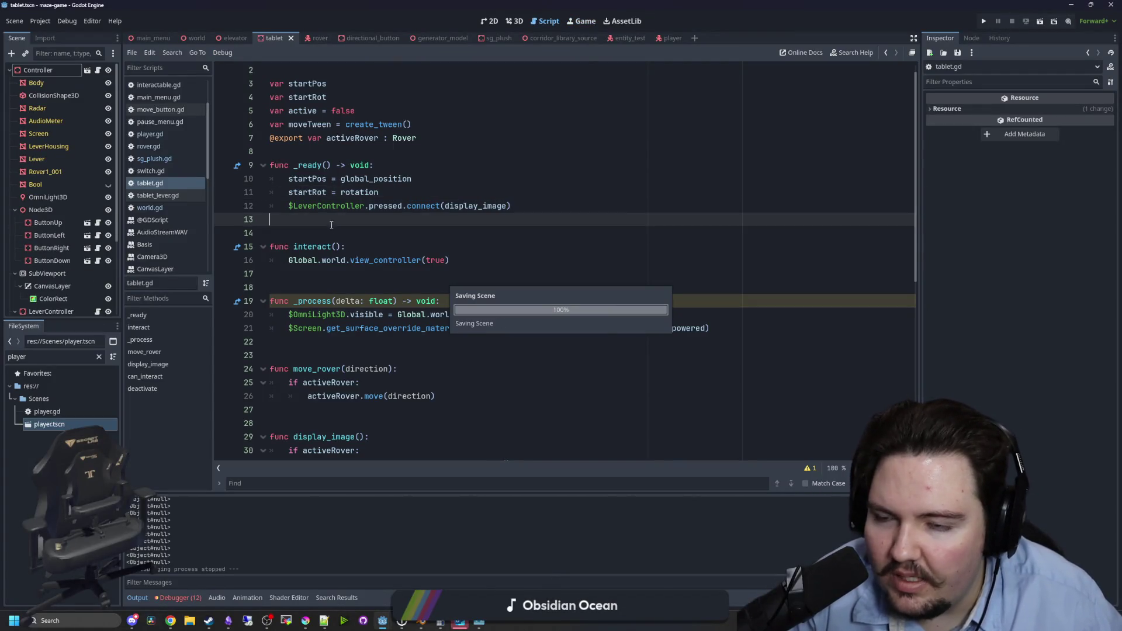
# Open the player scene and delete the print(result) debug line.
pyautogui.doubleClick(54, 425)
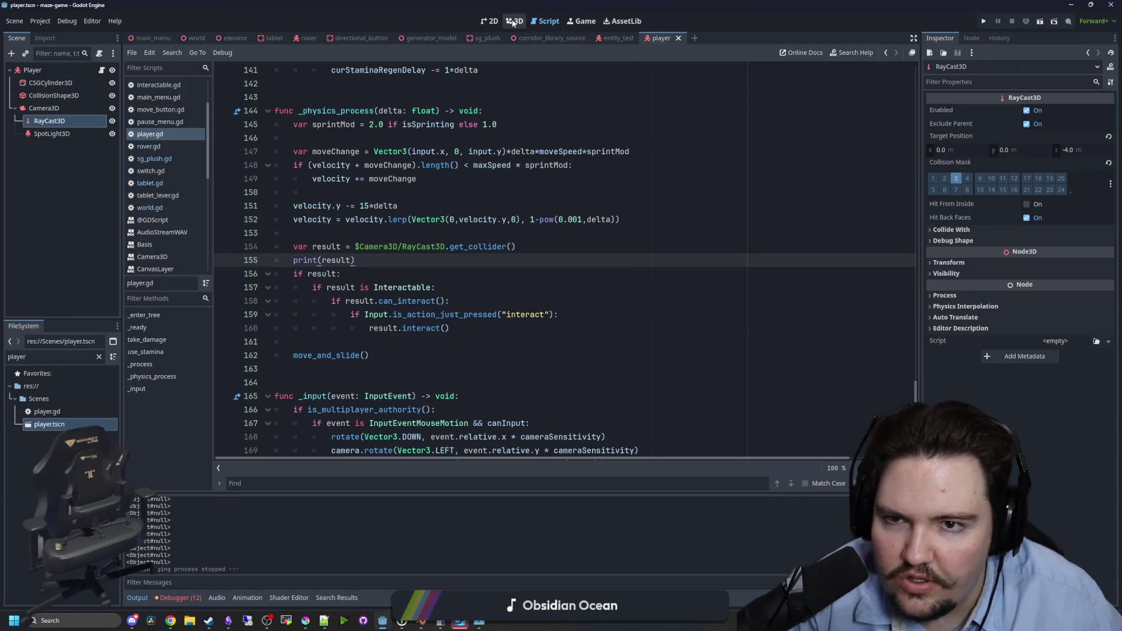
pyautogui.tripleClick(365, 260)
pyautogui.press('BackSpace')
pyautogui.press('BackSpace')
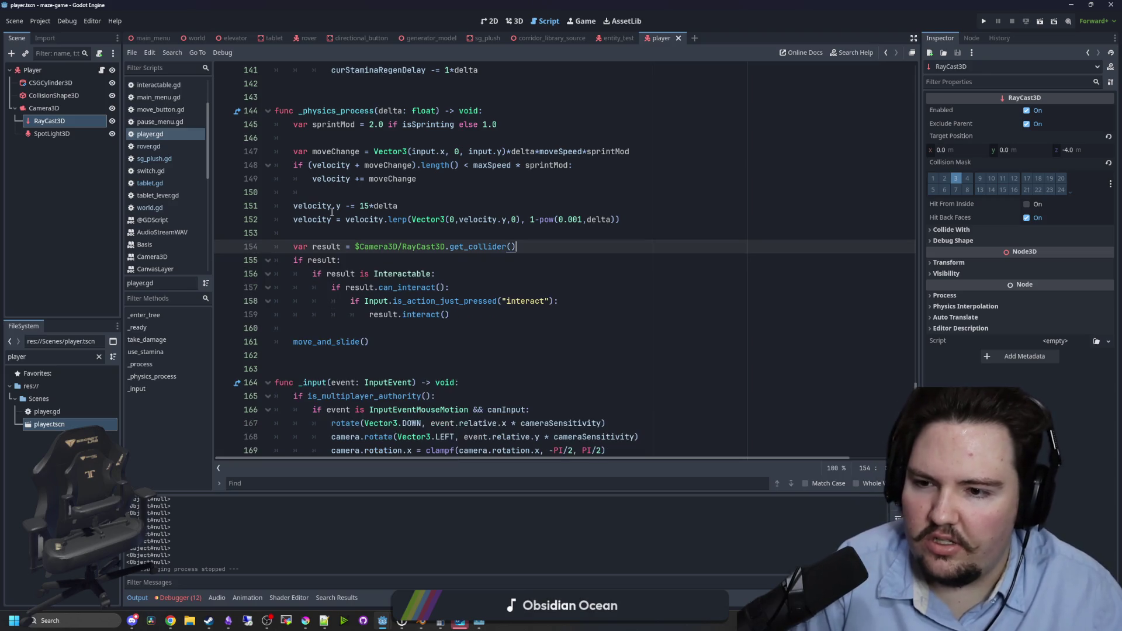
pyautogui.click(338, 226)
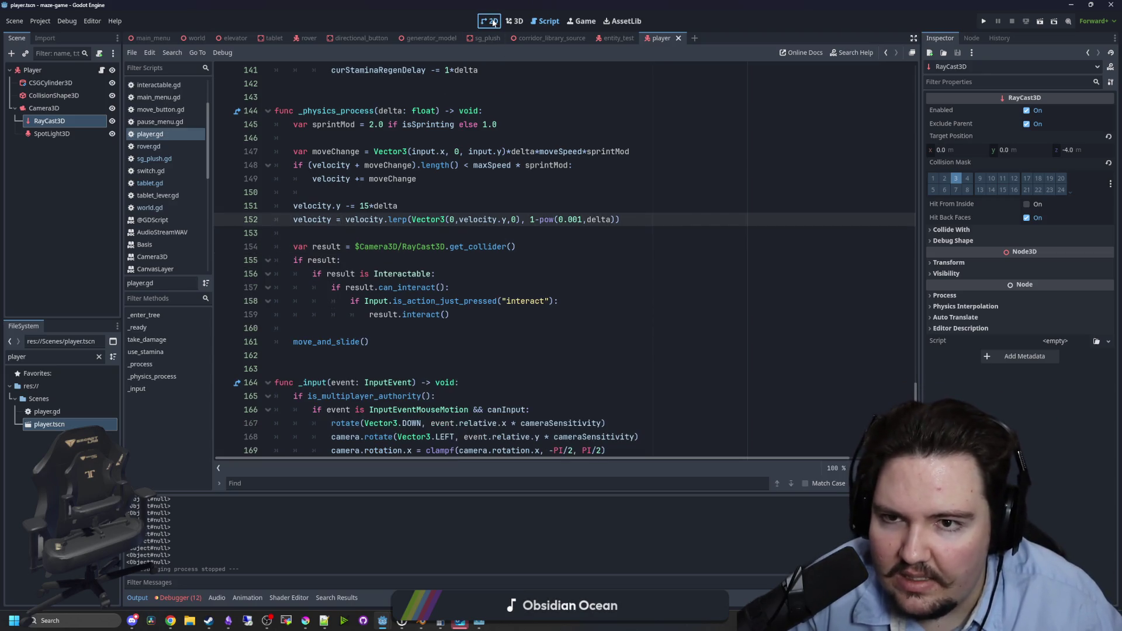
# Raise the player's Camera3D to position Y 0.723, save, and open the world scene.
pyautogui.click(512, 22)
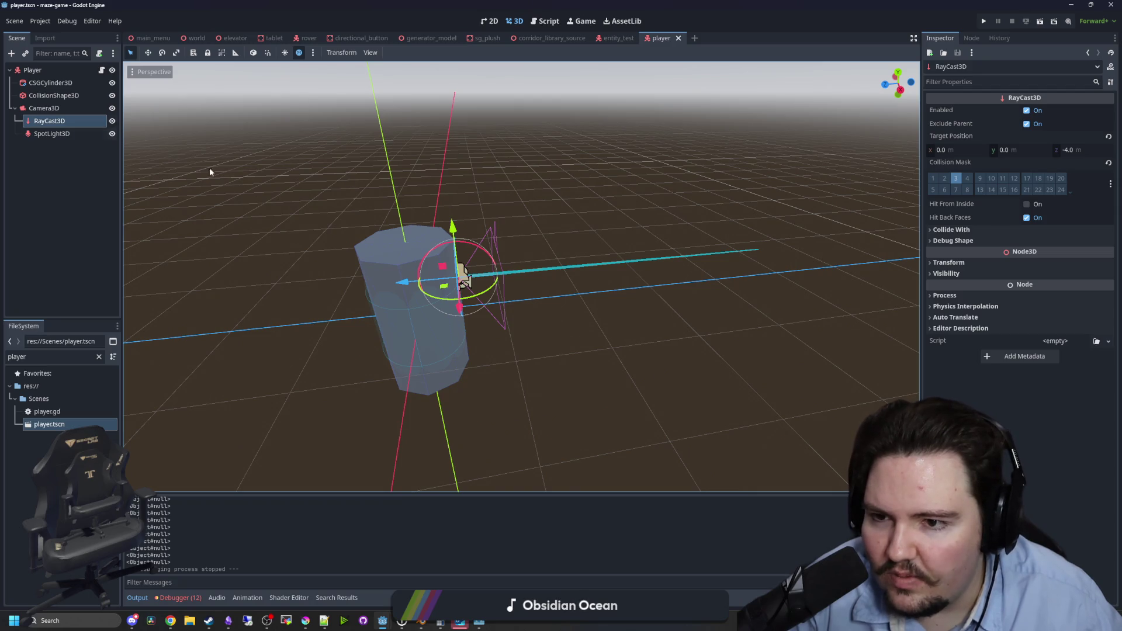
pyautogui.click(40, 108)
pyautogui.scroll(3, 441, 270)
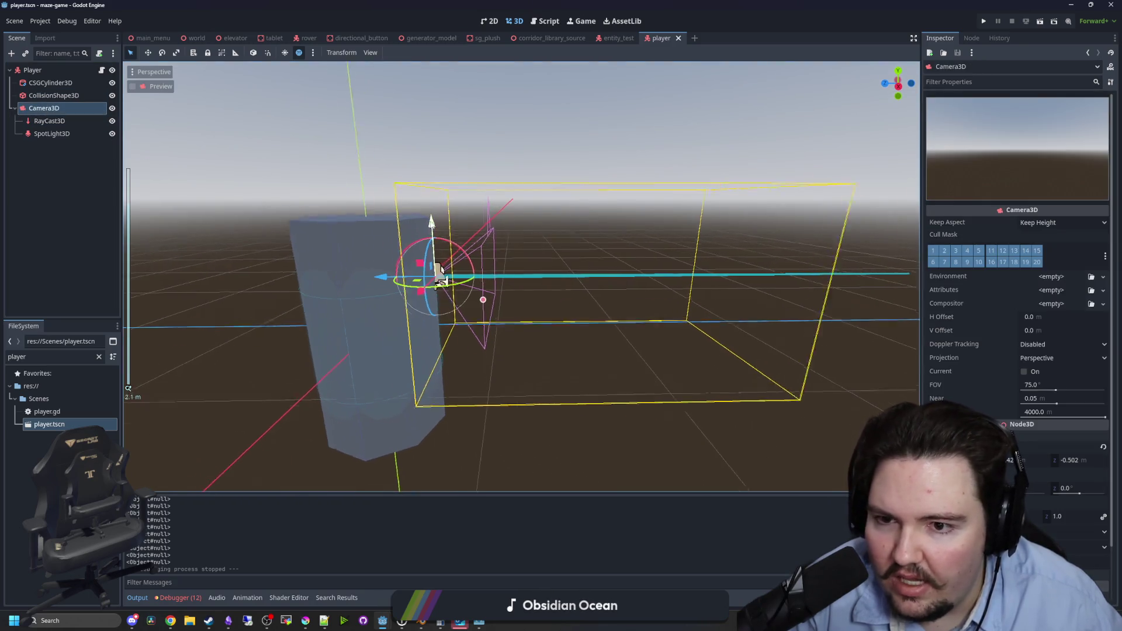
pyautogui.moveTo(431, 222)
pyautogui.mouseDown()
pyautogui.moveTo(415, 206)
pyautogui.moveTo(424, 171)
pyautogui.mouseUp()
pyautogui.scroll(-3, 466, 251)
pyautogui.scroll(-2, 1017, 292)
pyautogui.click(1018, 398)
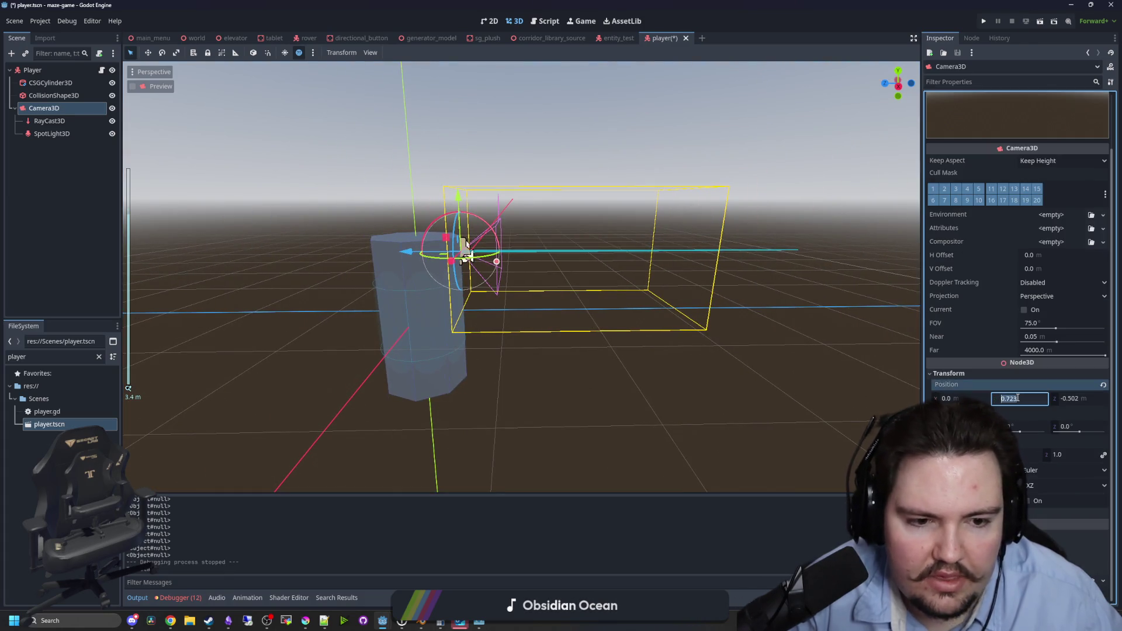
pyautogui.click(703, 464)
pyautogui.hotkey('ctrl', 's')
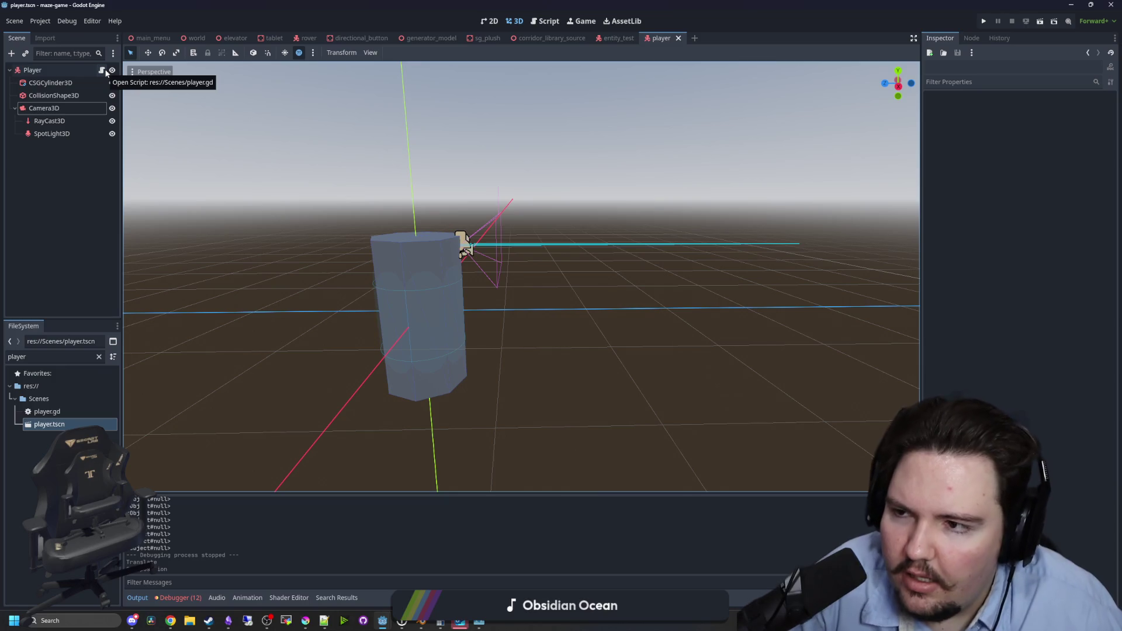
pyautogui.click(197, 38)
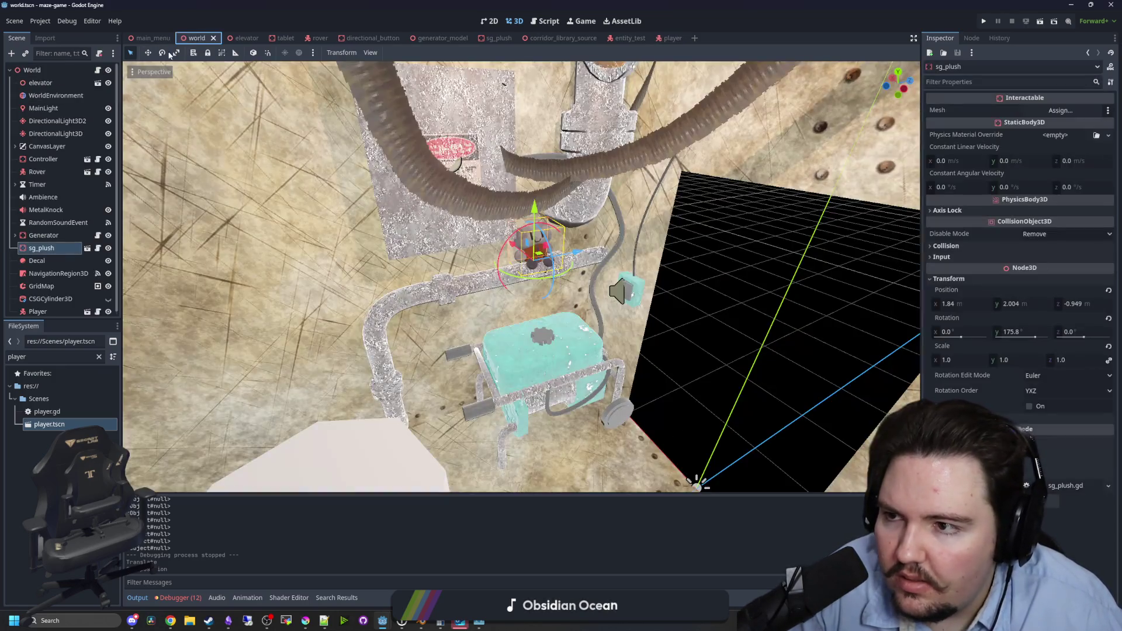
# Hide DirectionalLight3D2 in the world scene.
pyautogui.click(108, 121)
pyautogui.scroll(-5, 657, 262)
pyautogui.click(720, 264)
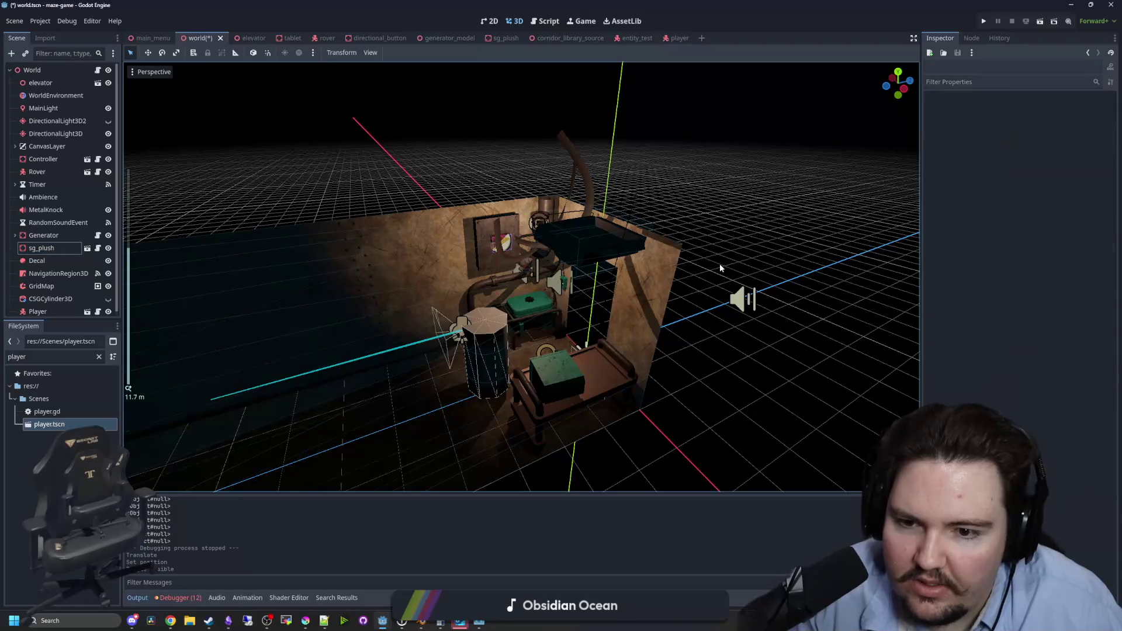
# Play-test the maze with the raised camera, then stop the game.
pyautogui.click(986, 21)
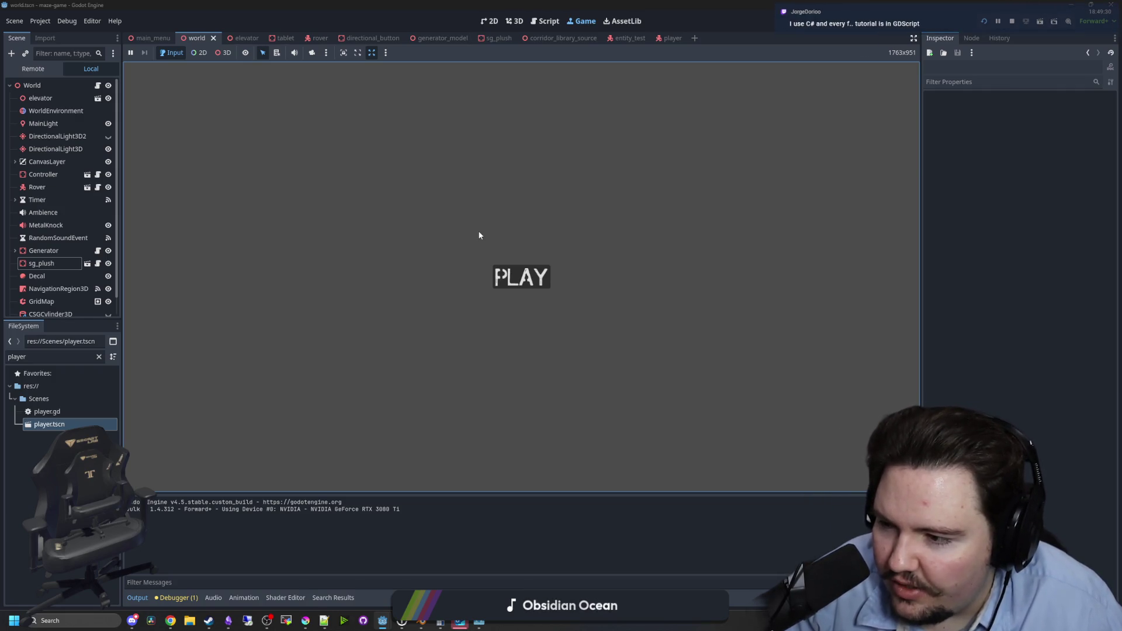
pyautogui.click(521, 277)
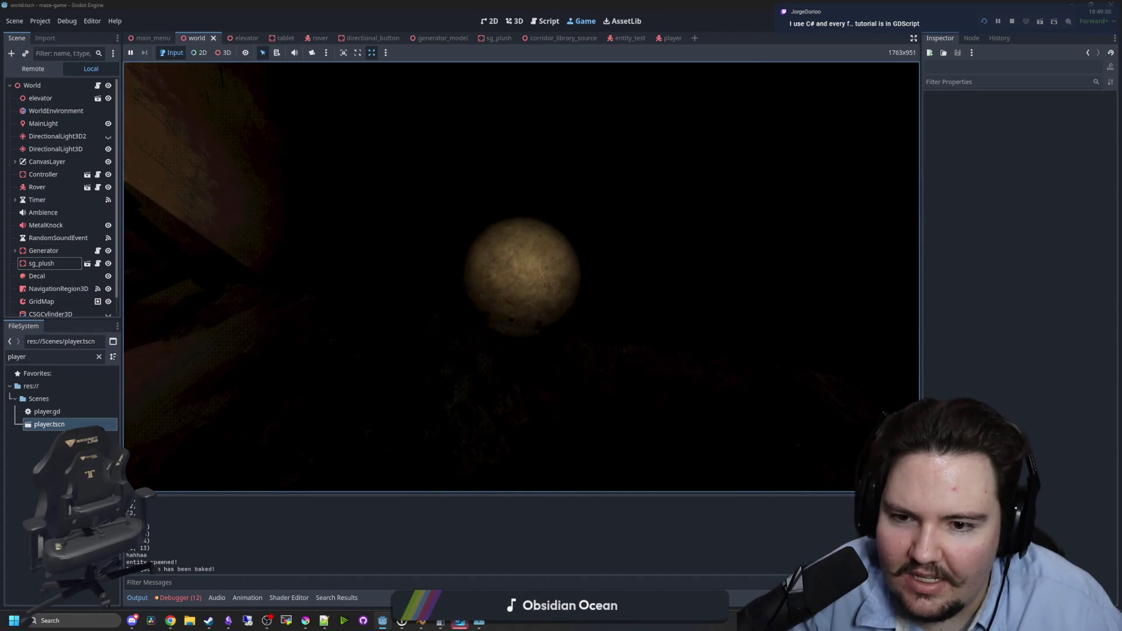
pyautogui.press('Escape')
pyautogui.press('super')
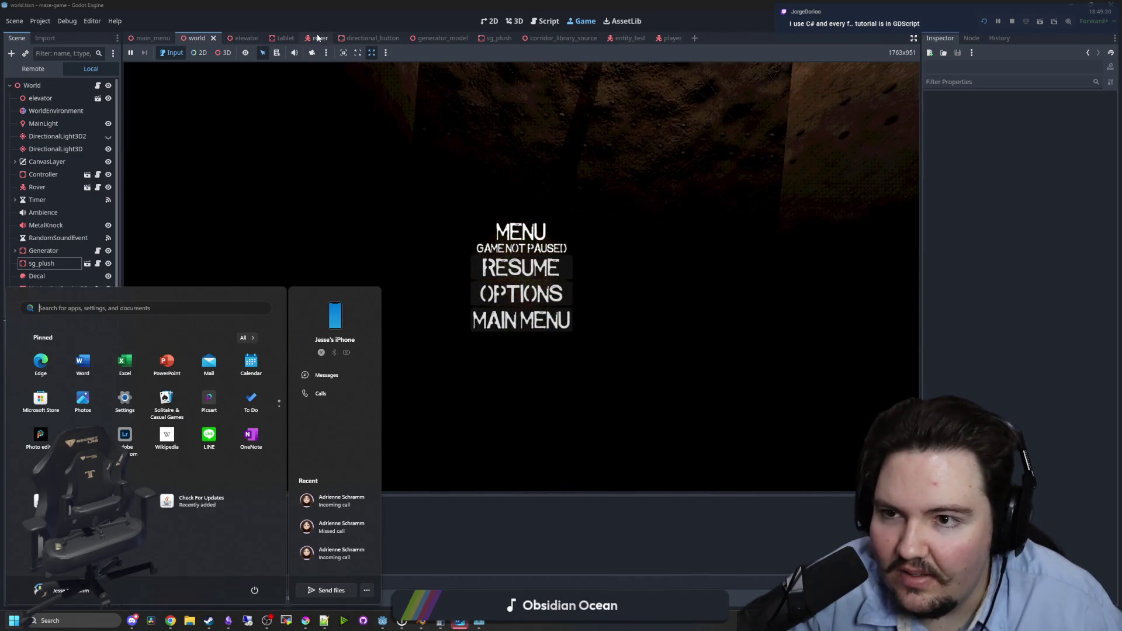
pyautogui.click(1012, 21)
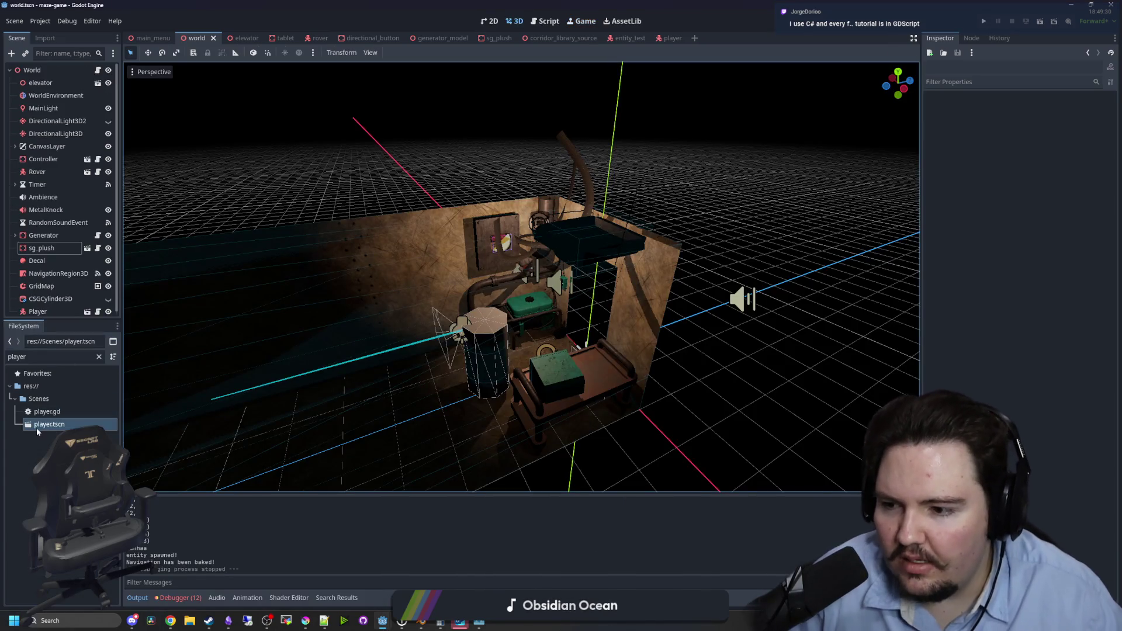
# In player.tscn, extend the SpotLight3D flashlight range to about 8.46 and set its cone to about 22°.
pyautogui.doubleClick(37, 427)
pyautogui.click(52, 134)
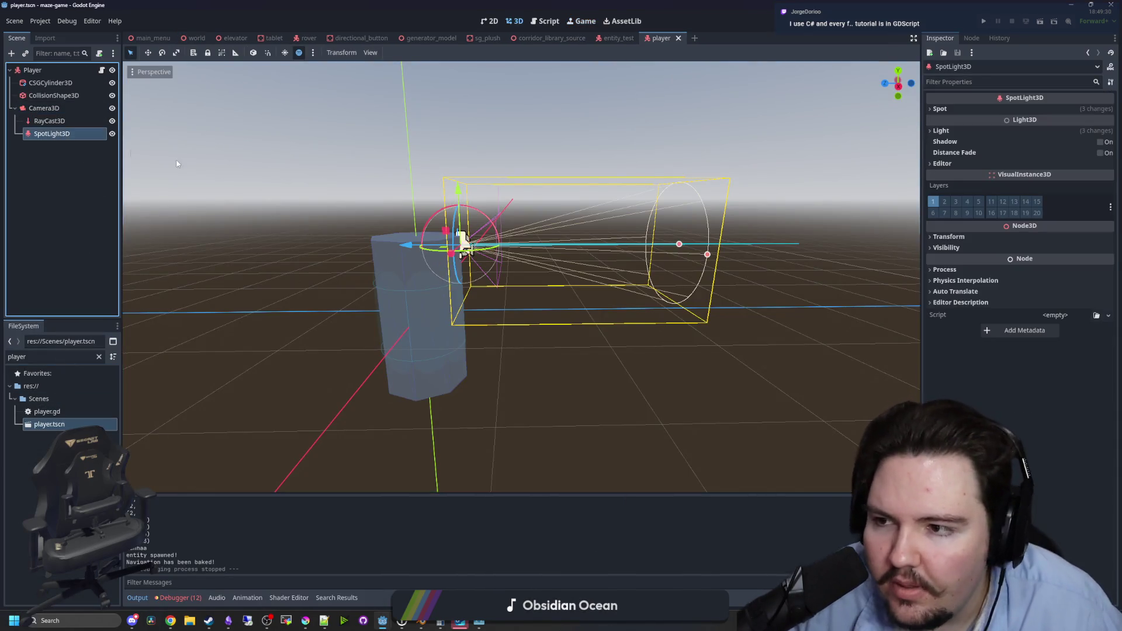
pyautogui.scroll(5, 524, 227)
pyautogui.moveTo(566, 241)
pyautogui.mouseDown()
pyautogui.moveTo(619, 262)
pyautogui.moveTo(538, 219)
pyautogui.moveTo(561, 208)
pyautogui.moveTo(583, 233)
pyautogui.moveTo(741, 239)
pyautogui.moveTo(672, 250)
pyautogui.moveTo(753, 249)
pyautogui.mouseUp()
pyautogui.scroll(-5, 584, 233)
pyautogui.scroll(-3, 741, 240)
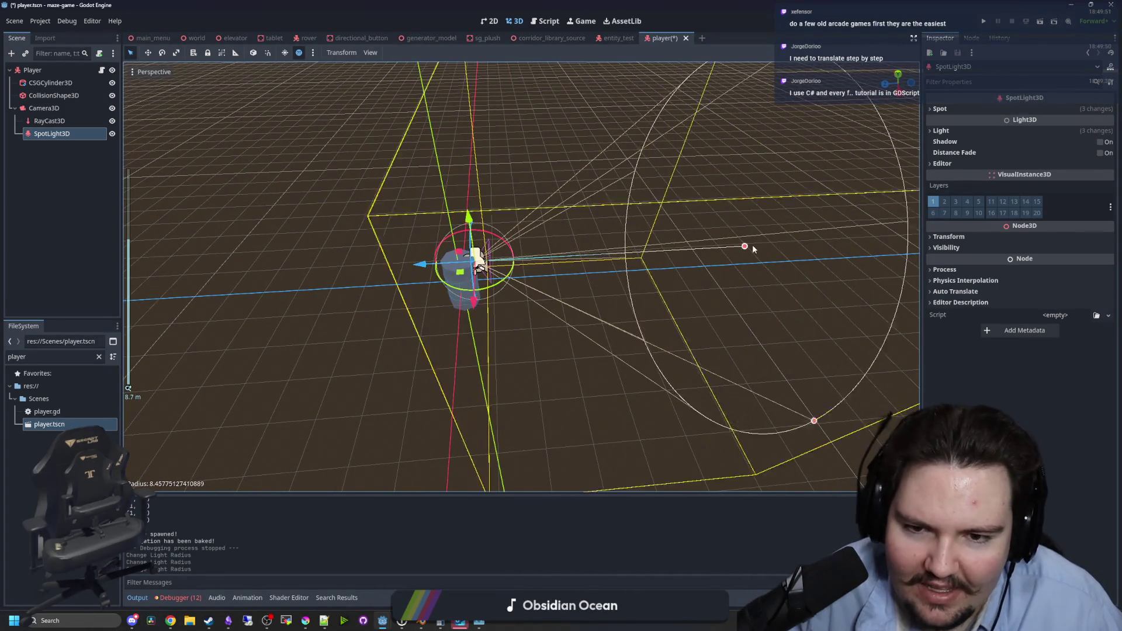
pyautogui.moveTo(814, 421)
pyautogui.mouseDown()
pyautogui.moveTo(754, 373)
pyautogui.moveTo(469, 421)
pyautogui.mouseUp()
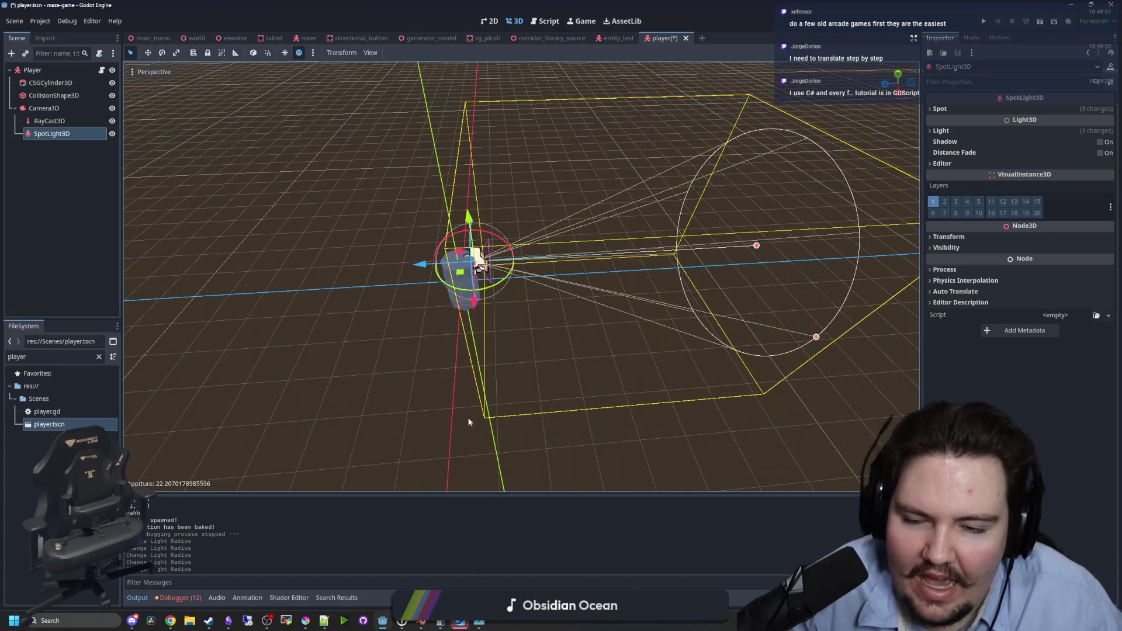
# Play-test the maze to check the new flashlight, then stop the game.
pyautogui.click(984, 22)
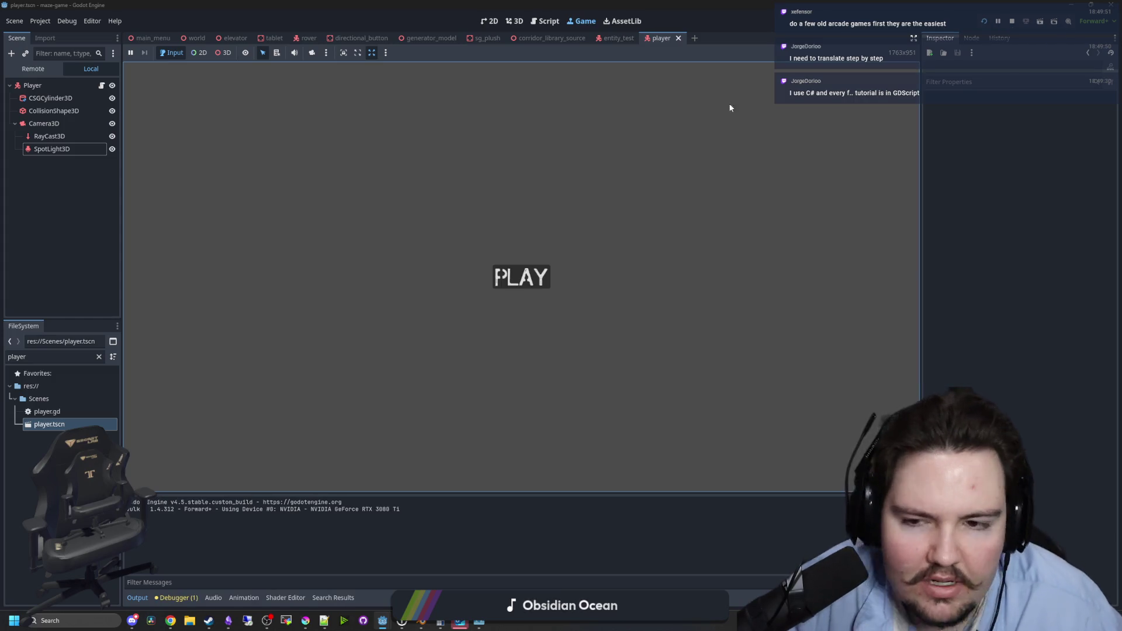
pyautogui.click(510, 272)
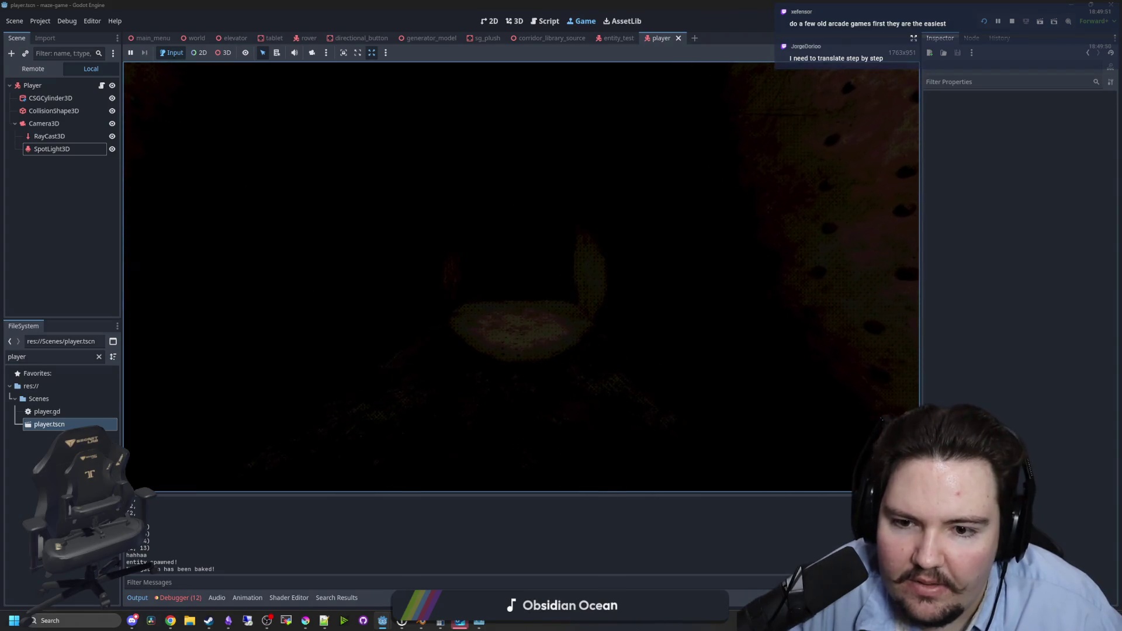
pyautogui.press('Escape')
pyautogui.press('super')
pyautogui.click(1012, 22)
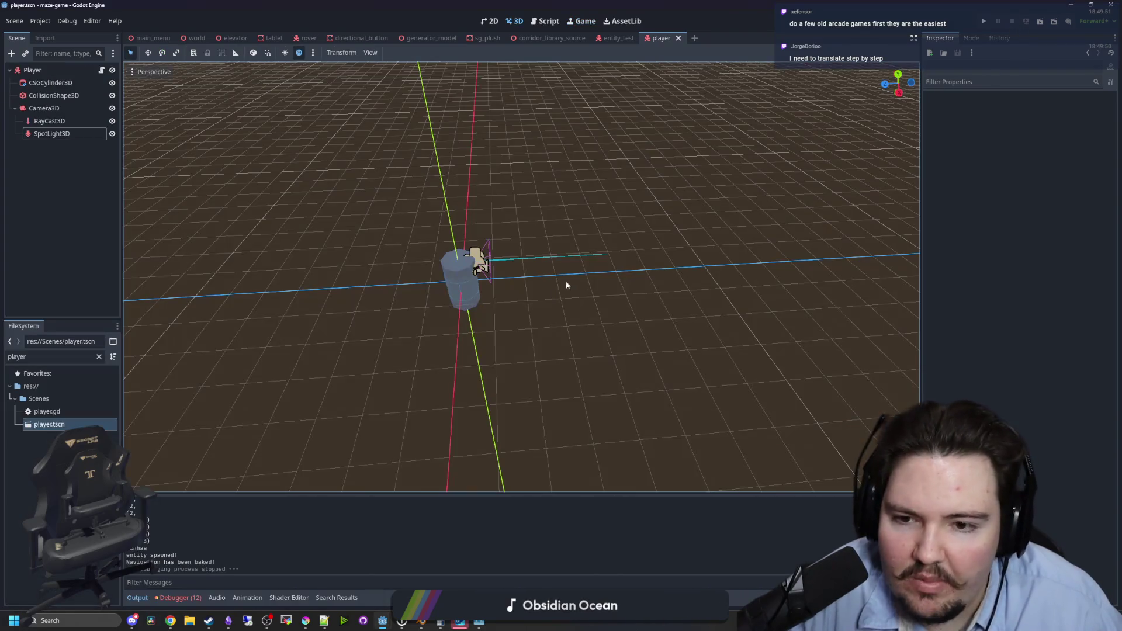
# Widen the flashlight cone further and play-test again, walking forward down the corridor.
pyautogui.click(75, 134)
pyautogui.moveTo(816, 337)
pyautogui.mouseDown()
pyautogui.moveTo(836, 368)
pyautogui.moveTo(830, 378)
pyautogui.mouseUp()
pyautogui.click(984, 22)
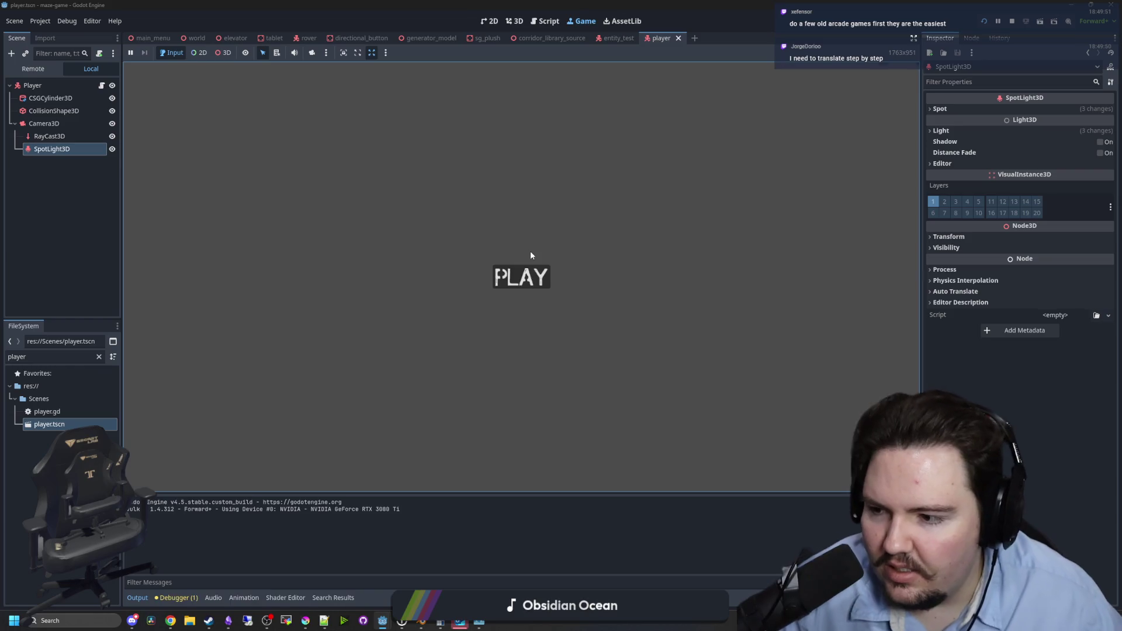
pyautogui.click(521, 276)
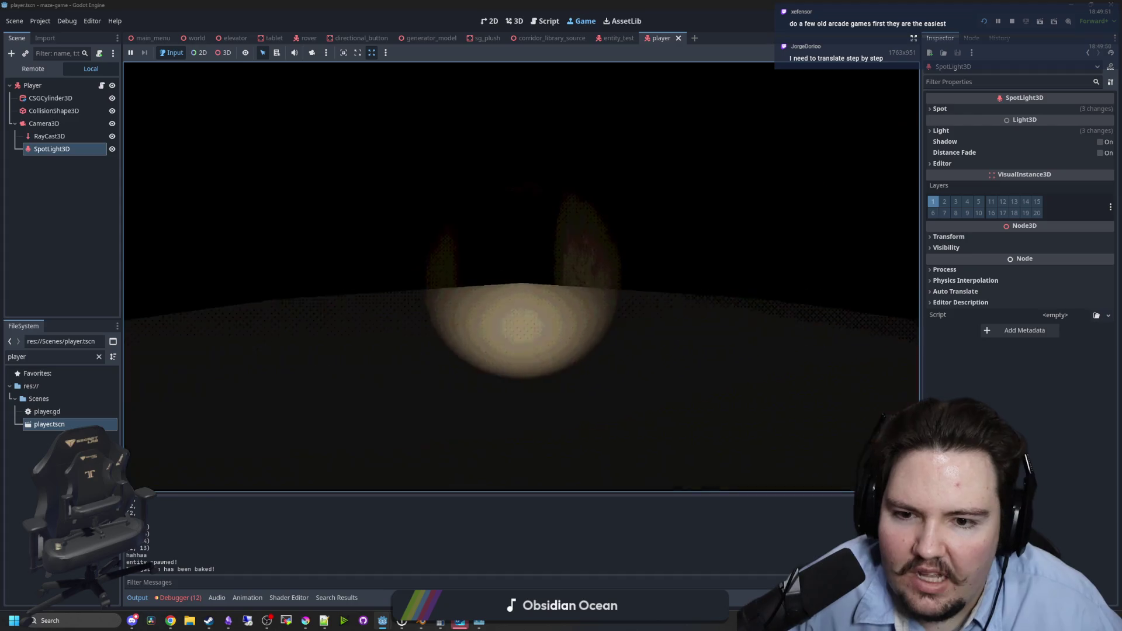
pyautogui.press('w')
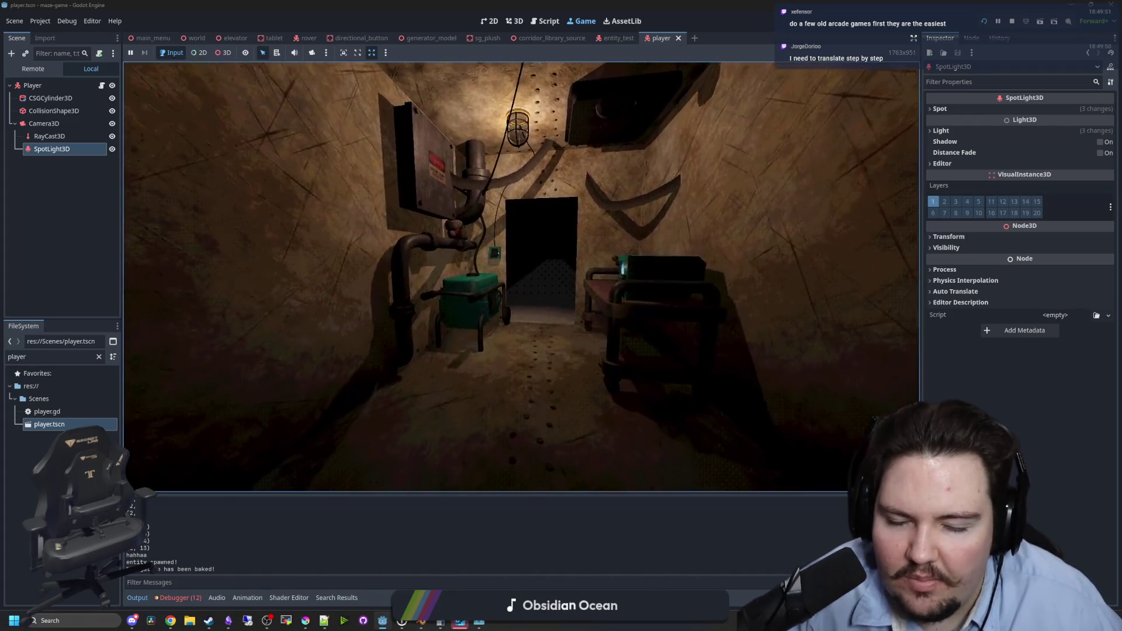
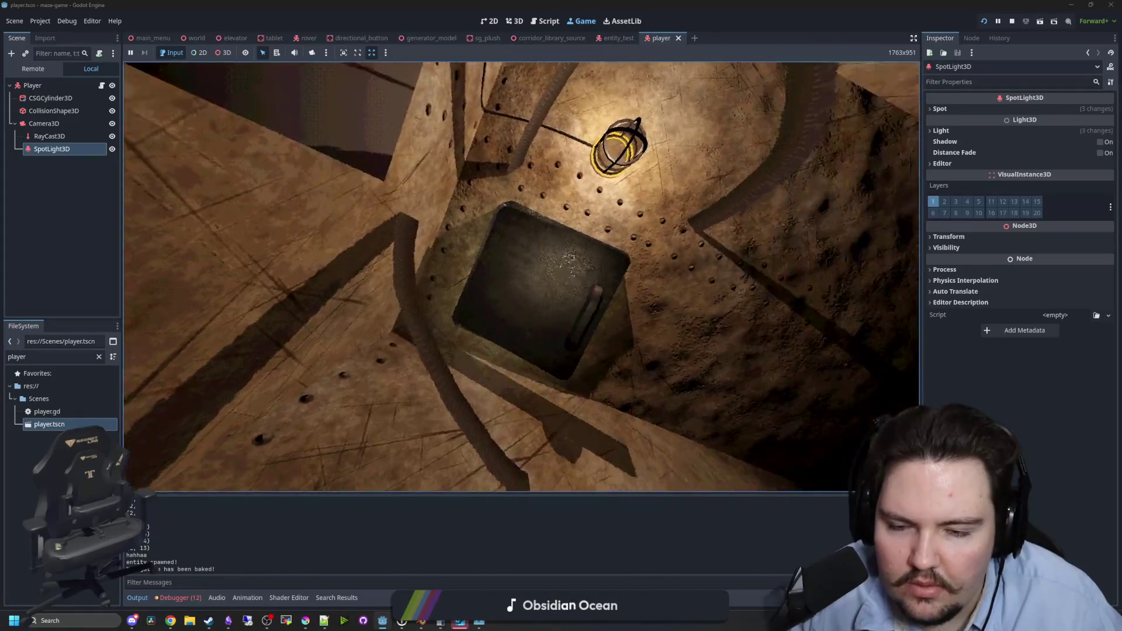
# Walk around the lit room toward the radio bench, then pause and stop the test run.
pyautogui.press('s')
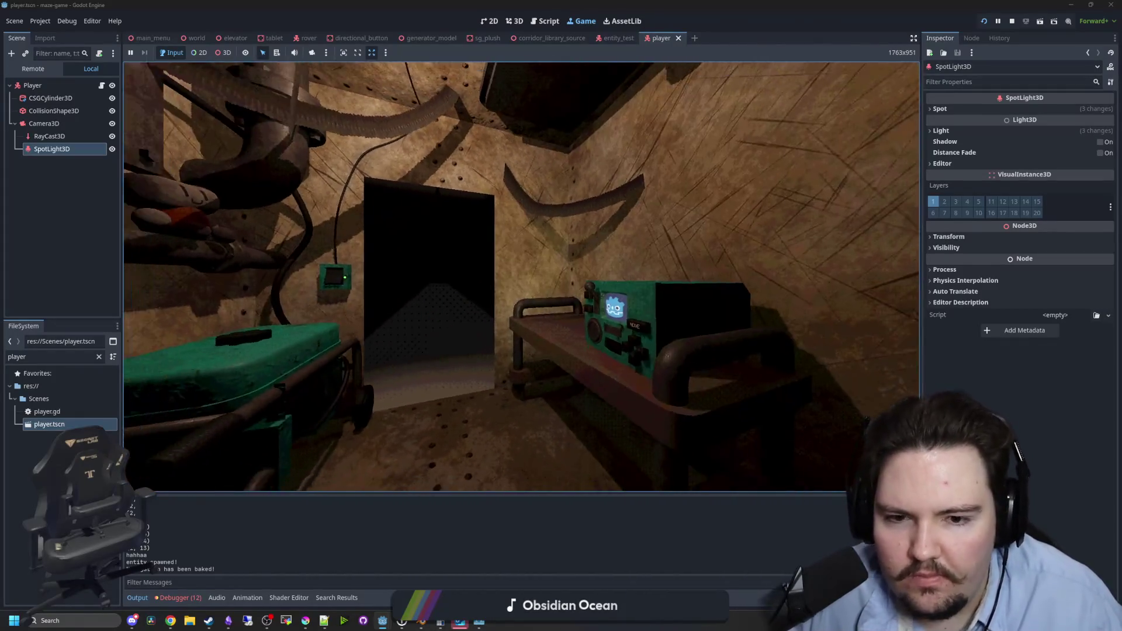
pyautogui.press('w')
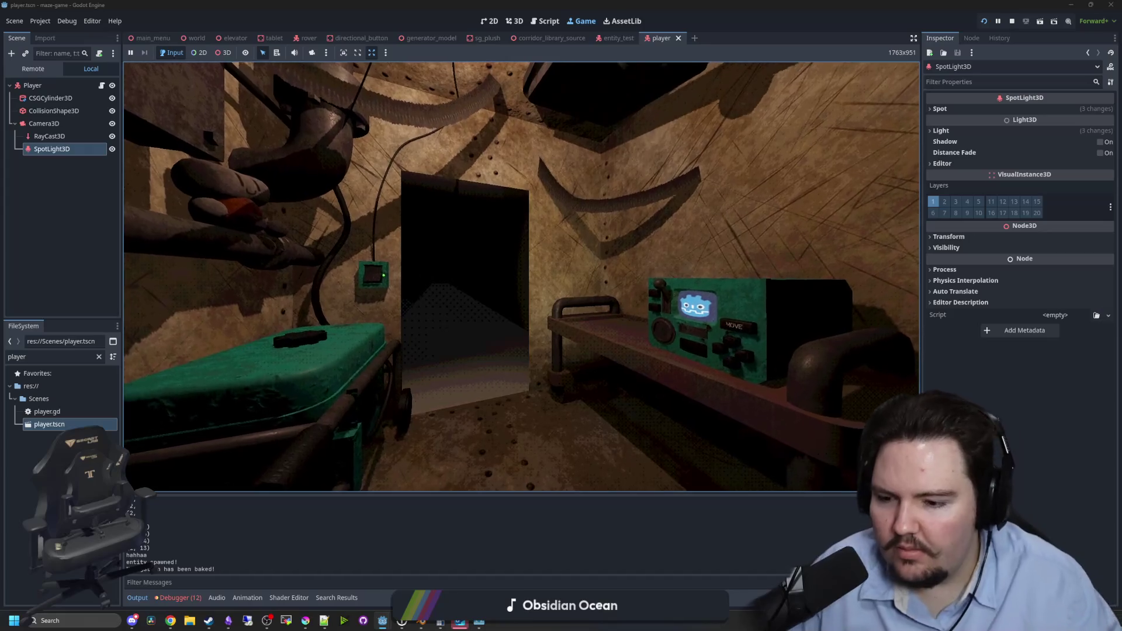
pyautogui.press('s')
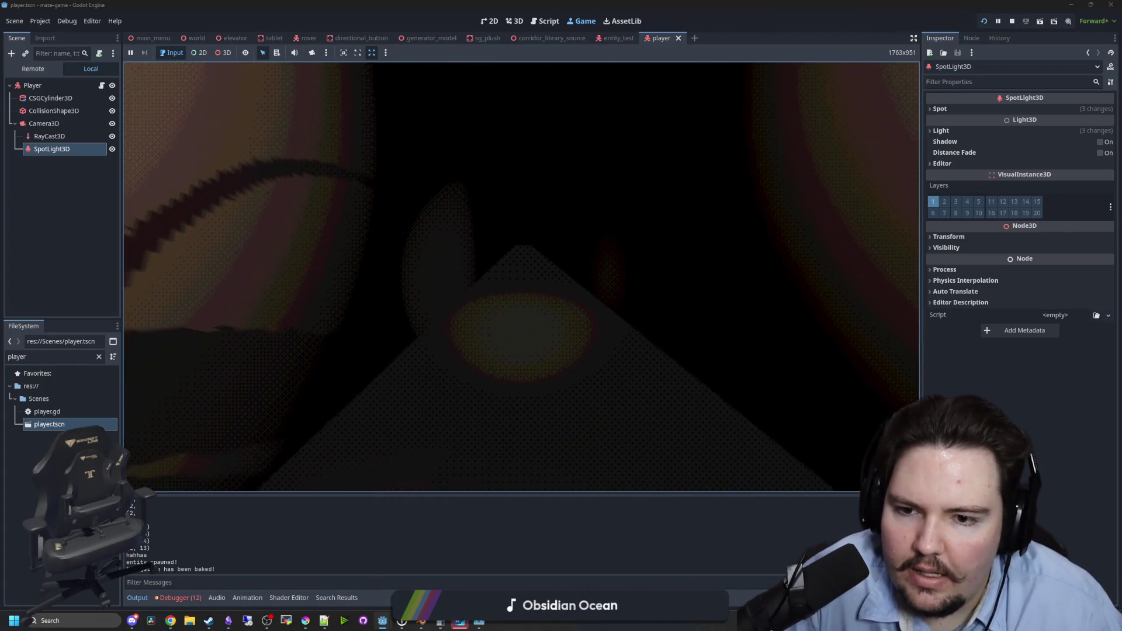
pyautogui.press('Escape')
pyautogui.click(1012, 22)
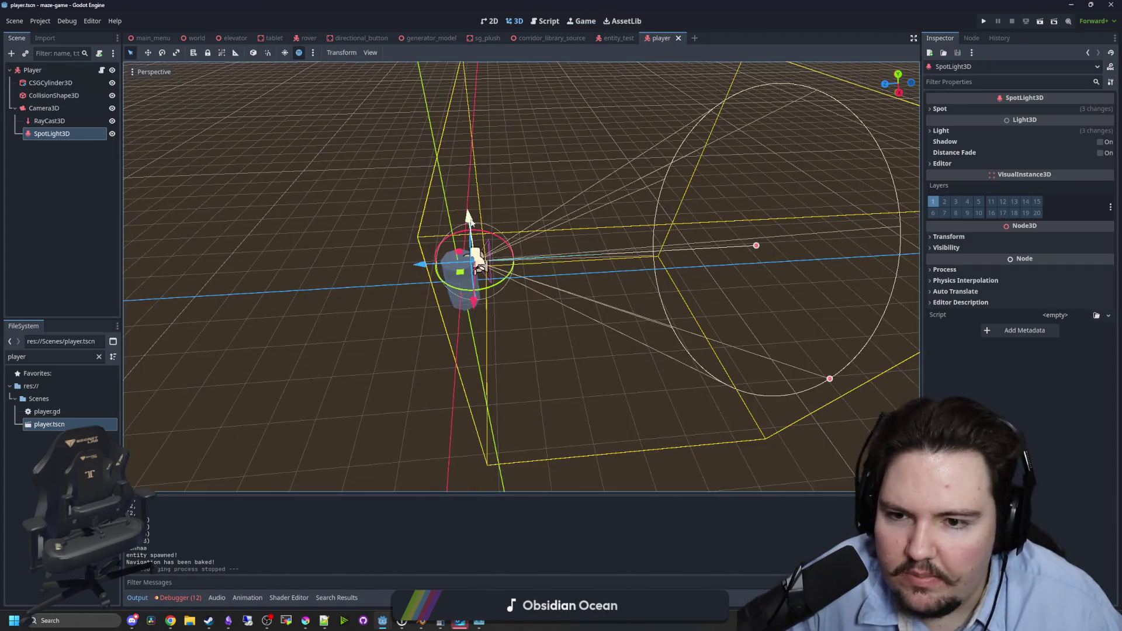
# Give the player's CSGCylinder3D a new StandardMaterial3D.
pyautogui.click(51, 83)
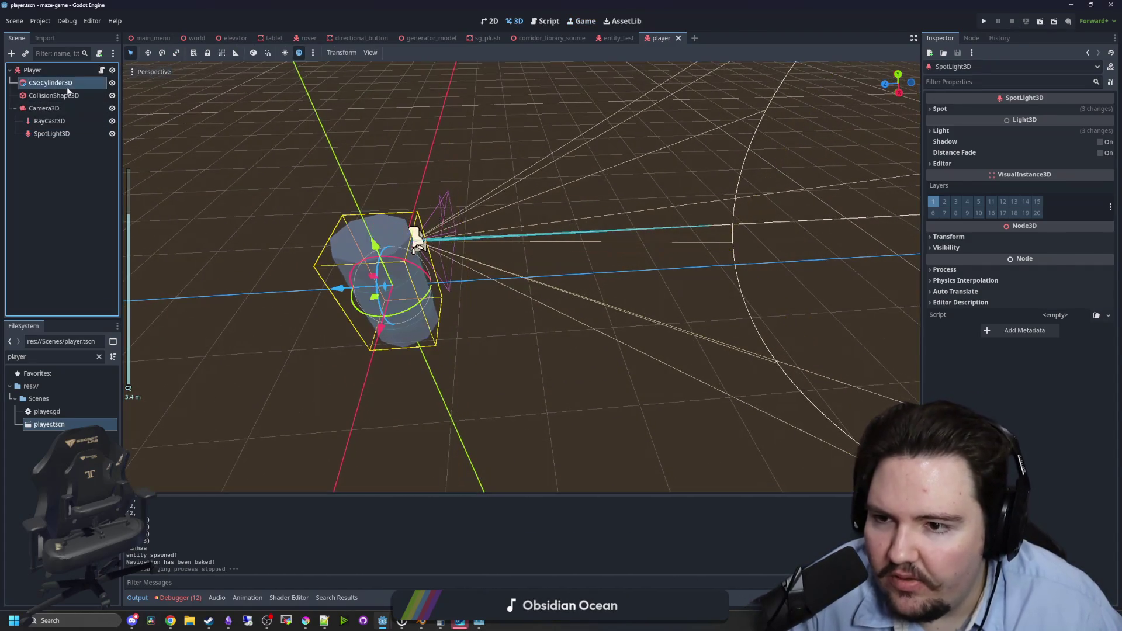
pyautogui.scroll(5, 585, 248)
pyautogui.click(946, 395)
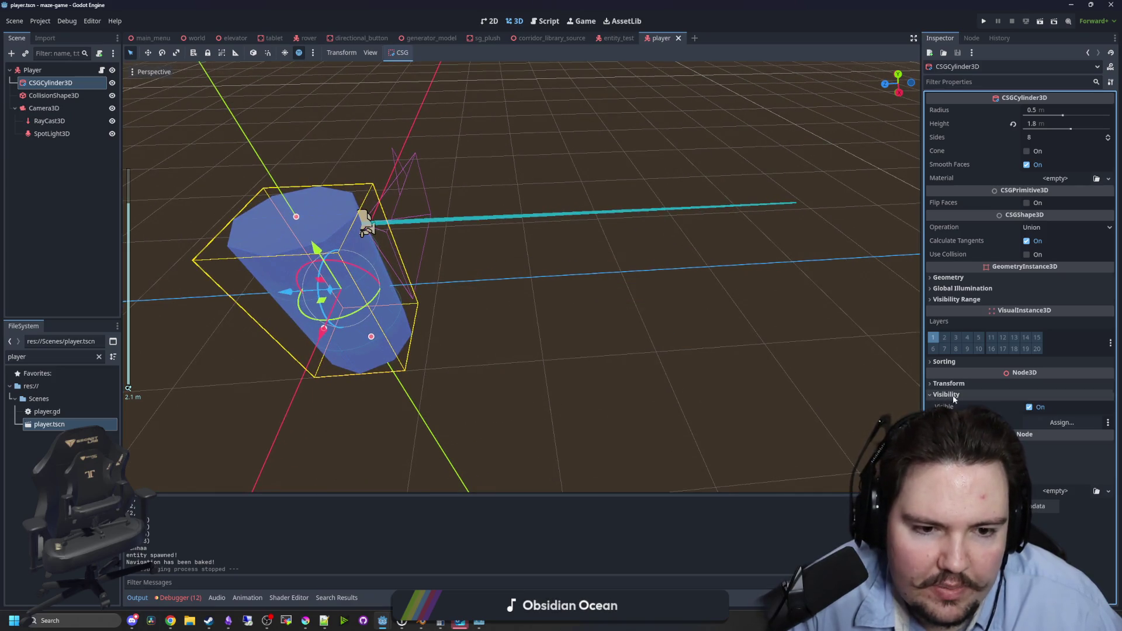
pyautogui.click(961, 395)
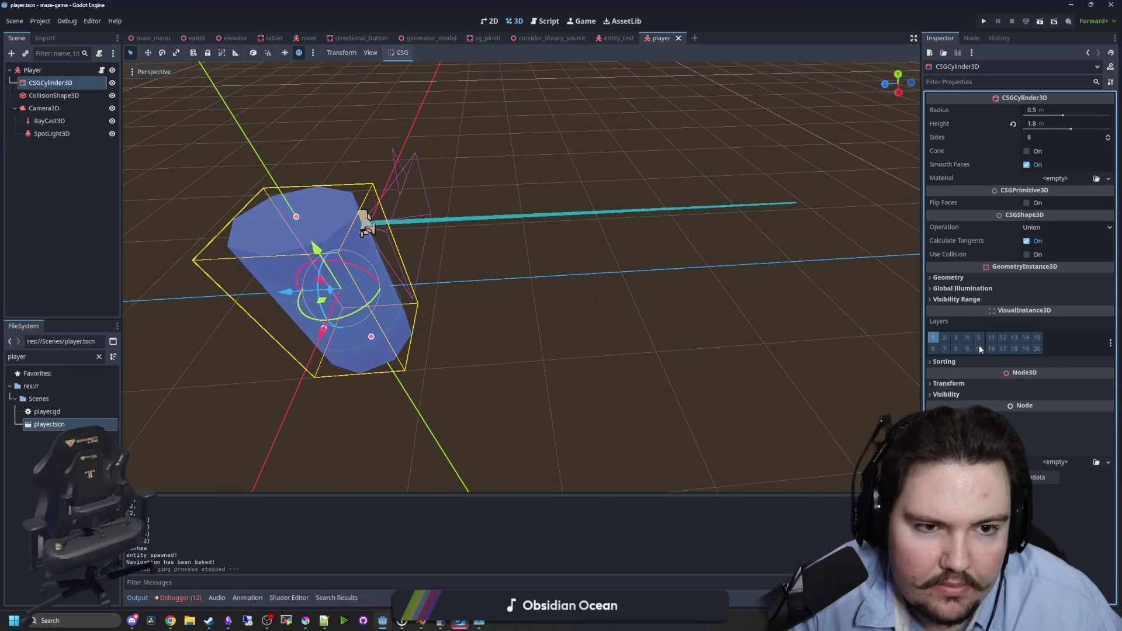
pyautogui.click(1061, 178)
pyautogui.click(1079, 205)
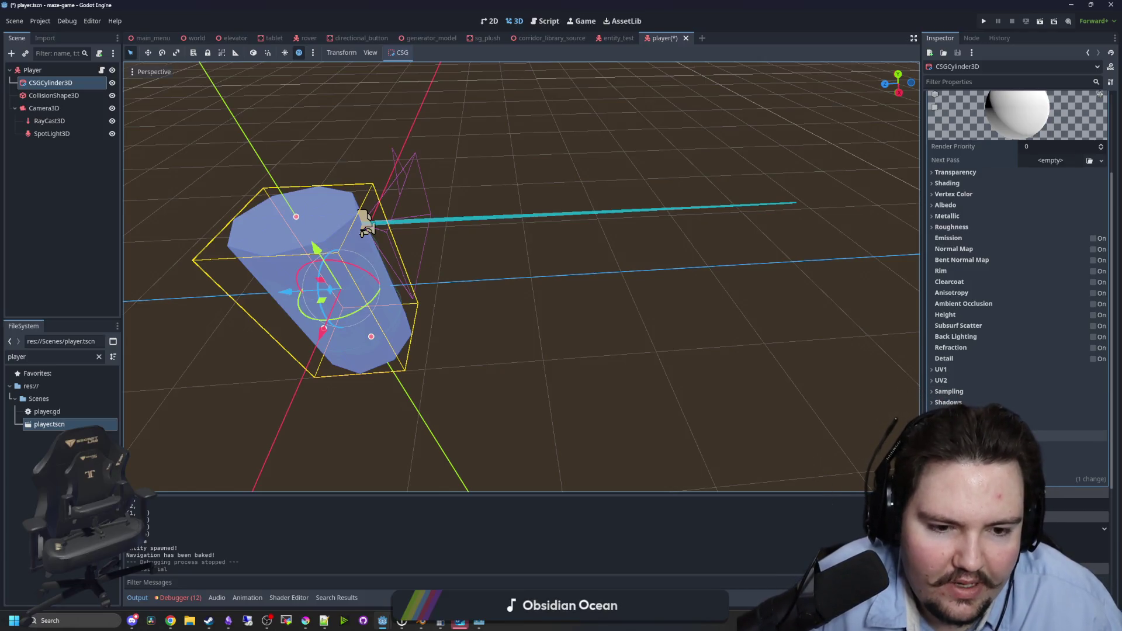
# Turn on proximity fade and distance fade for the material, save the scene, and relaunch the game.
pyautogui.moveTo(365, 222); pyautogui.dragTo(759, 427)
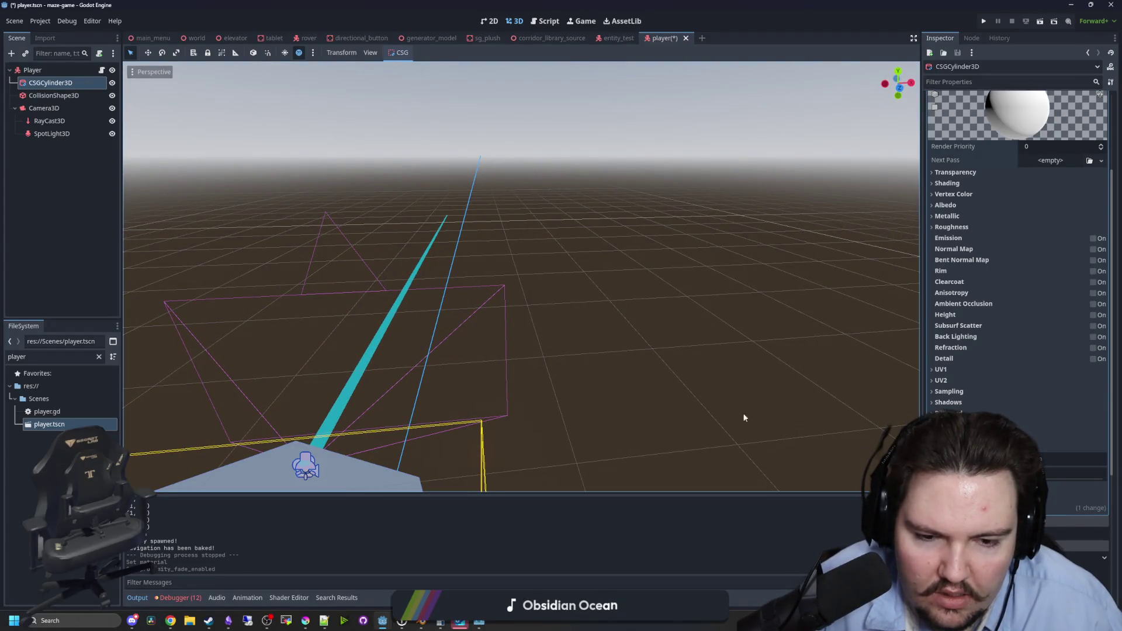
pyautogui.scroll(-5, 758, 419)
pyautogui.scroll(5, 785, 337)
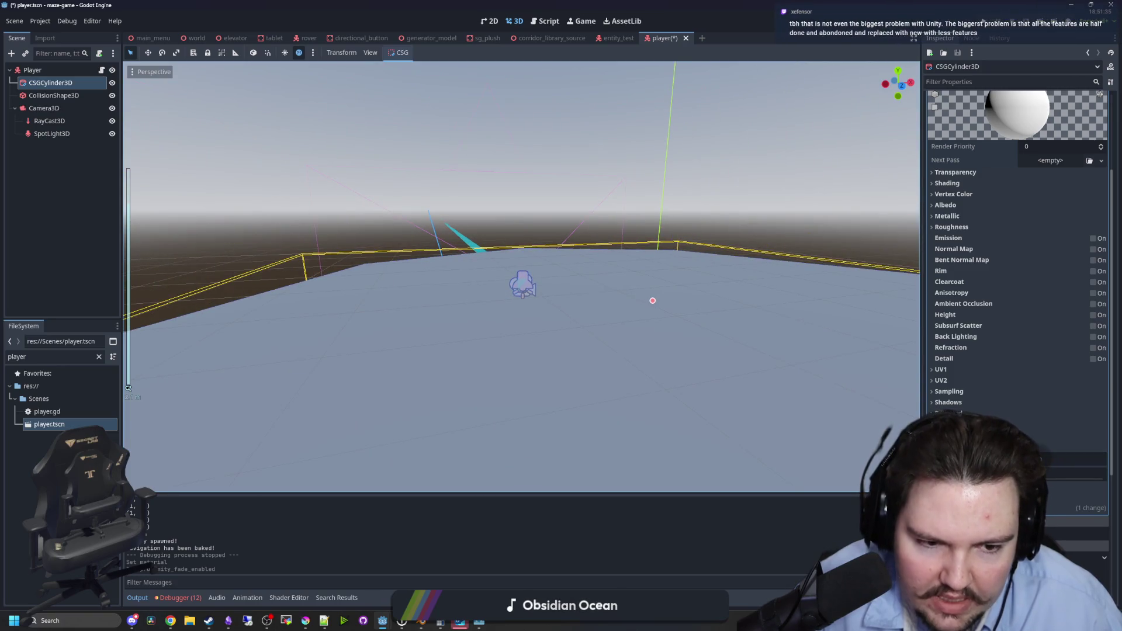
pyautogui.click(1040, 459)
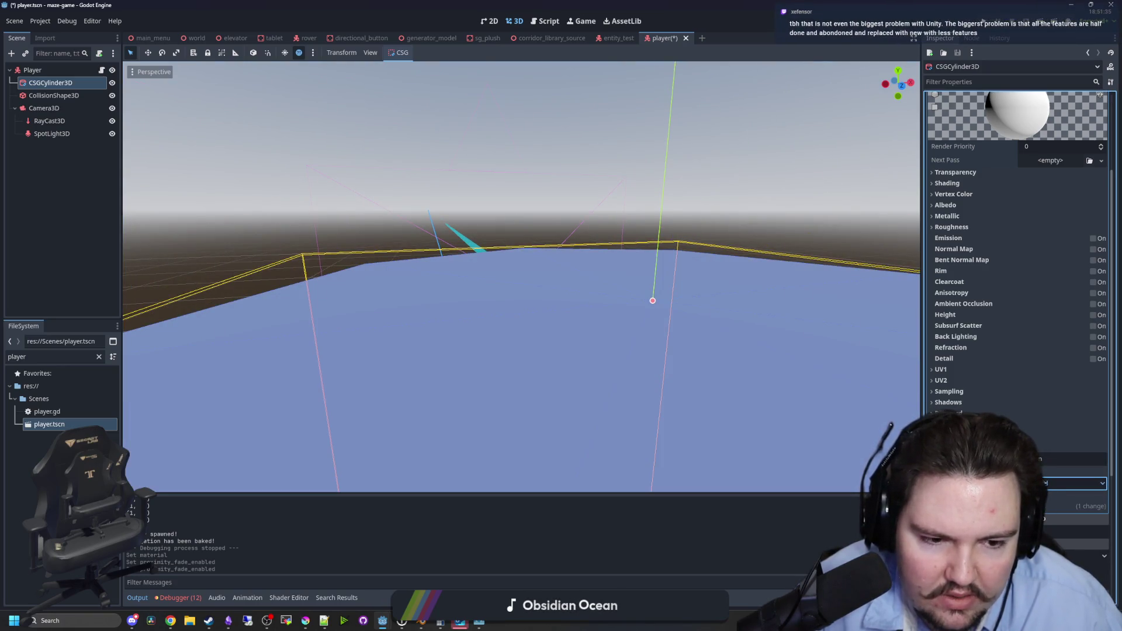
pyautogui.click(1044, 459)
pyautogui.scroll(-5, 763, 381)
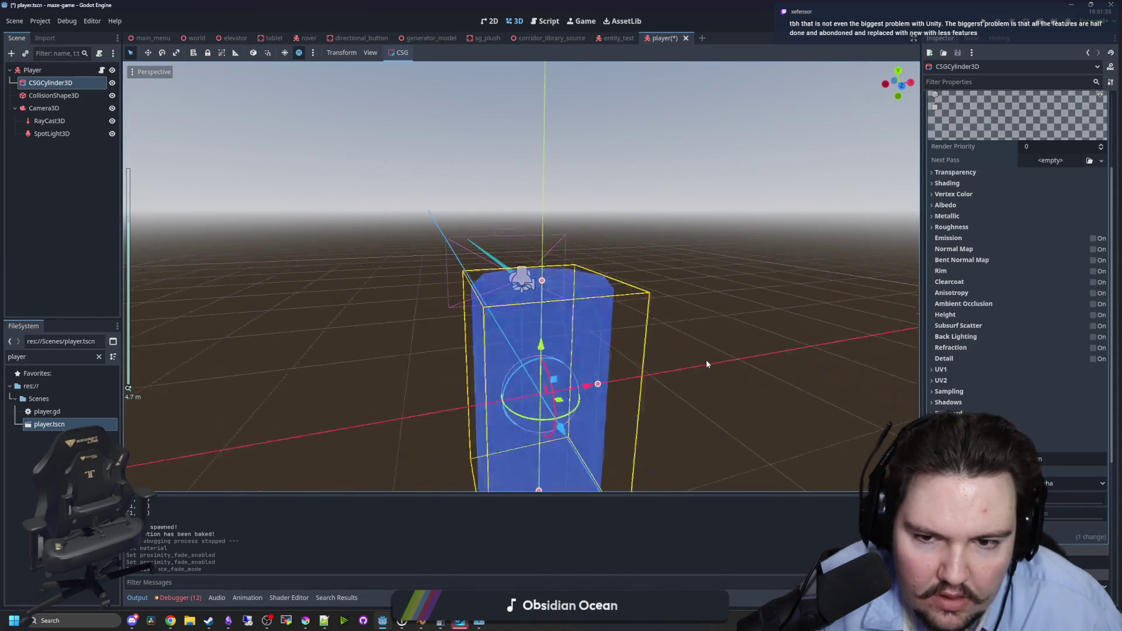
pyautogui.click(708, 359)
pyautogui.scroll(-3, 609, 335)
pyautogui.scroll(10, 568, 335)
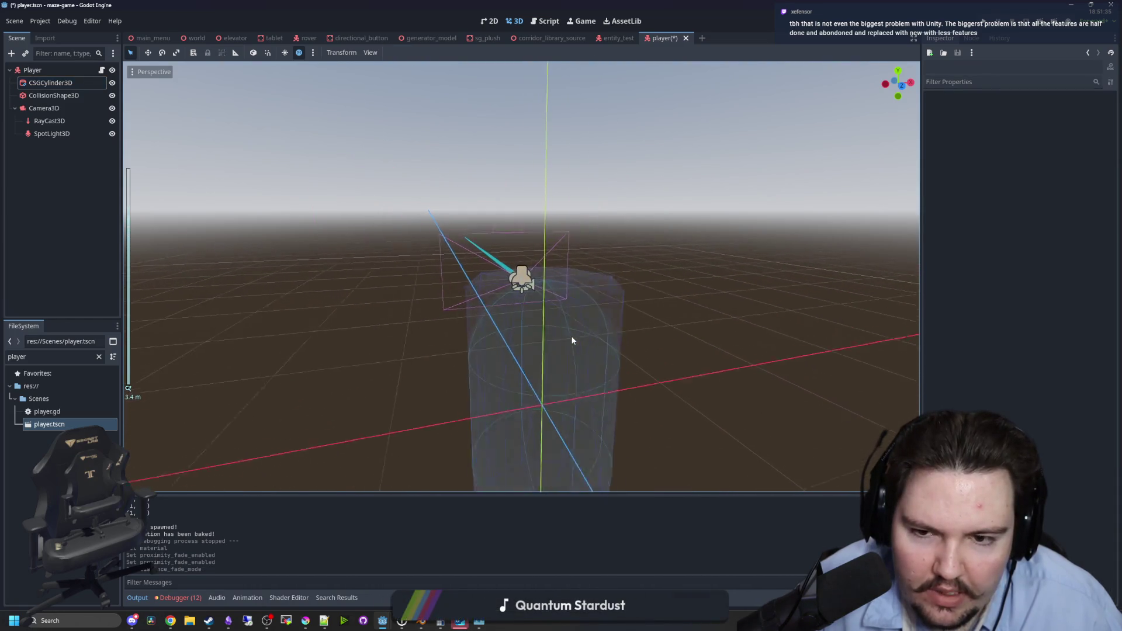
pyautogui.scroll(4, 561, 336)
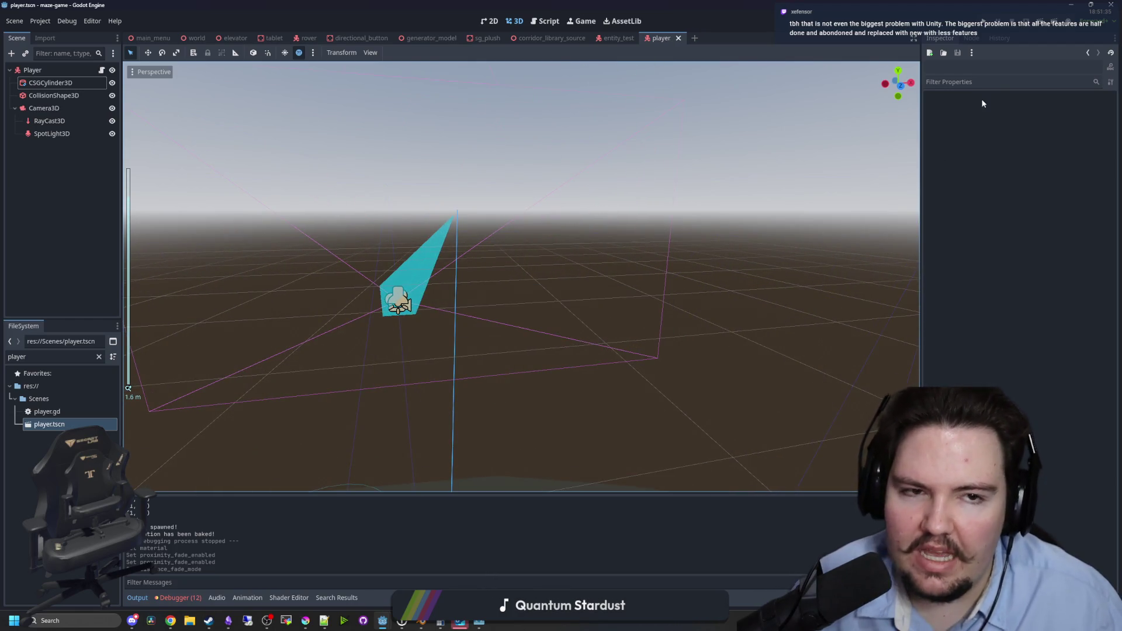
pyautogui.hotkey('ctrl', 's')
pyautogui.click(983, 24)
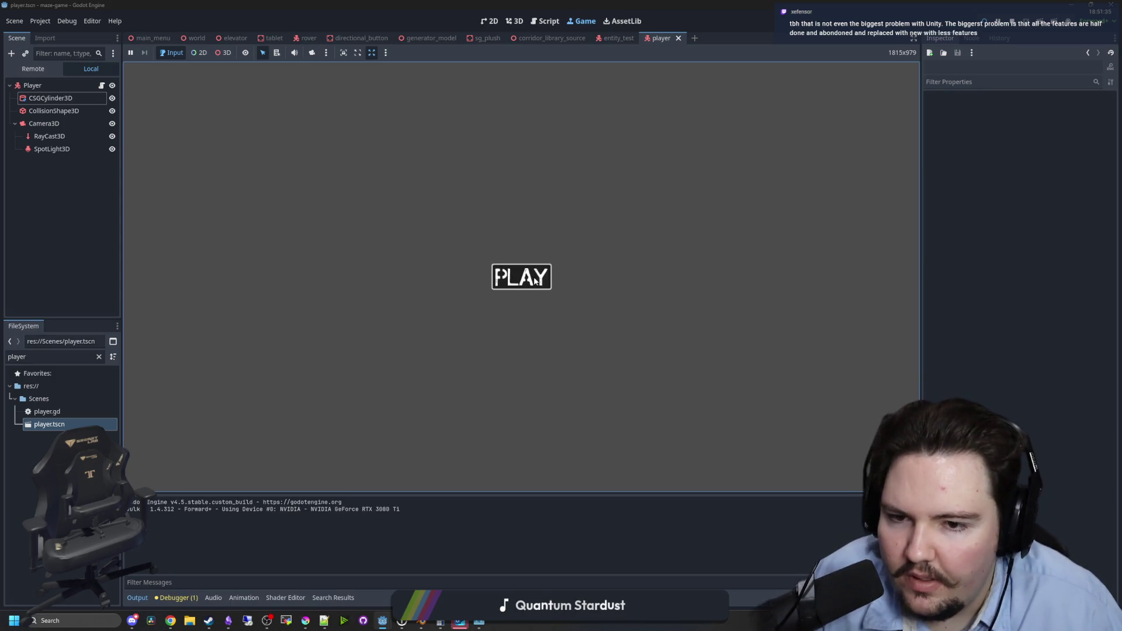
# Start from the title screen's PLAY, explore the dark maze, then stop the playtest.
pyautogui.click(497, 276)
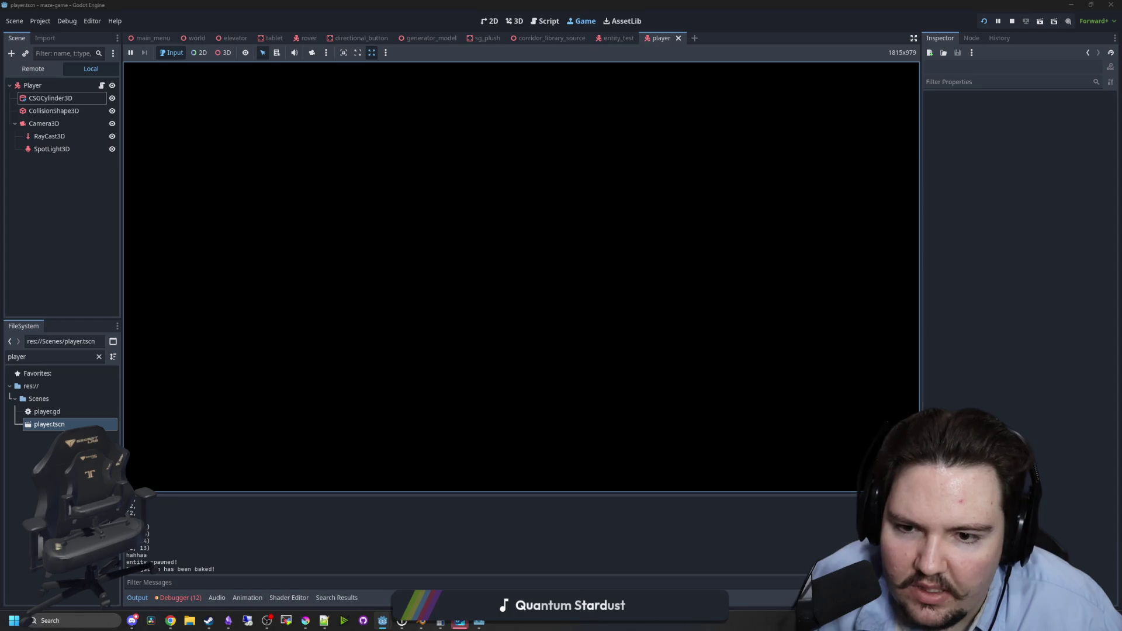
pyautogui.press('super')
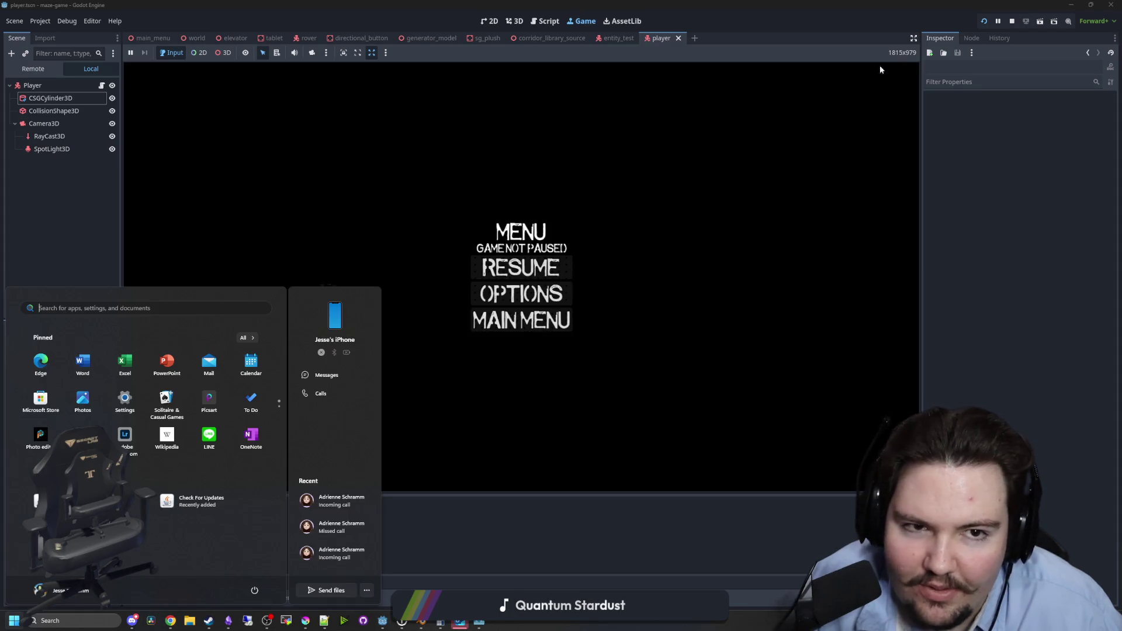
pyautogui.click(1014, 22)
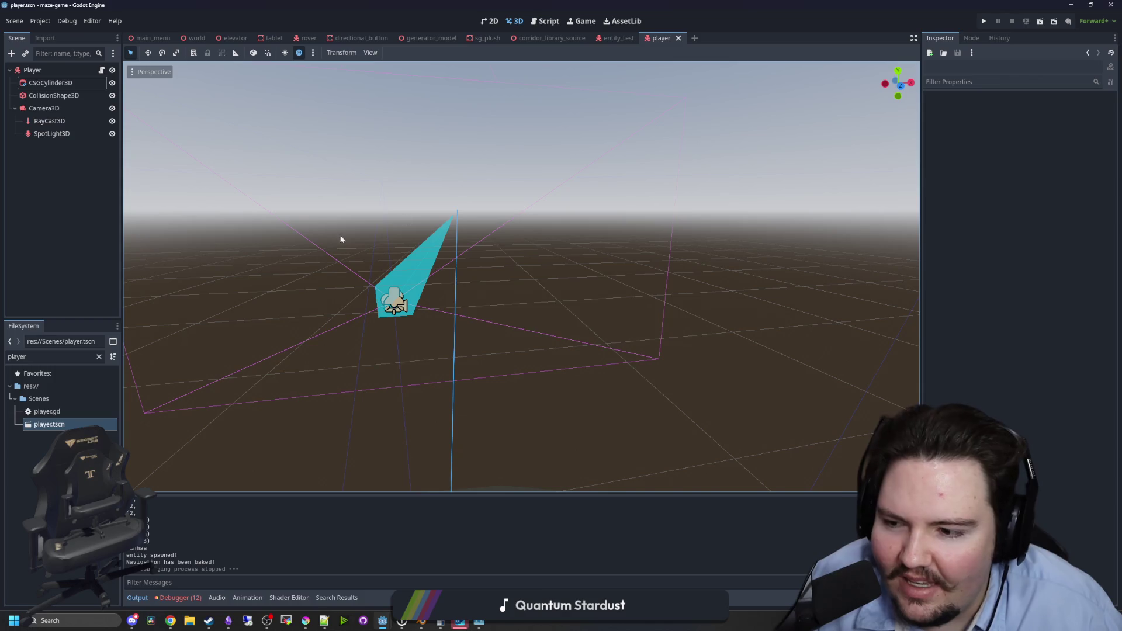
# Open the corridor_library_source scene and make the corridor_curve mesh visible and selected.
pyautogui.click(97, 357)
pyautogui.write('col')
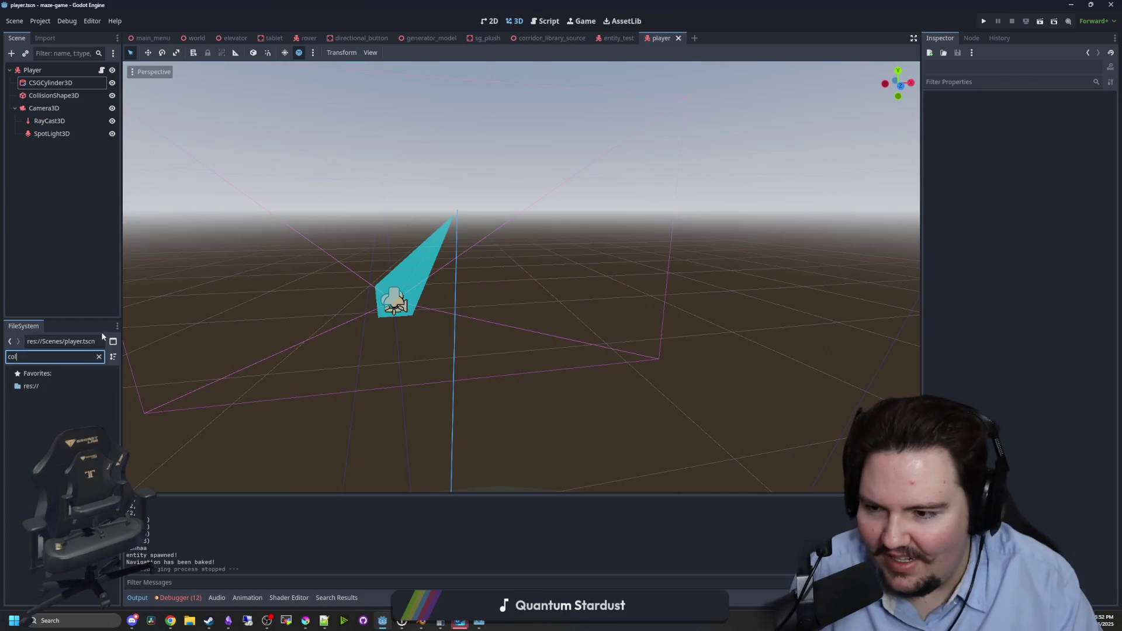
pyautogui.write('rrid')
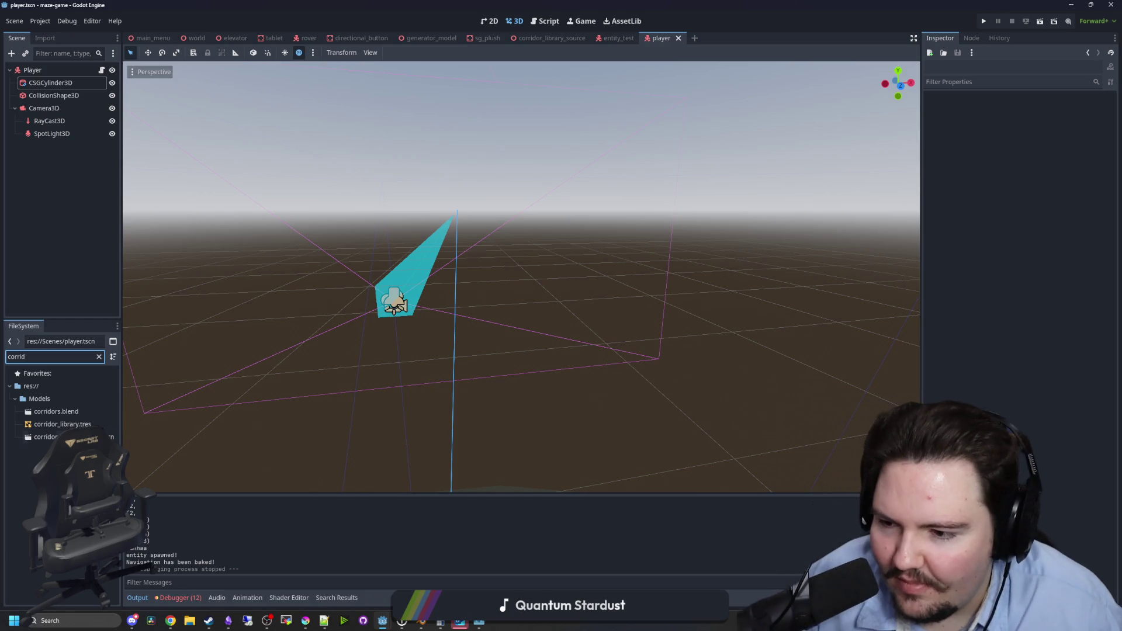
pyautogui.doubleClick(59, 436)
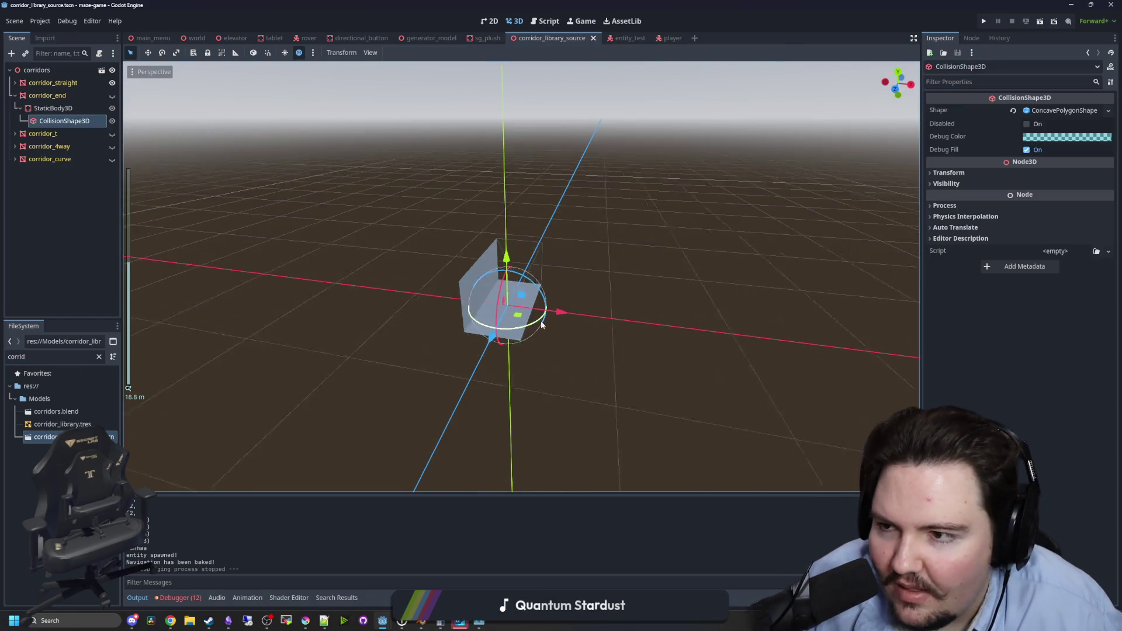
pyautogui.click(15, 96)
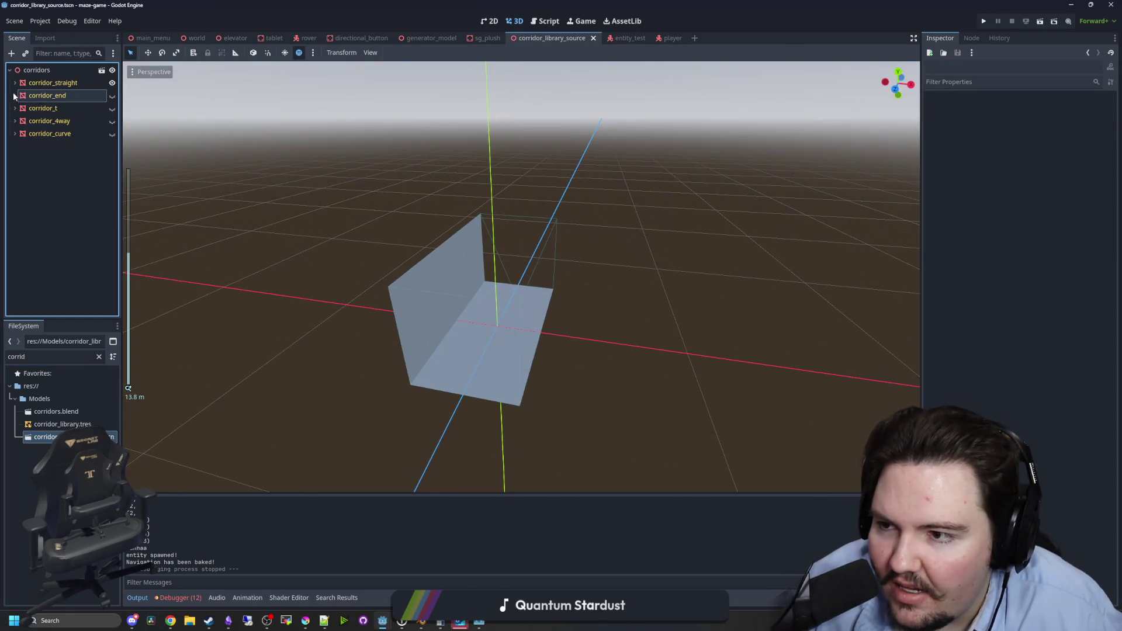
pyautogui.click(113, 134)
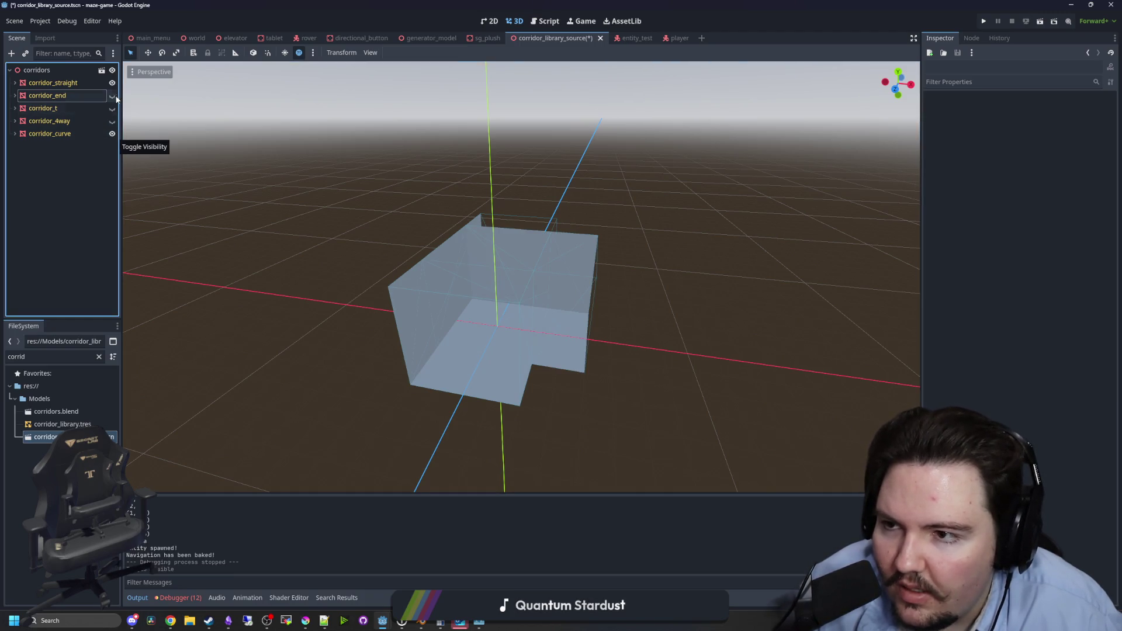
pyautogui.click(591, 332)
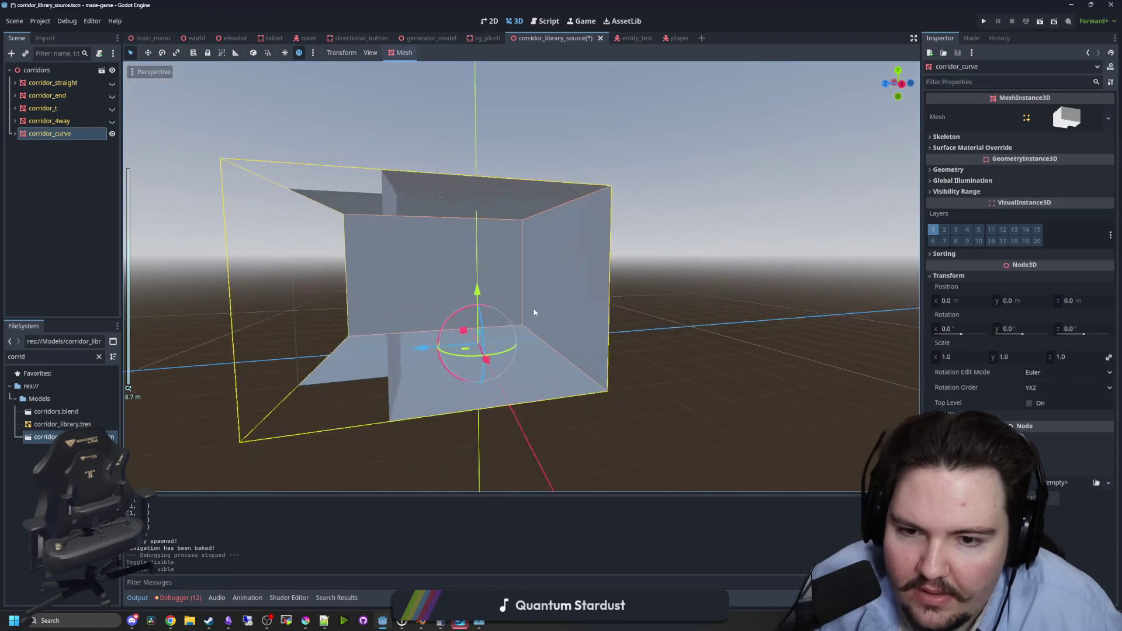
pyautogui.scroll(5, 464, 296)
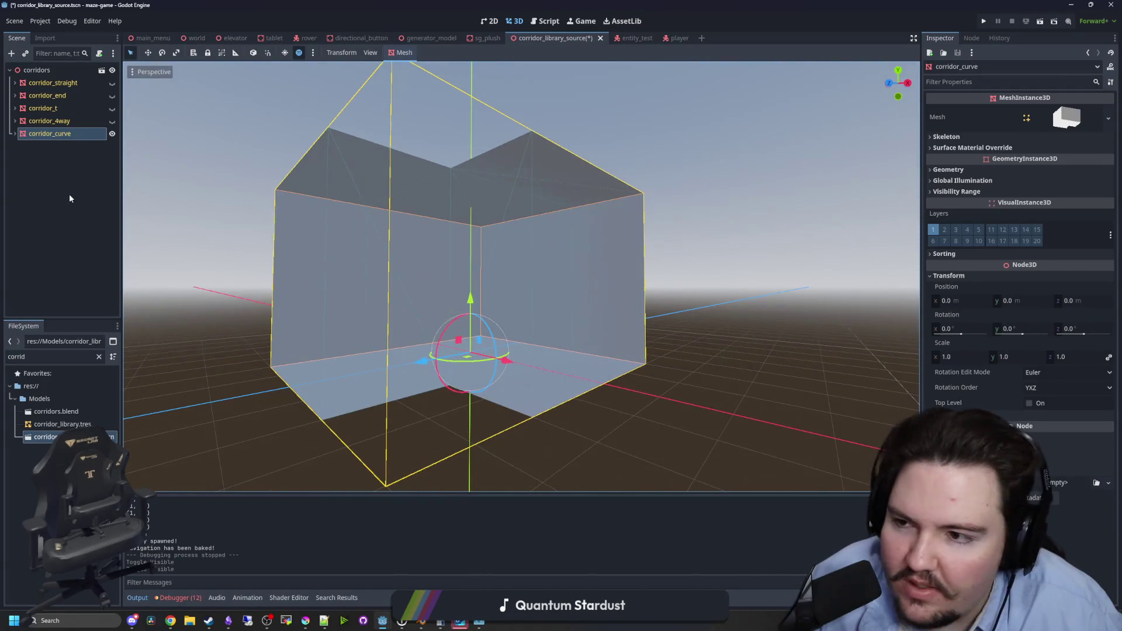
# Inspect corridor_curve's StaticBody3D and CollisionShape3D4 concave shape from around, then save.
pyautogui.click(15, 134)
pyautogui.click(53, 146)
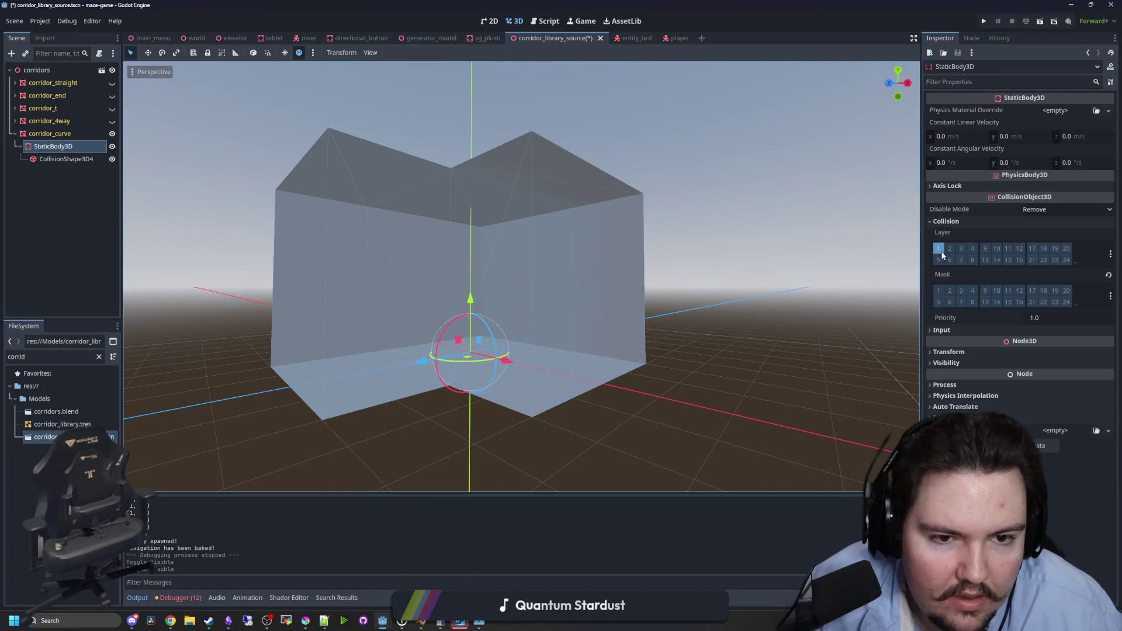
pyautogui.click(66, 159)
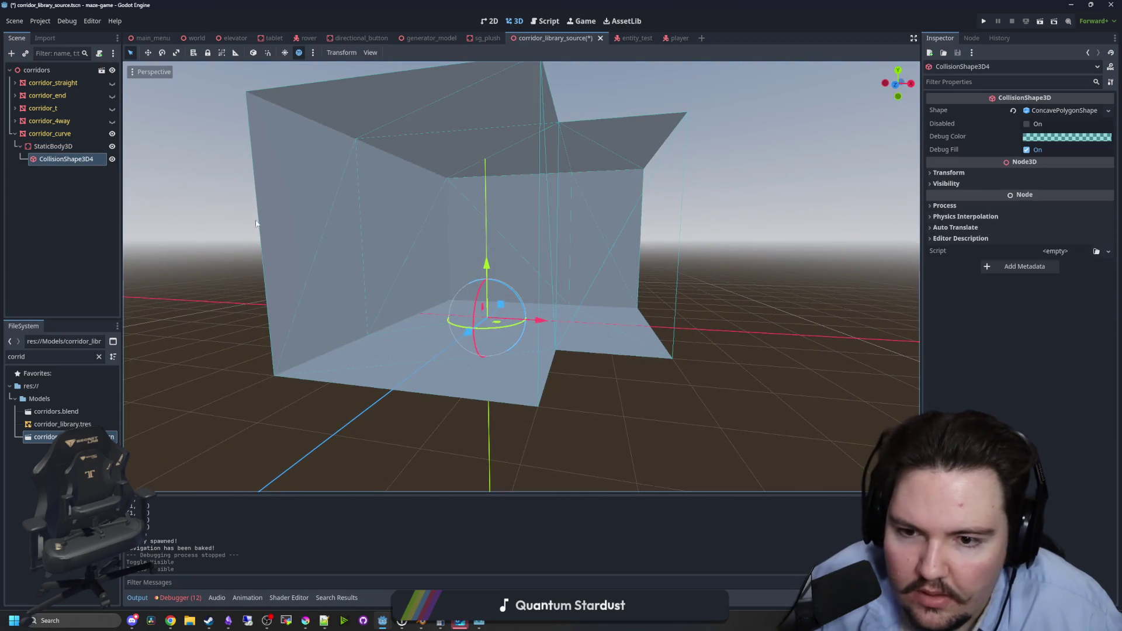
pyautogui.scroll(2, 335, 236)
pyautogui.scroll(-3, 358, 252)
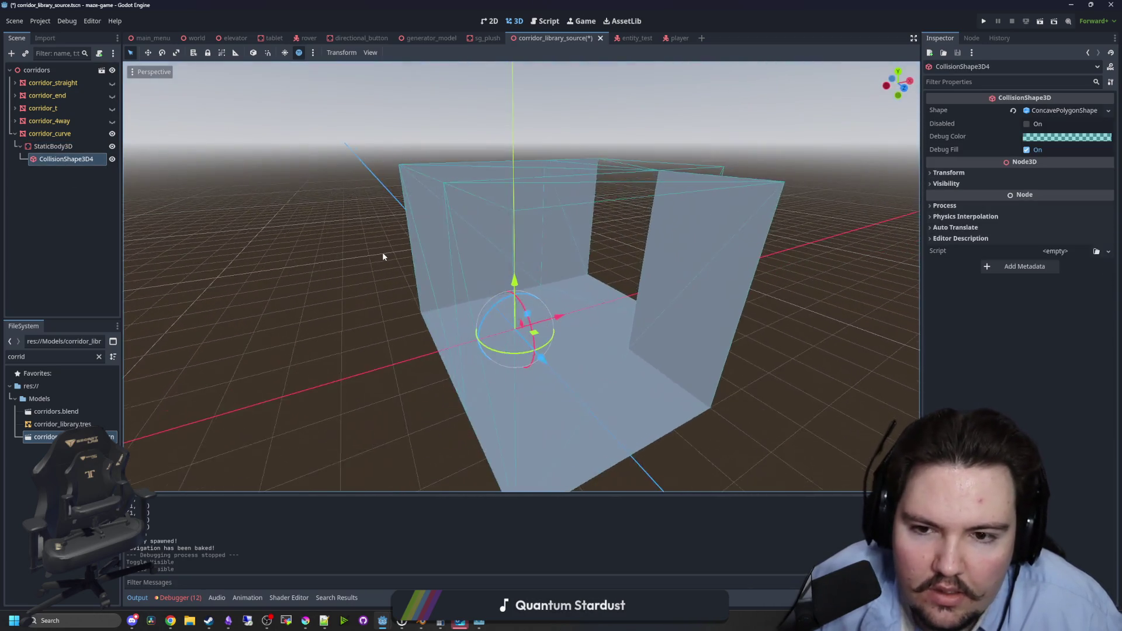
pyautogui.moveTo(383, 256)
pyautogui.mouseDown()
pyautogui.moveTo(486, 214)
pyautogui.moveTo(314, 240)
pyautogui.mouseUp()
pyautogui.scroll(-5, 313, 240)
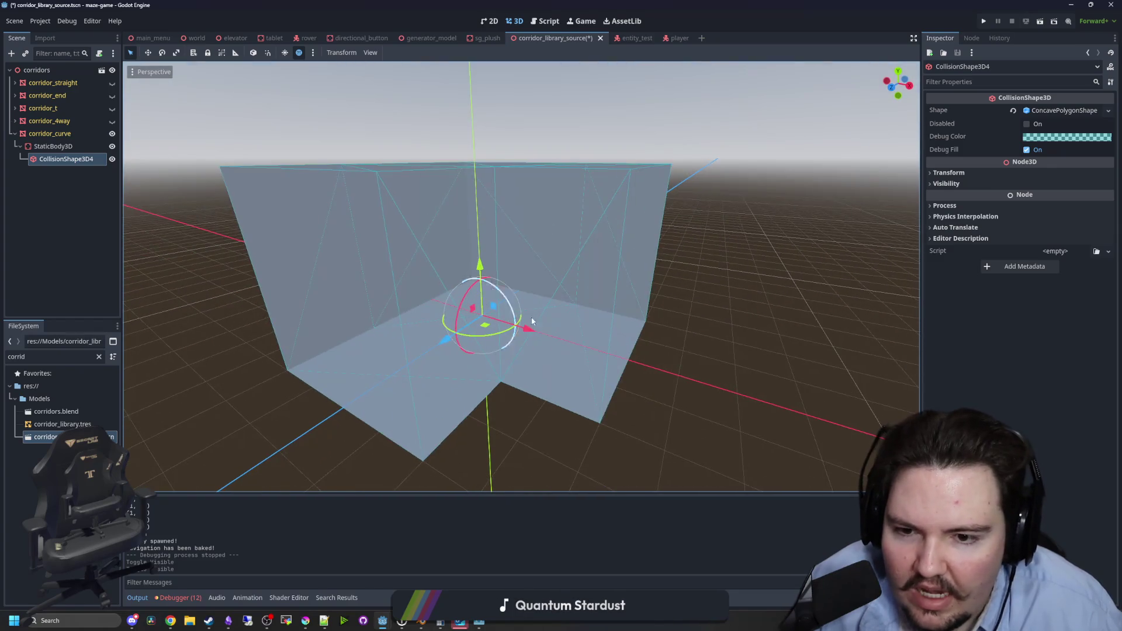
pyautogui.hotkey('ctrl', 's')
# Recheck the collision shape from above, clear the selection, and save the corridor library again.
pyautogui.click(431, 308)
pyautogui.scroll(4, 443, 310)
pyautogui.scroll(-2, 443, 310)
pyautogui.moveTo(367, 295)
pyautogui.mouseDown()
pyautogui.moveTo(263, 318)
pyautogui.moveTo(364, 246)
pyautogui.mouseUp()
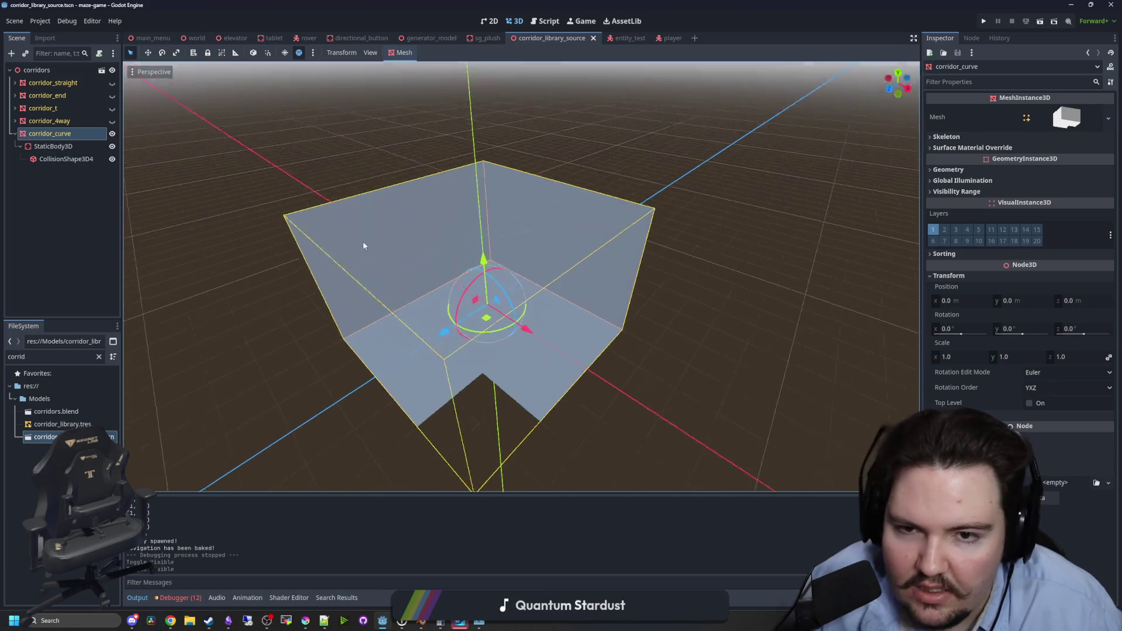
pyautogui.keyDown('alt'); pyautogui.rightClick(451, 296); pyautogui.keyUp('alt')
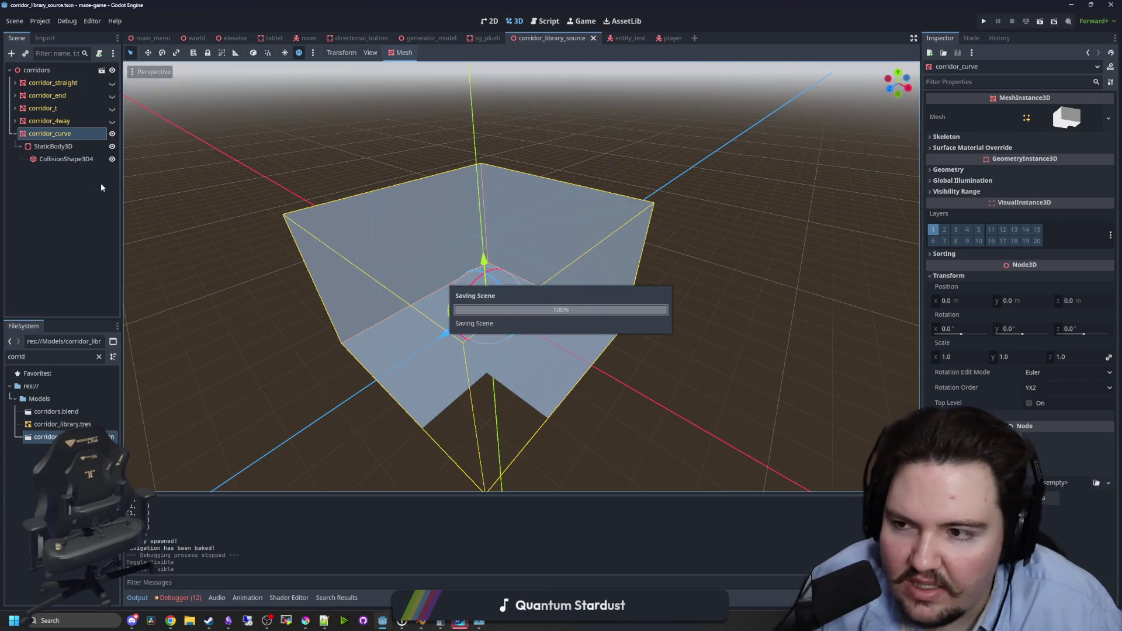
pyautogui.click(54, 160)
pyautogui.click(651, 335)
pyautogui.keyDown('alt'); pyautogui.rightClick(472, 283); pyautogui.keyUp('alt')
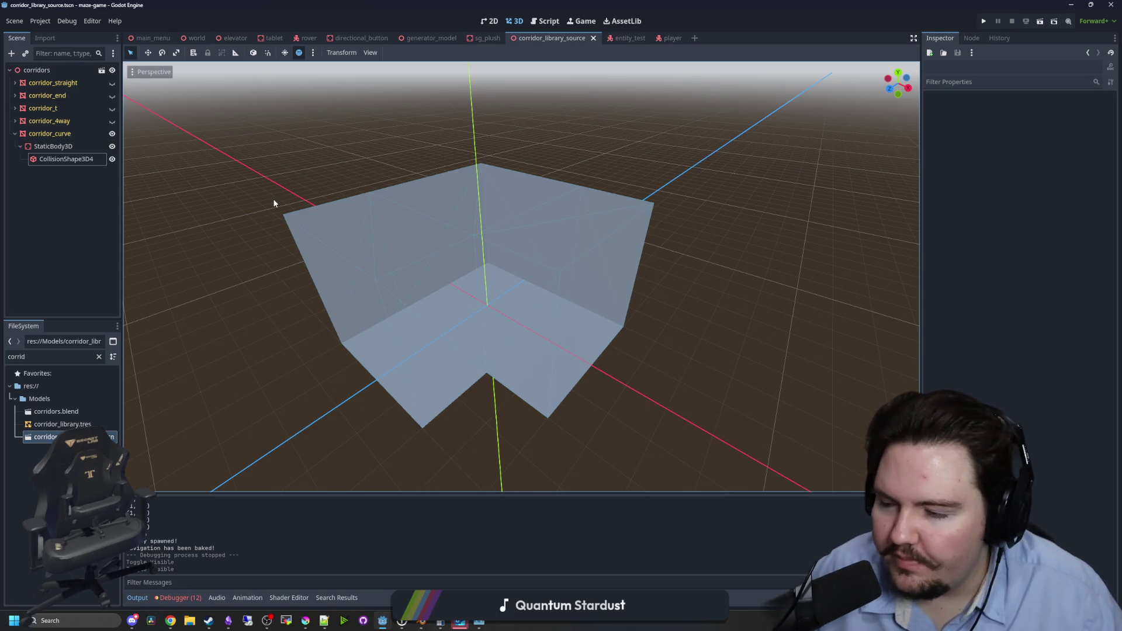
pyautogui.hotkey('ctrl', 's')
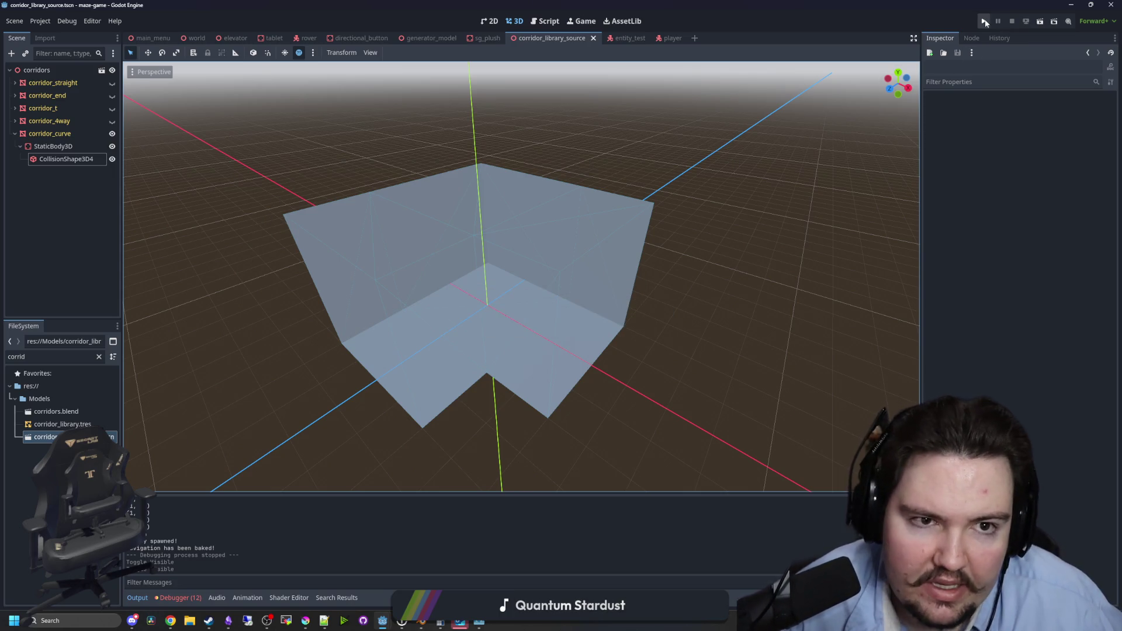
pyautogui.click(985, 21)
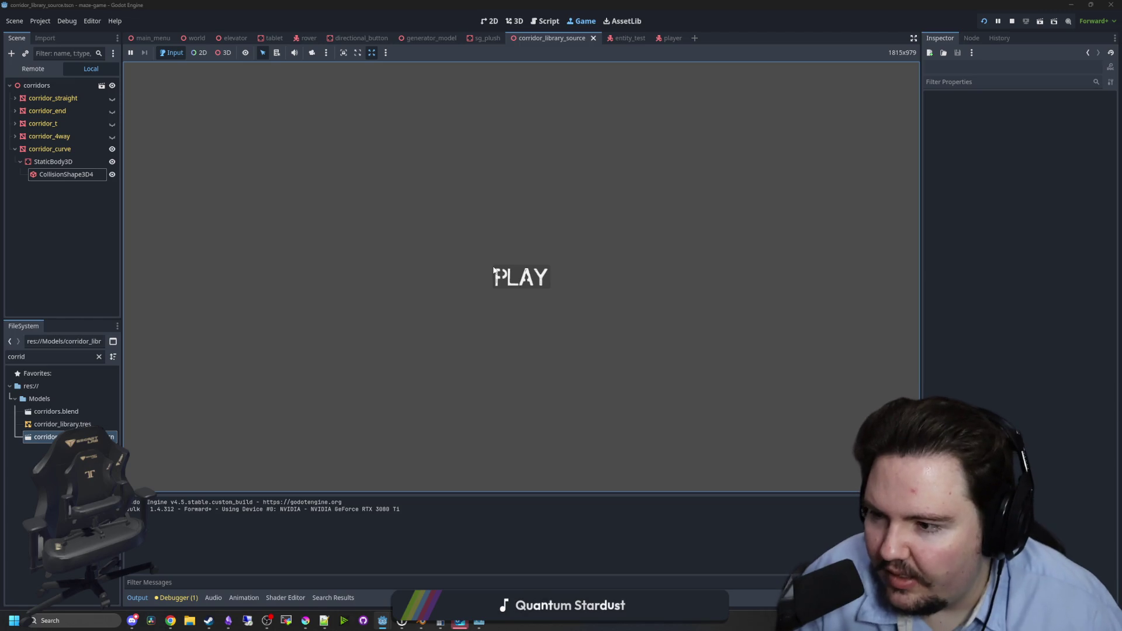
pyautogui.click(517, 277)
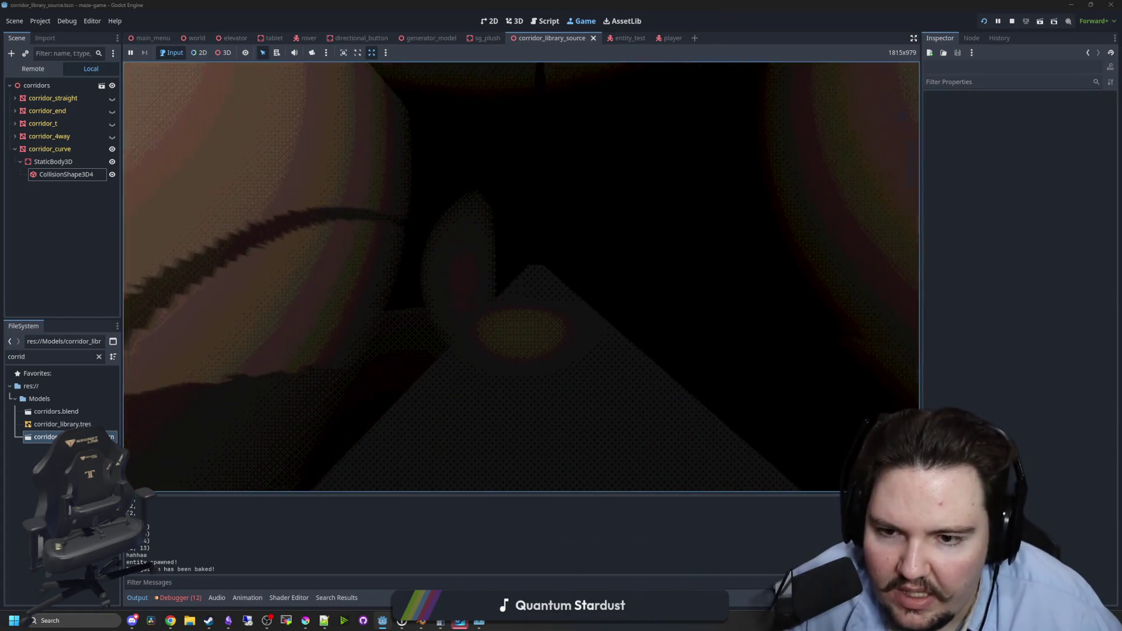
pyautogui.press('Escape')
pyautogui.press('F8')
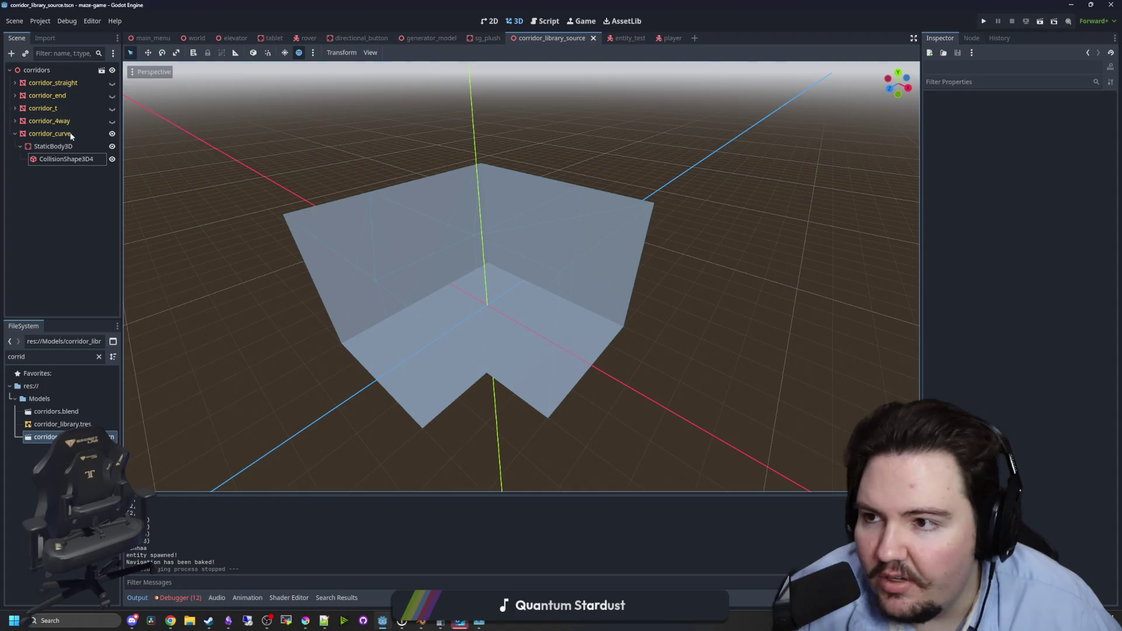
# Filter the FileSystem by 'player' and open player.gd.
pyautogui.click(99, 356)
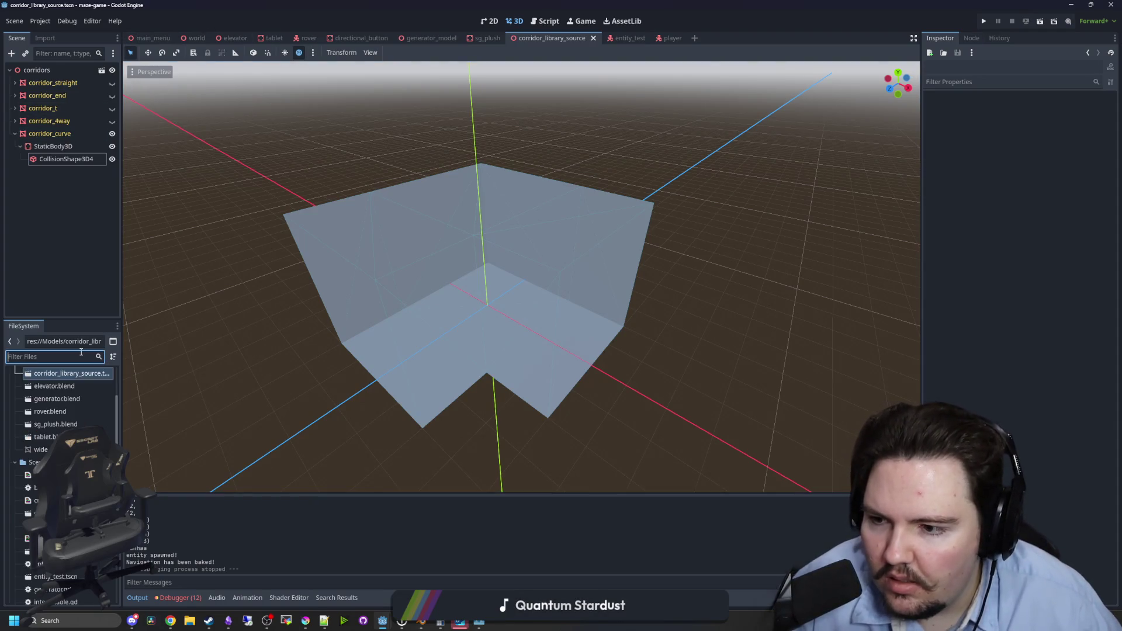
pyautogui.write('player')
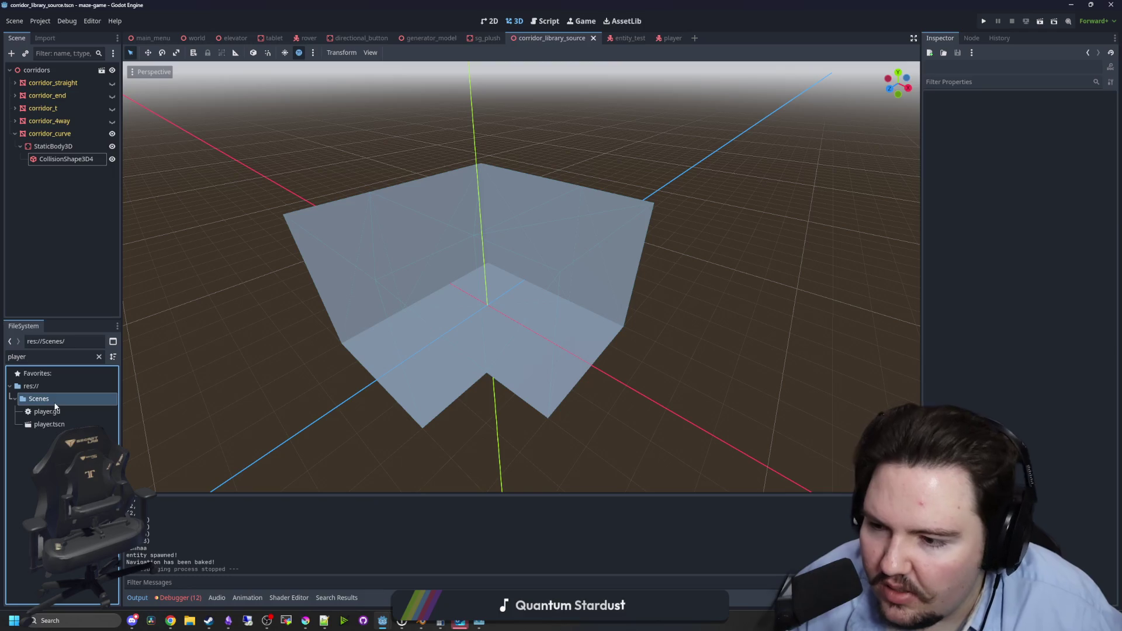
pyautogui.doubleClick(48, 412)
pyautogui.scroll(20, 445, 234)
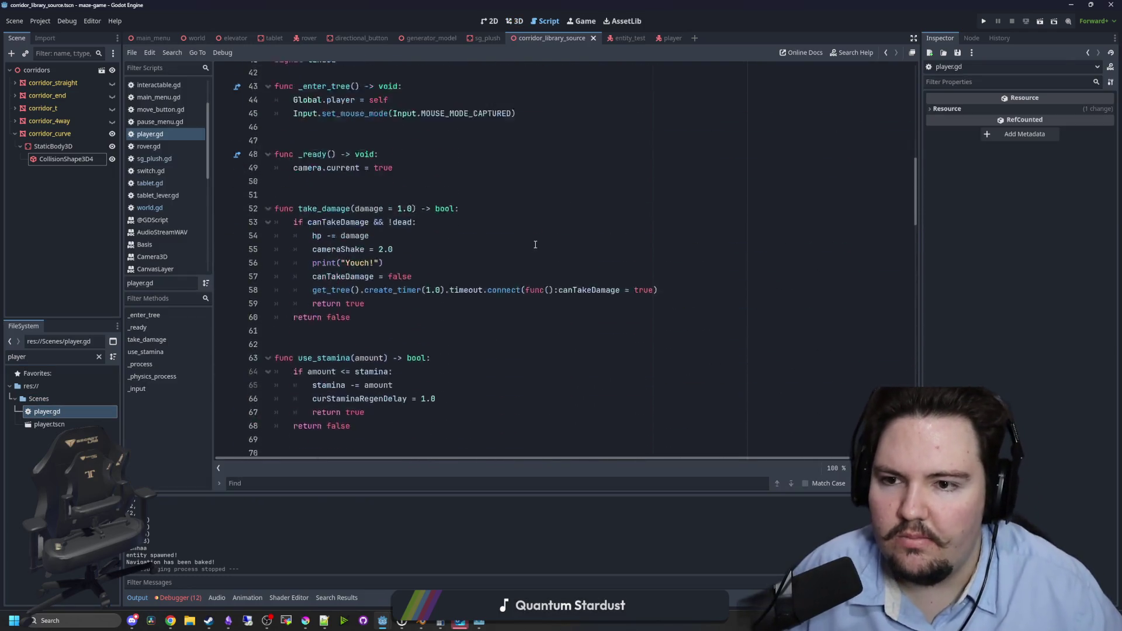
pyautogui.scroll(1, 446, 234)
# Change maxSpeed on line 10 from 2.0 to 3.0, save the script, and rerun the game.
pyautogui.click(362, 263)
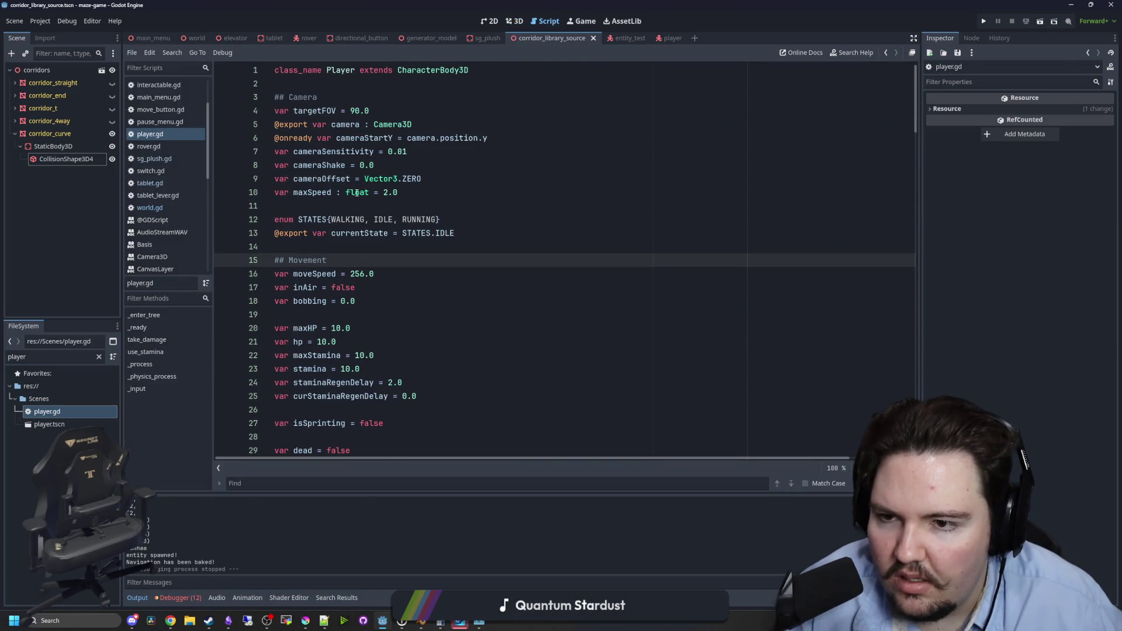
pyautogui.click(393, 193)
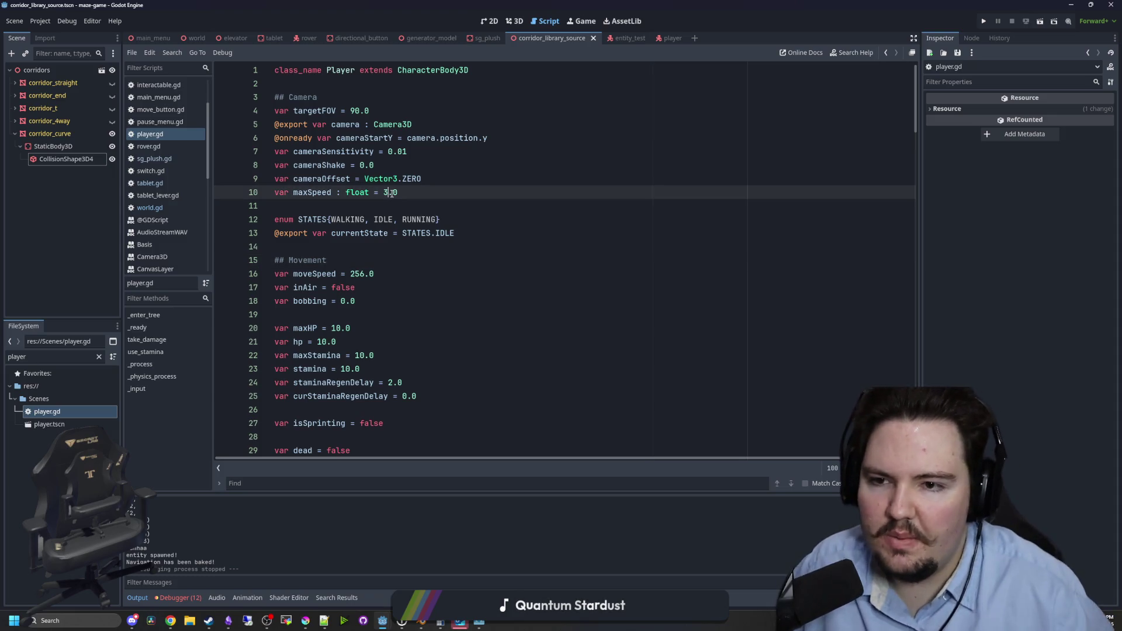
pyautogui.click(421, 151)
pyautogui.hotkey('ctrl', 's')
pyautogui.click(984, 22)
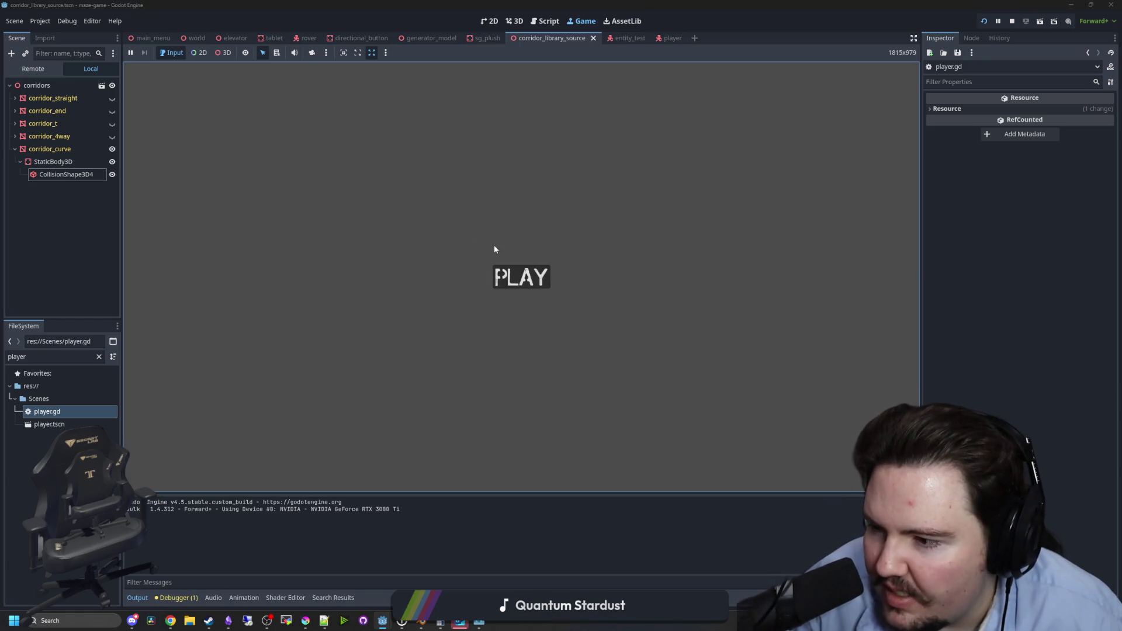
# Play through the corridors with the faster player, then stop the game and return to player.gd.
pyautogui.click(520, 277)
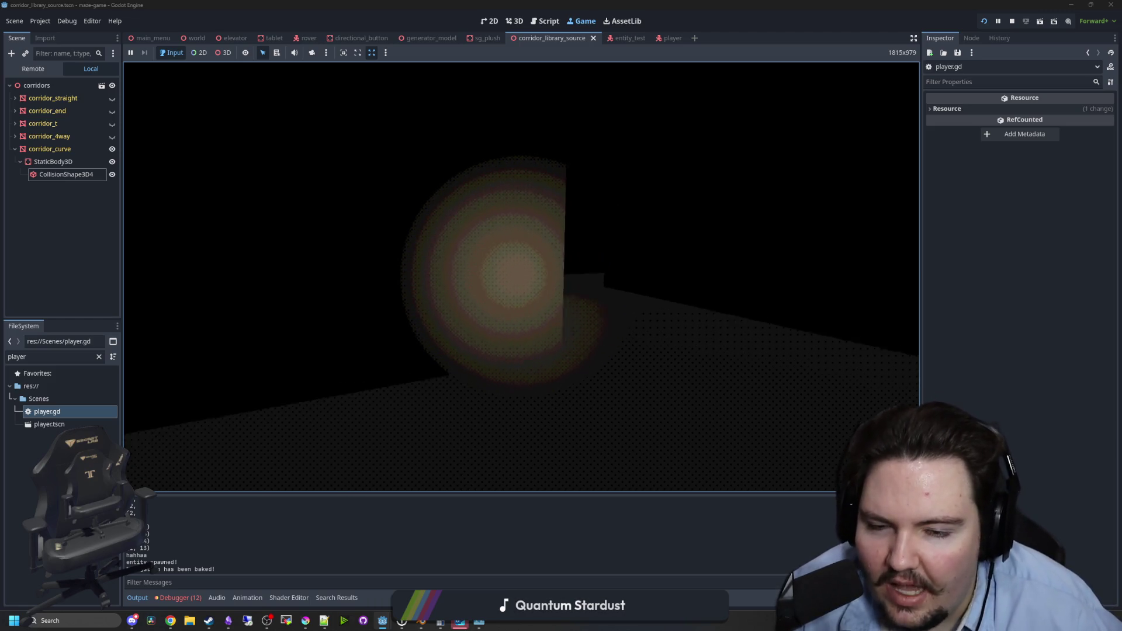
pyautogui.press('Escape')
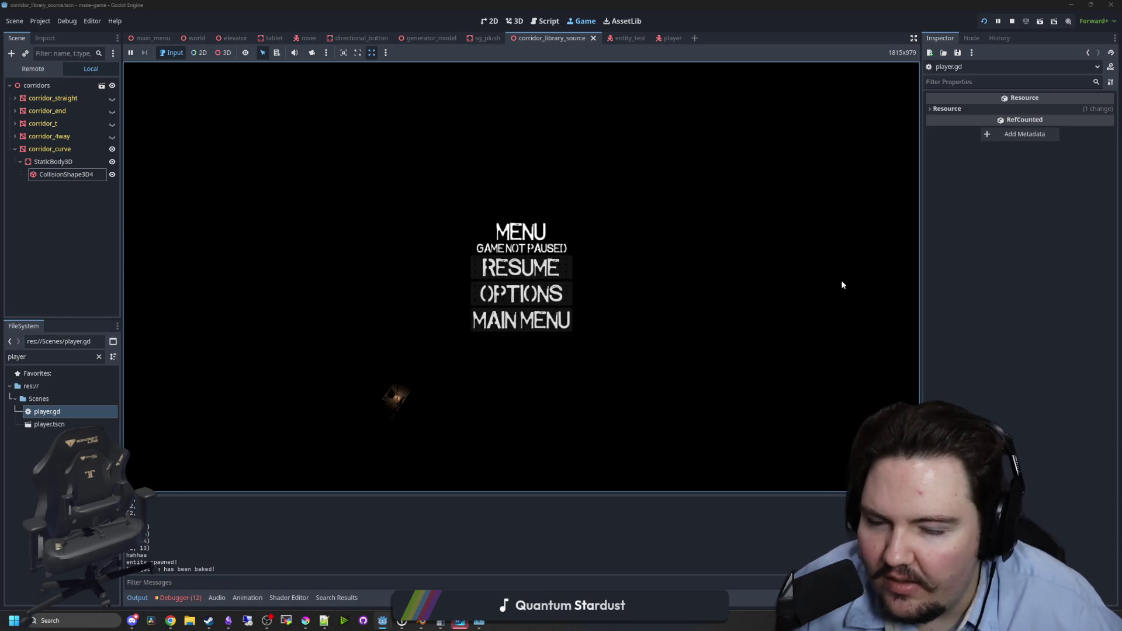
pyautogui.click(1012, 21)
pyautogui.click(365, 233)
# Move the caret to line 11, then dismiss Outlook's sign-in prompt and close Outlook.
pyautogui.press('Up')
pyautogui.press('Up')
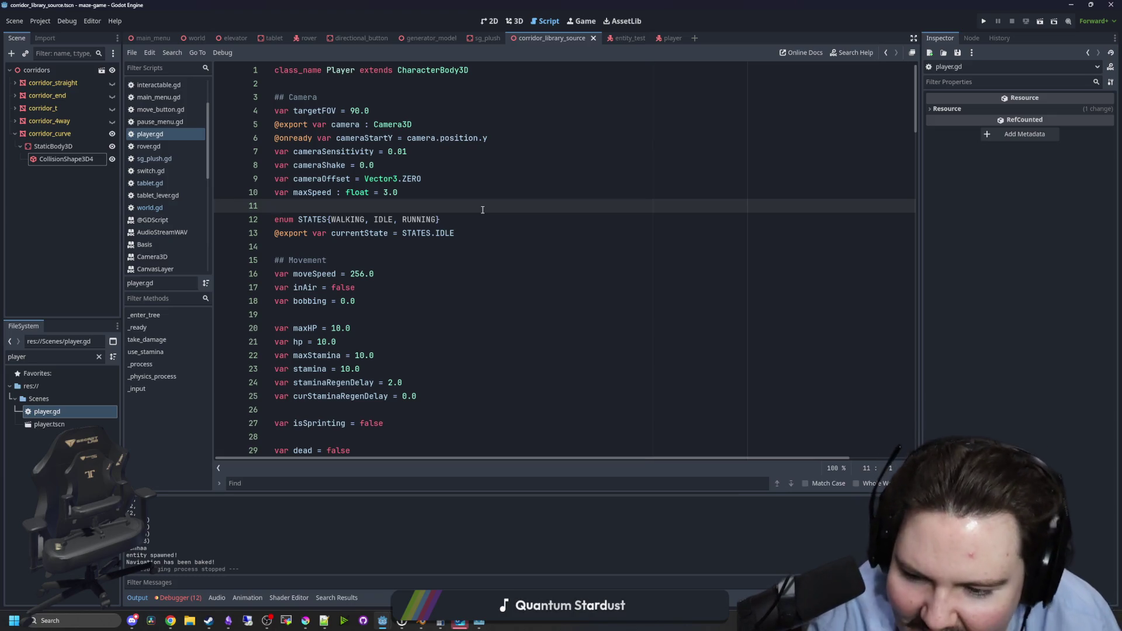
pyautogui.moveTo(459, 622)
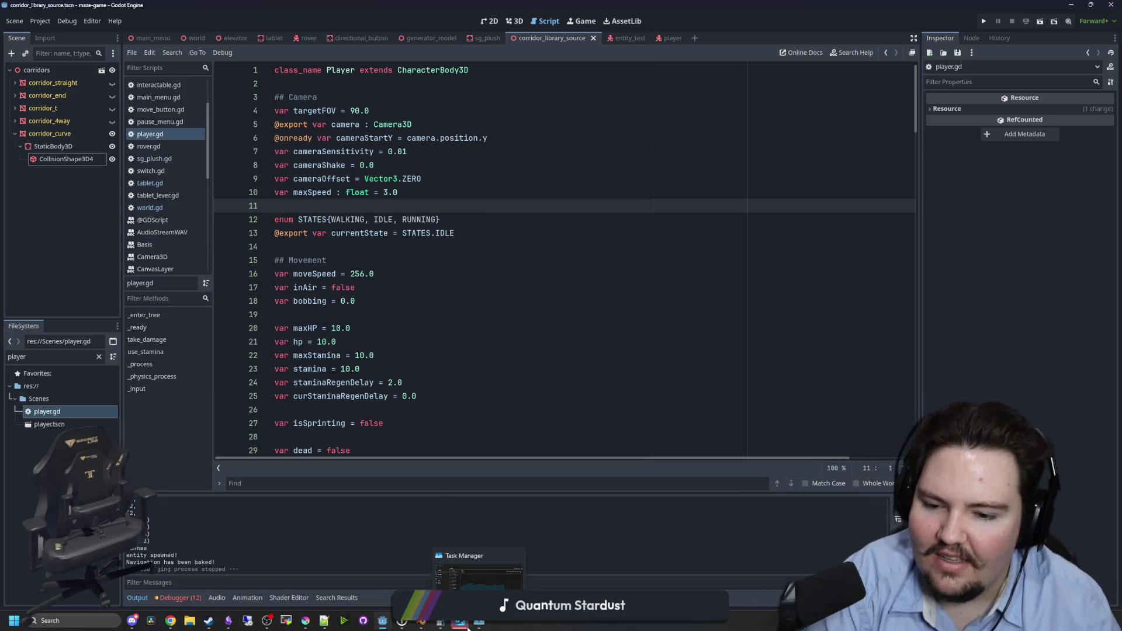
pyautogui.click(494, 544)
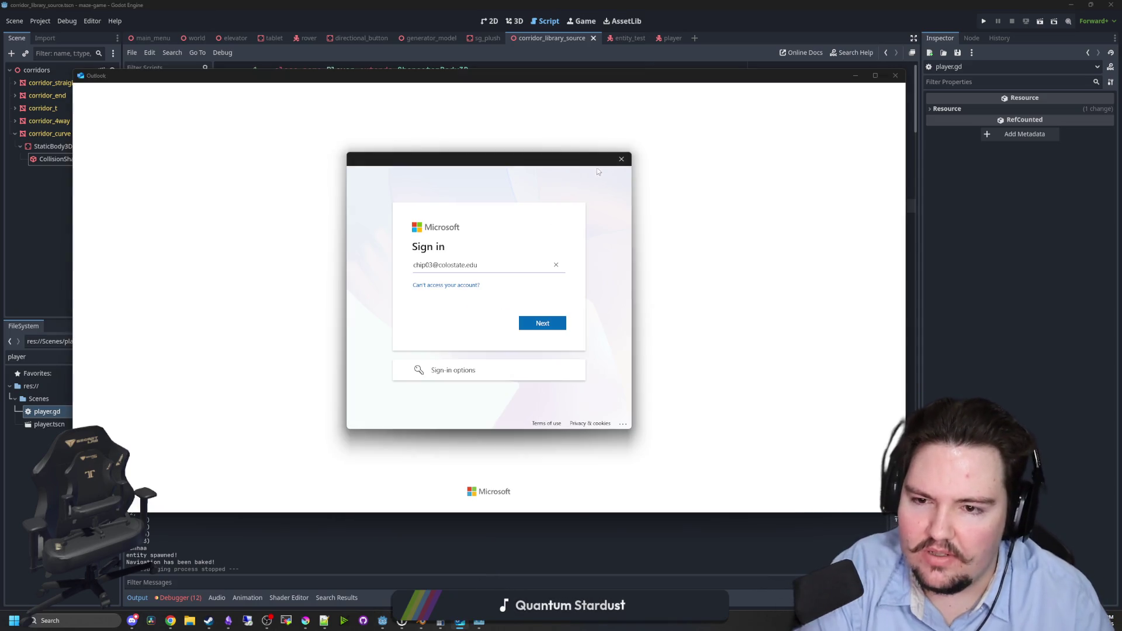
pyautogui.click(621, 157)
pyautogui.click(895, 76)
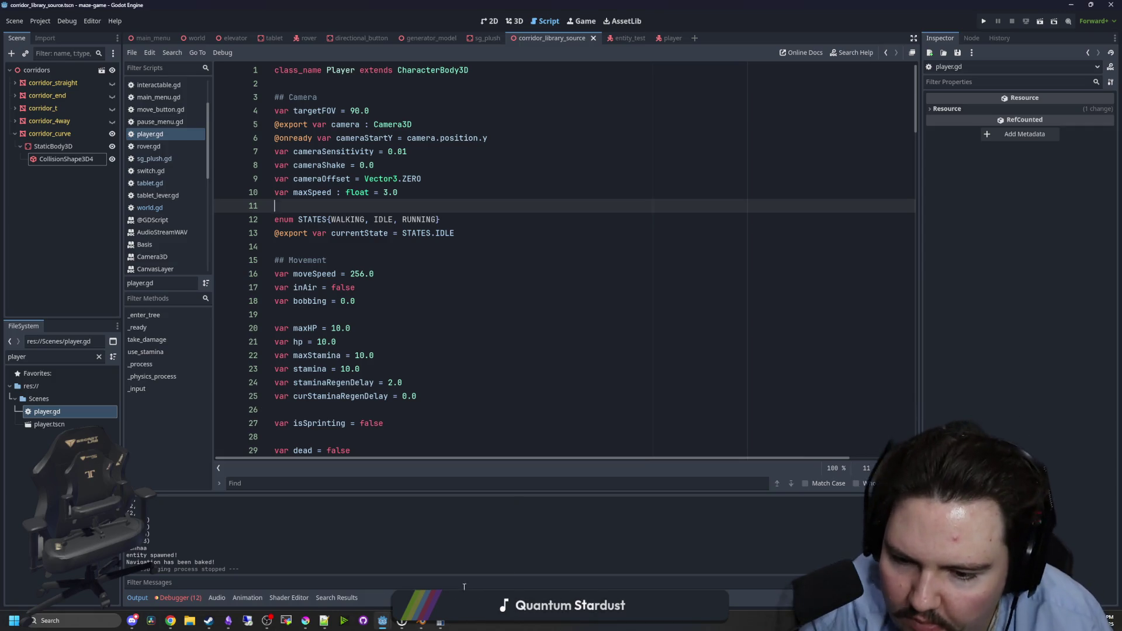
# Return to player.gd and place the caret on empty line 11.
pyautogui.moveTo(479, 566)
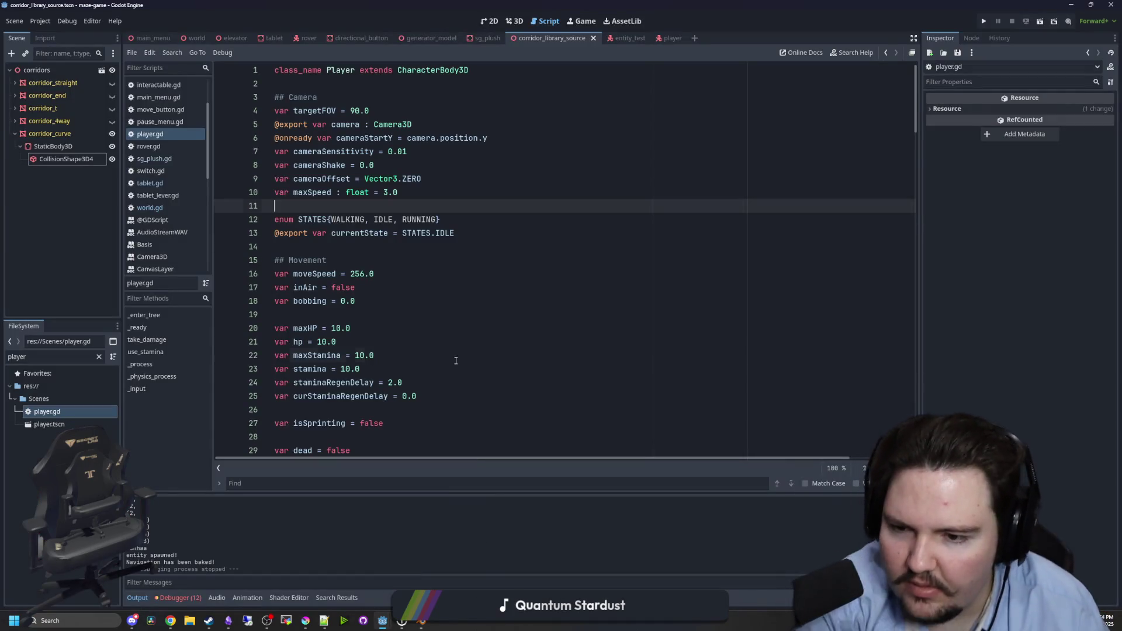
pyautogui.click(386, 355)
pyautogui.click(340, 234)
pyautogui.click(319, 219)
pyautogui.click(304, 207)
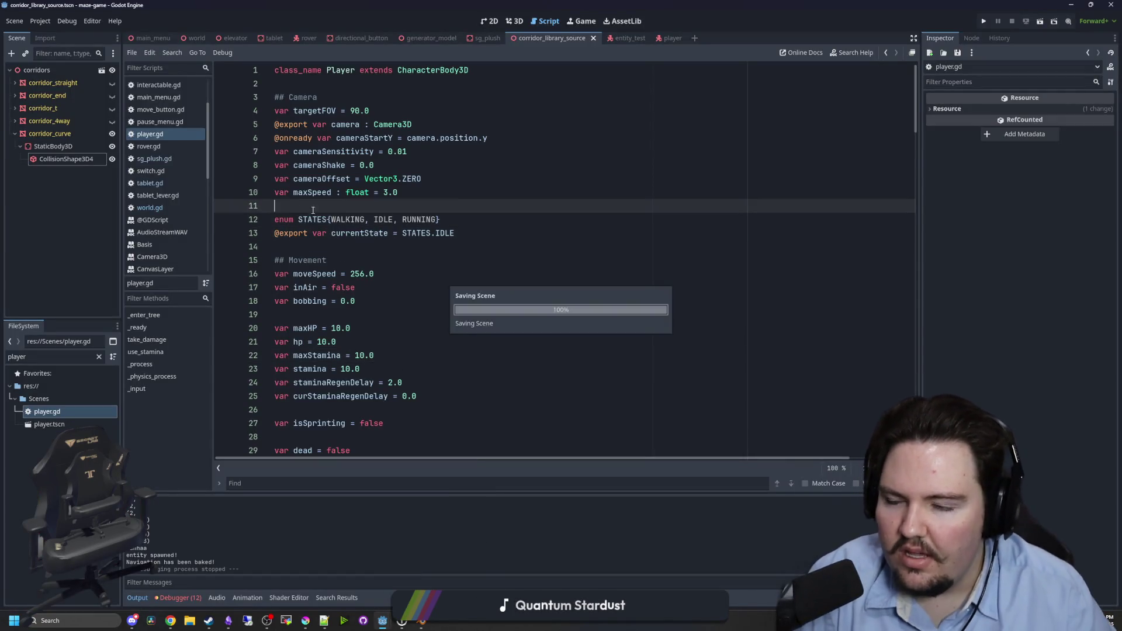